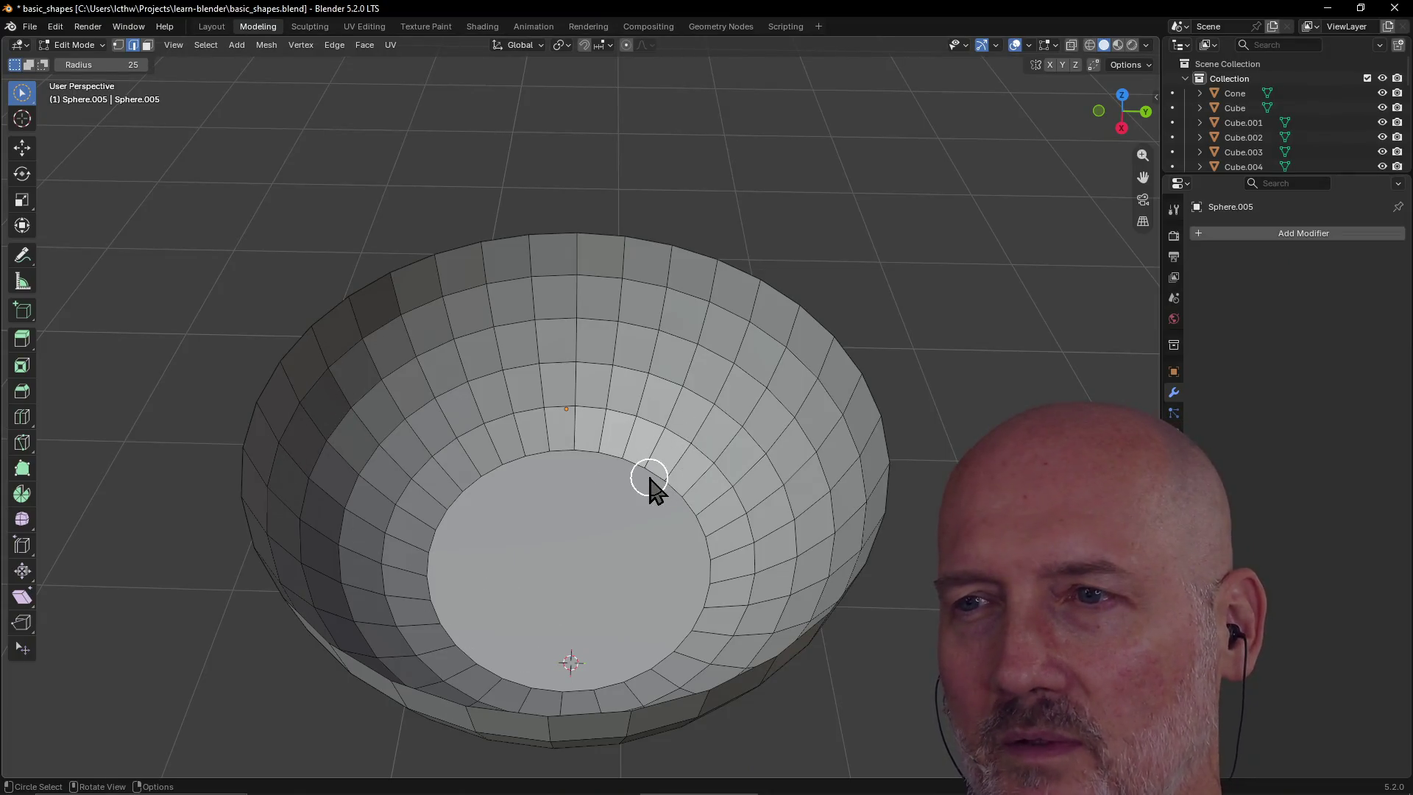
Save the file and orbit around the scene to look down into the bowl
scroll(610, 531, "down", 5)
mouse_move(678, 599)
middle_mouse_down()
mouse_move(515, 589)
mouse_move(426, 565)
mouse_move(486, 495)
mouse_move(488, 594)
middle_mouse_up()
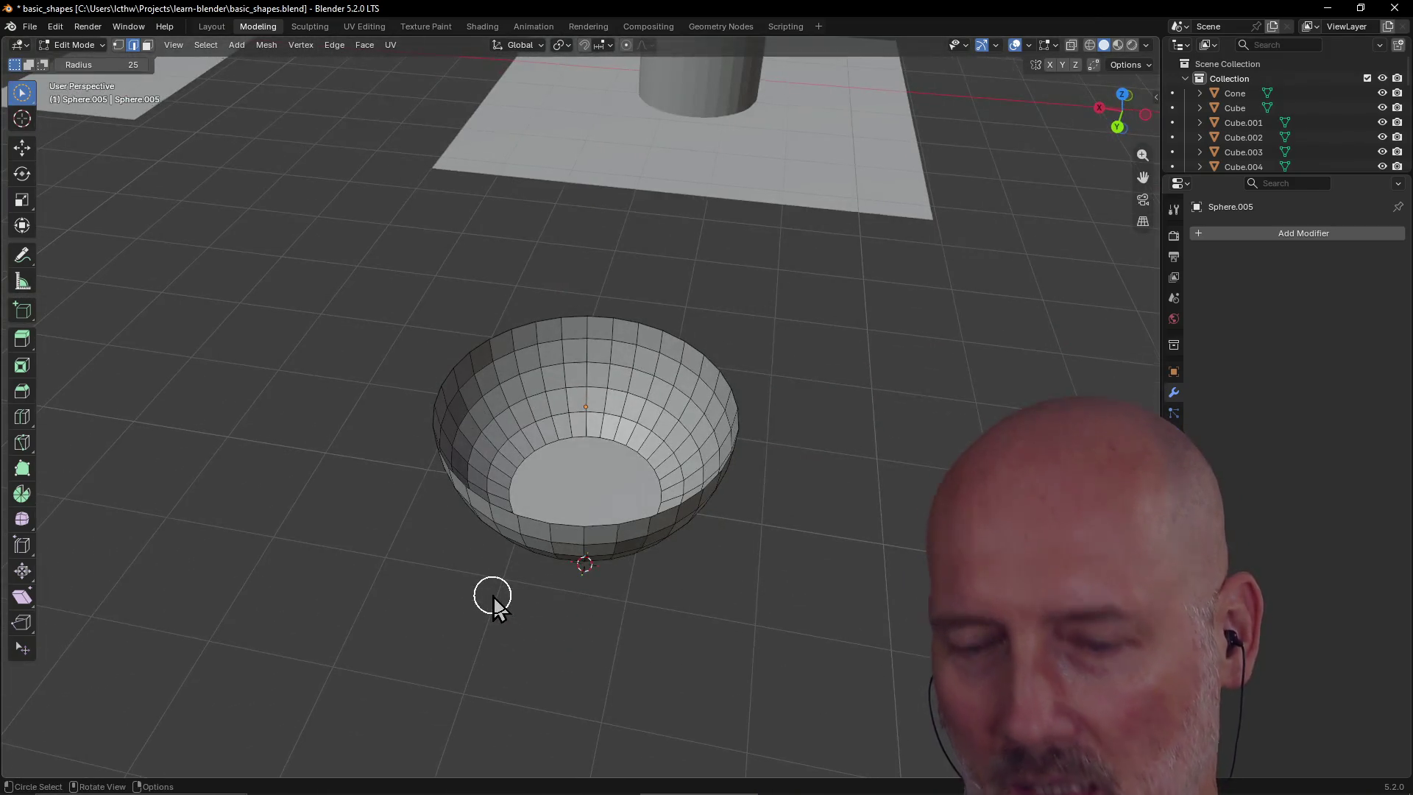
key("ctrl+s")
mouse_move(524, 482)
middle_mouse_down()
mouse_move(801, 471)
mouse_move(574, 492)
mouse_move(757, 457)
mouse_move(761, 443)
mouse_move(454, 498)
mouse_move(675, 458)
mouse_move(464, 514)
mouse_move(533, 478)
mouse_move(519, 503)
middle_mouse_up()
scroll(801, 468, "up", 4)
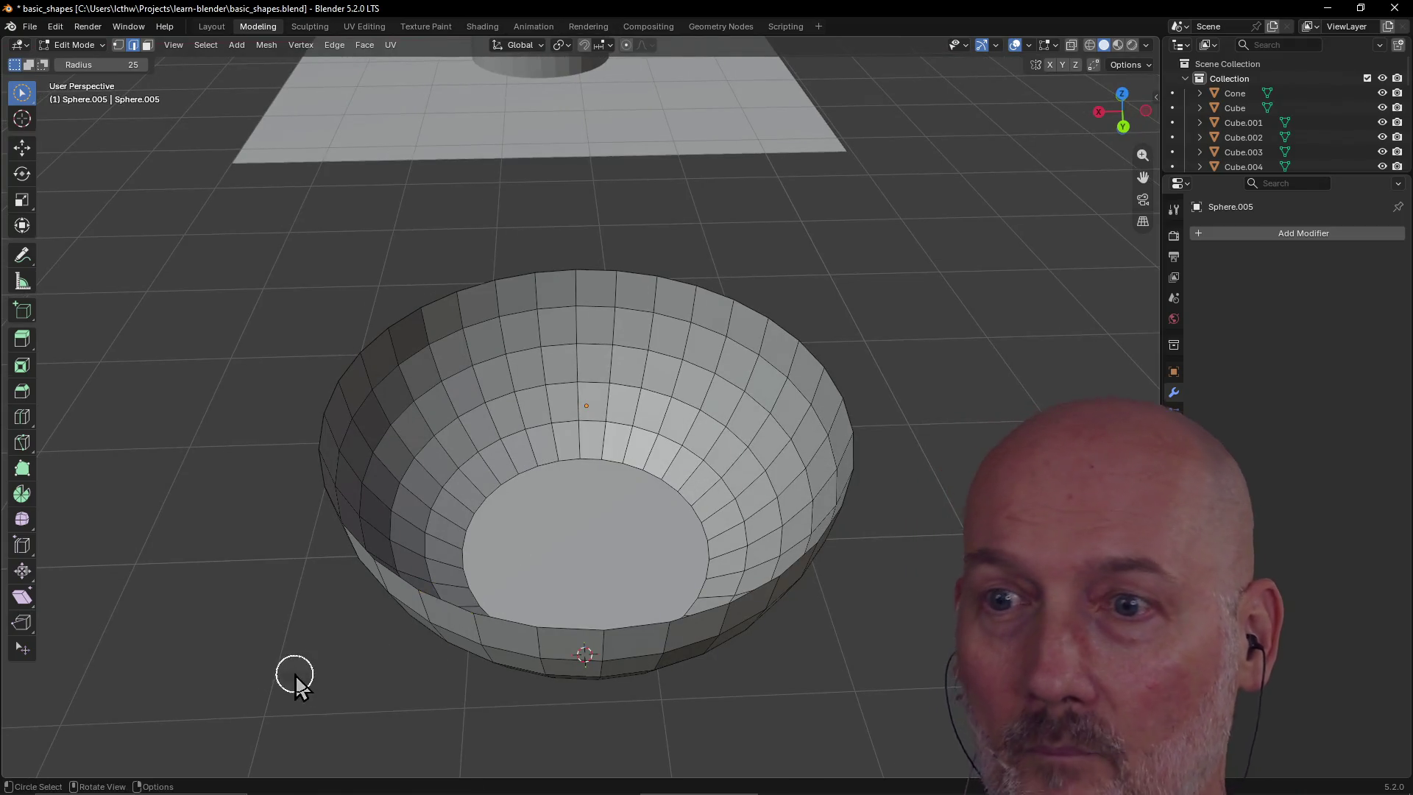
scroll(287, 655, "down", 4)
middle_click_drag(271, 615, 374, 583)
scroll(525, 545, "up", 3)
mouse_move(525, 544)
middle_mouse_down()
mouse_move(445, 571)
mouse_move(266, 567)
mouse_move(359, 504)
middle_mouse_up()
scroll(447, 571, "up", 2)
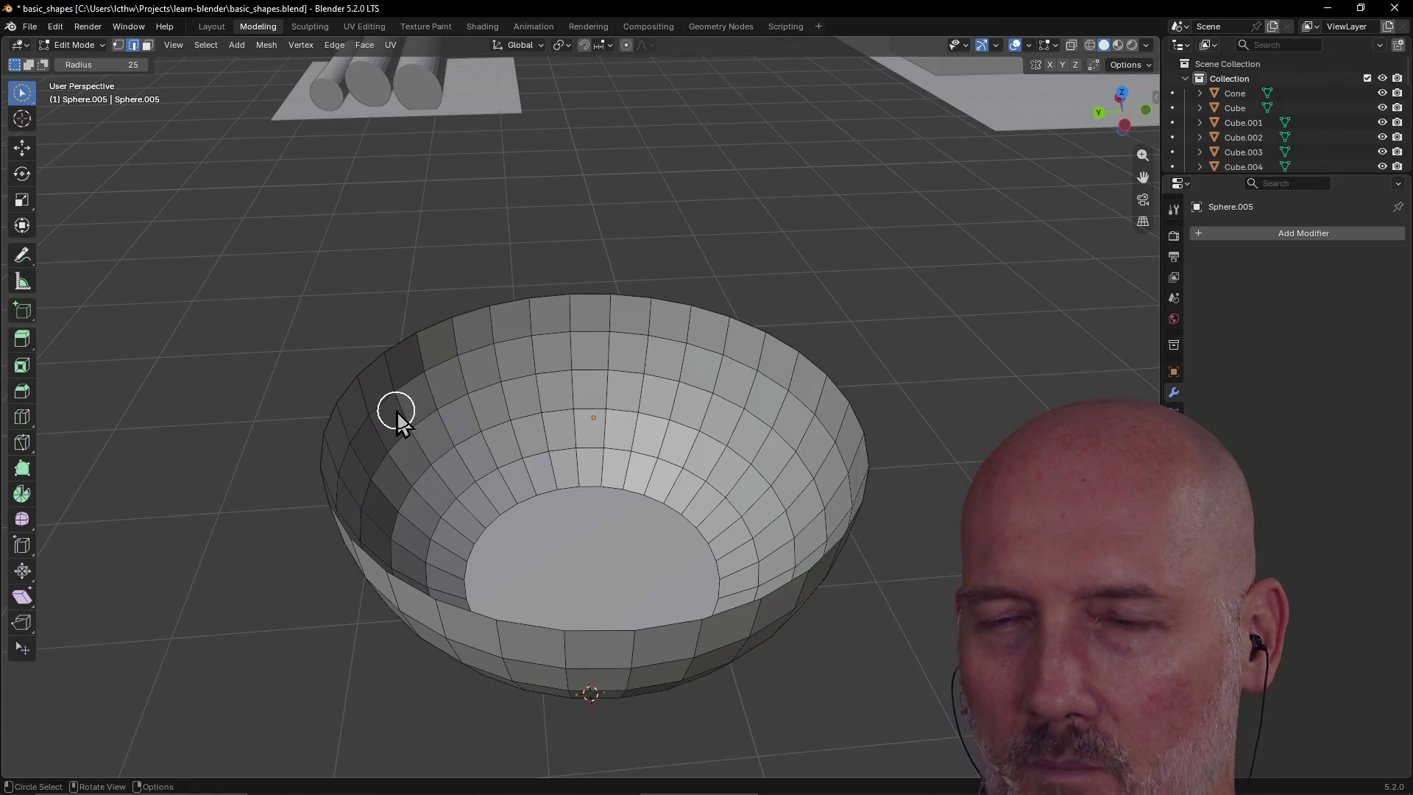
scroll(678, 467, "up", 3)
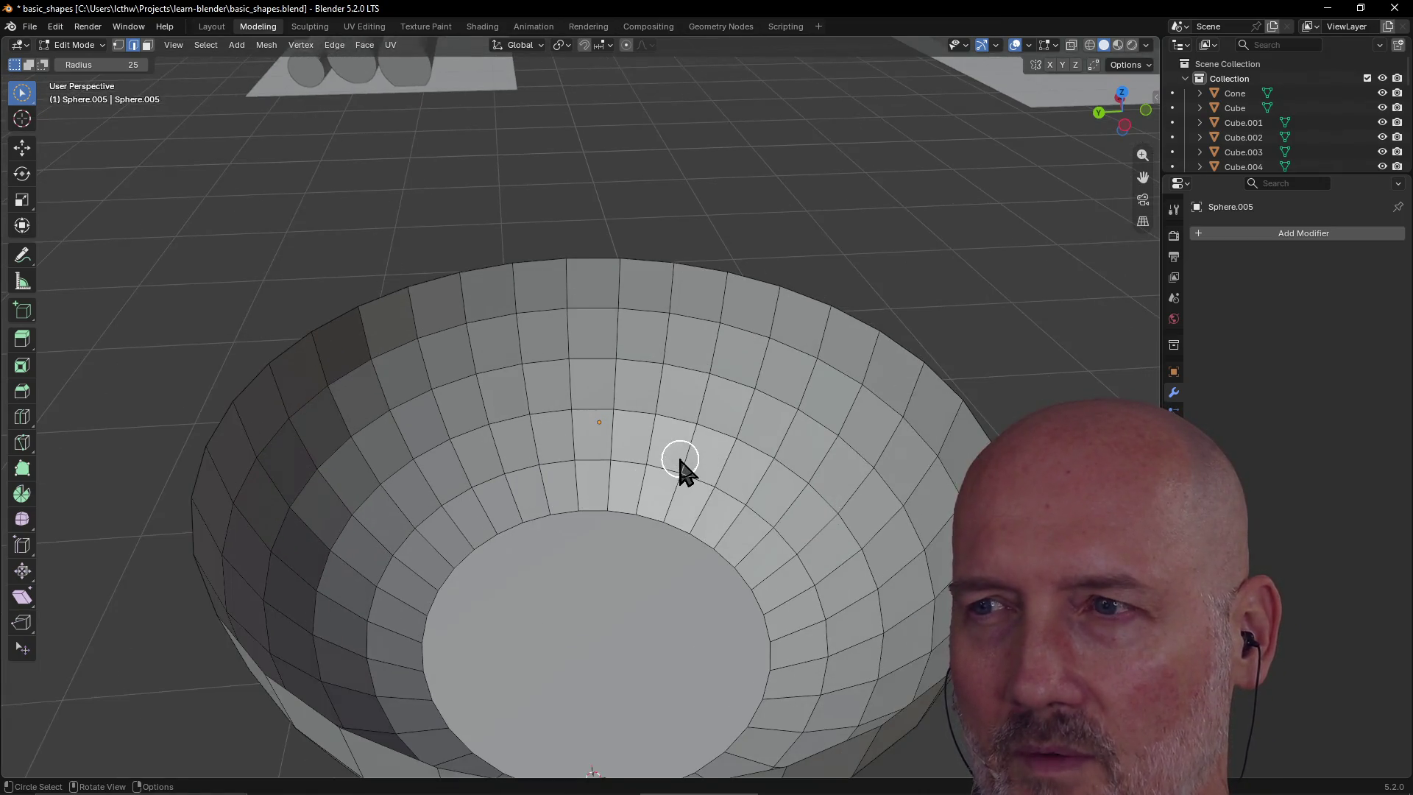
mouse_move(678, 467)
middle_mouse_down()
mouse_move(804, 442)
mouse_move(861, 456)
mouse_move(561, 498)
mouse_move(559, 277)
mouse_move(536, 442)
mouse_move(504, 499)
mouse_move(353, 454)
mouse_move(728, 479)
middle_mouse_up()
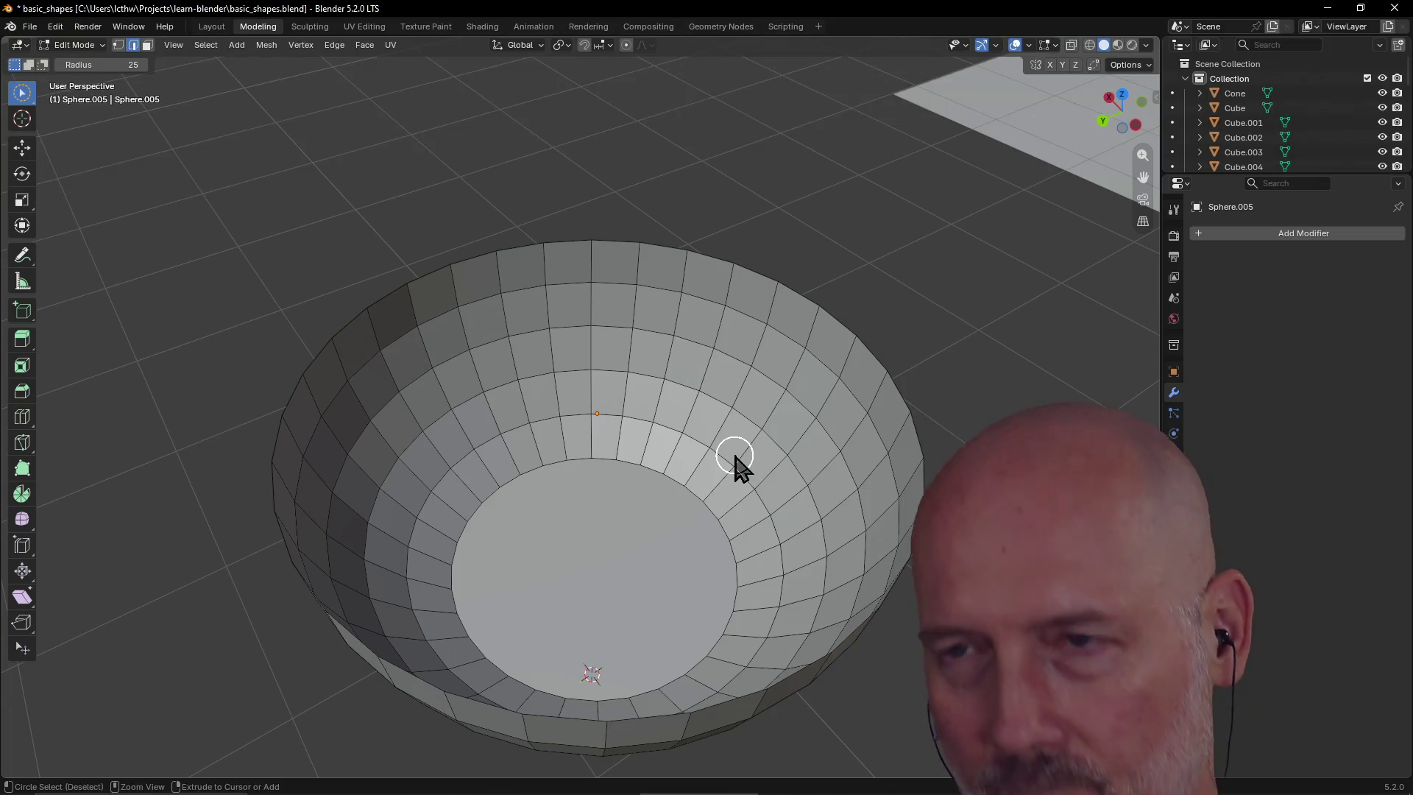
Select all the bowl's faces and extrude them along normals to give the wall thickness
left_click_drag(703, 475, 671, 493)
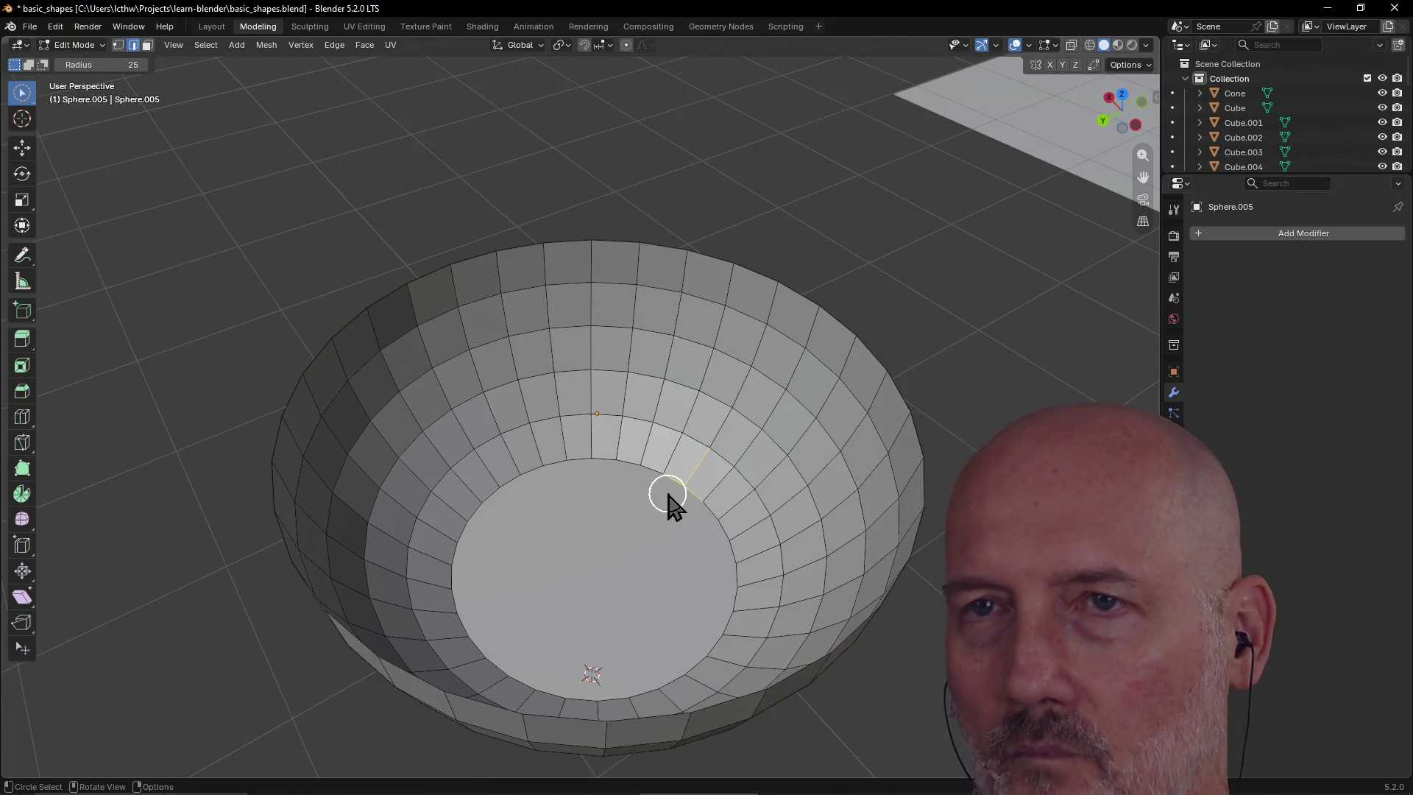
left_click(149, 46)
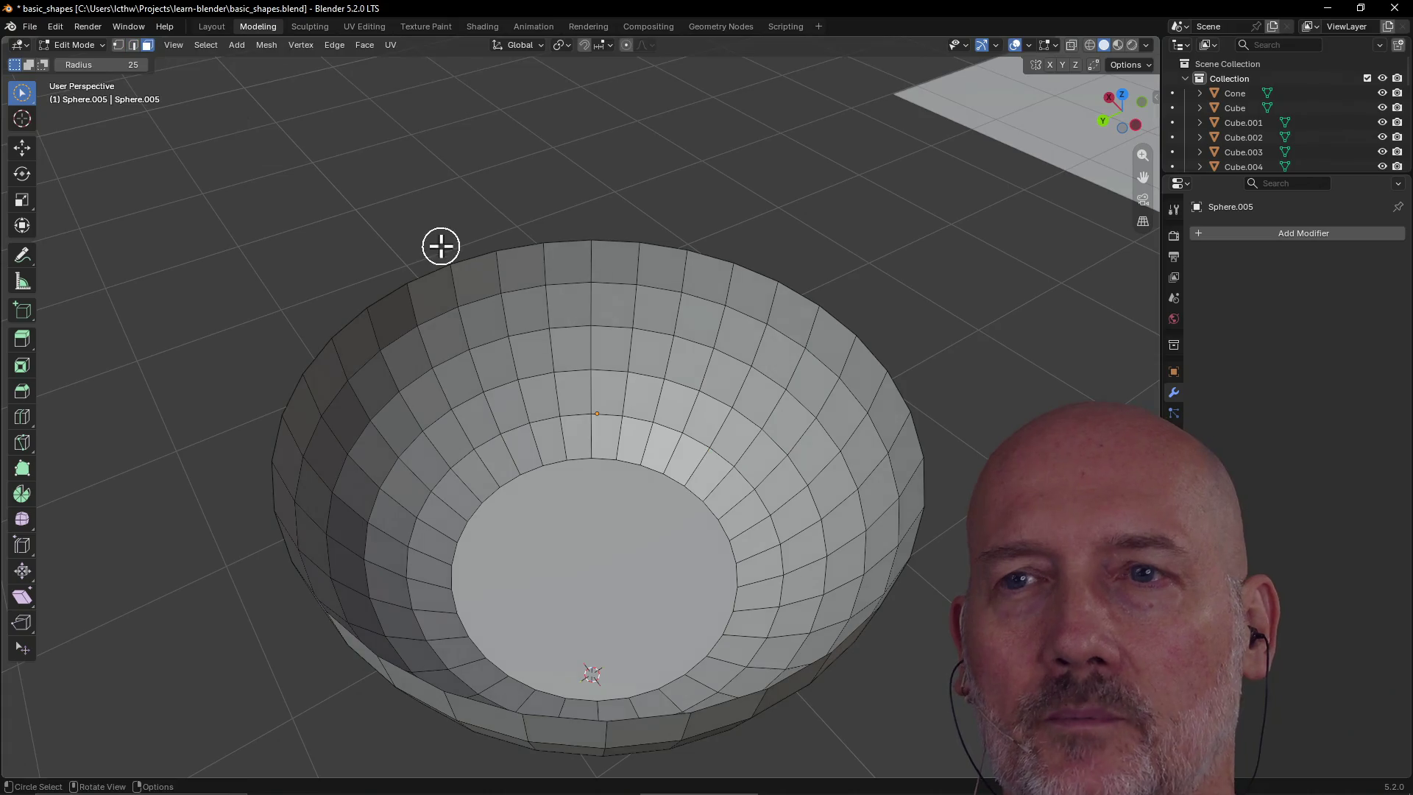
key("a")
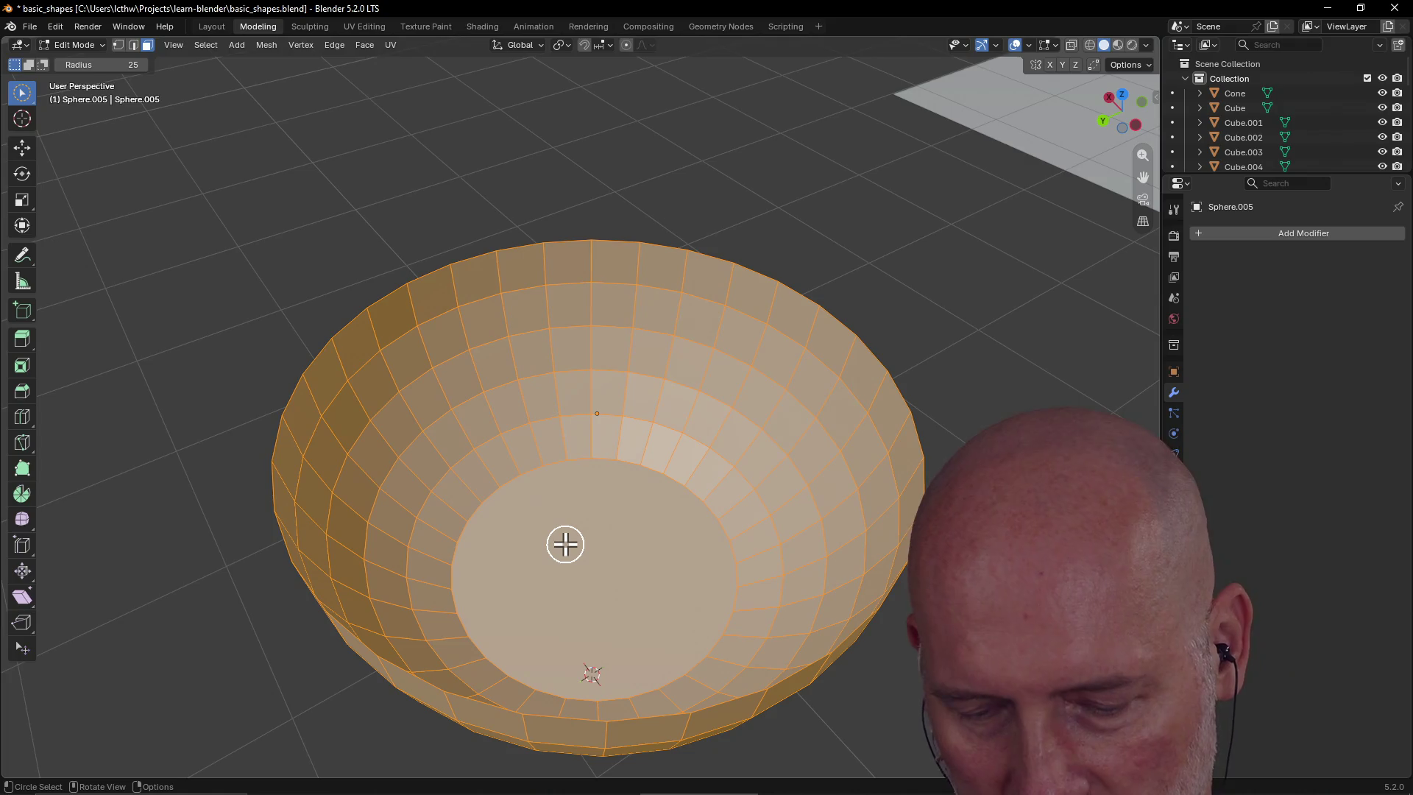
key("alt+e")
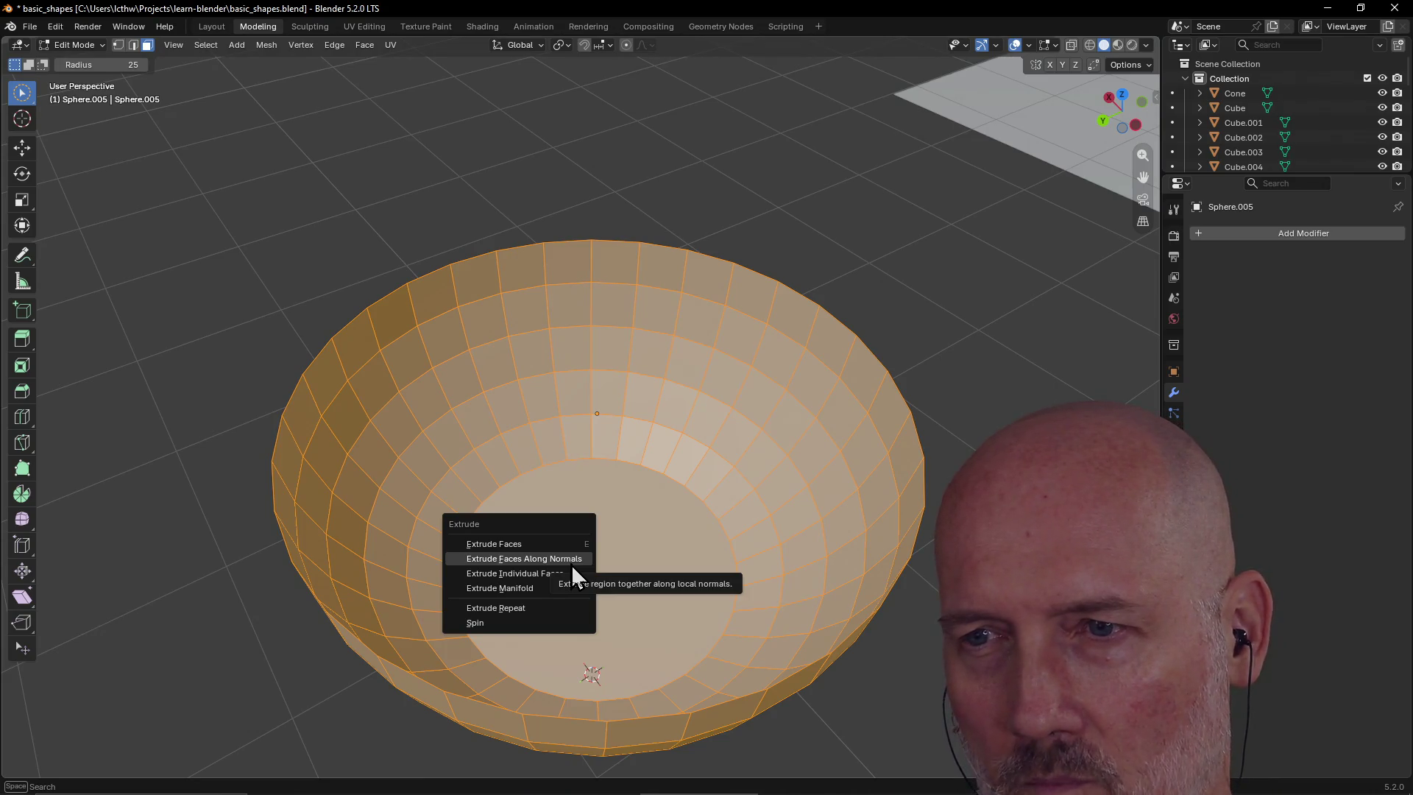
left_click(573, 564)
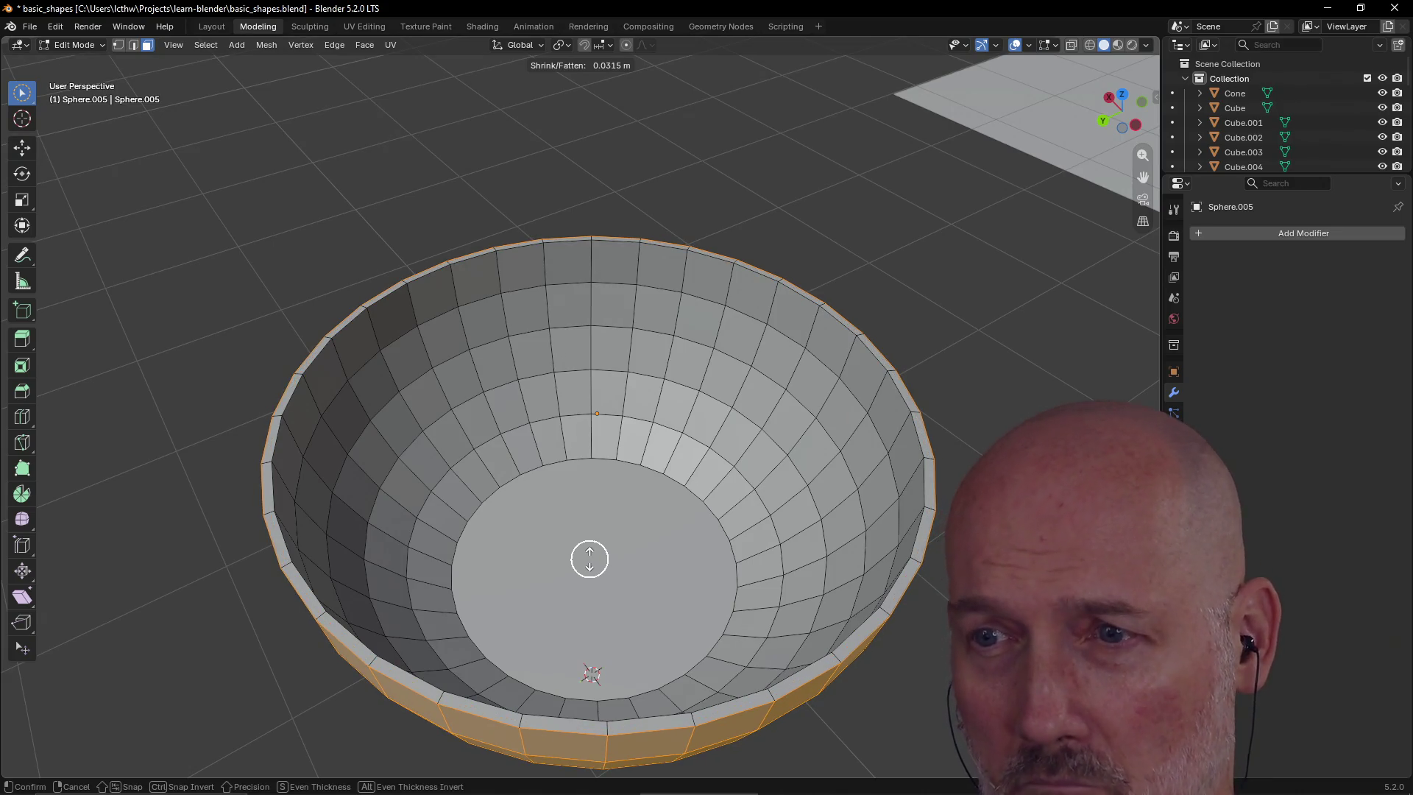
left_click(590, 559)
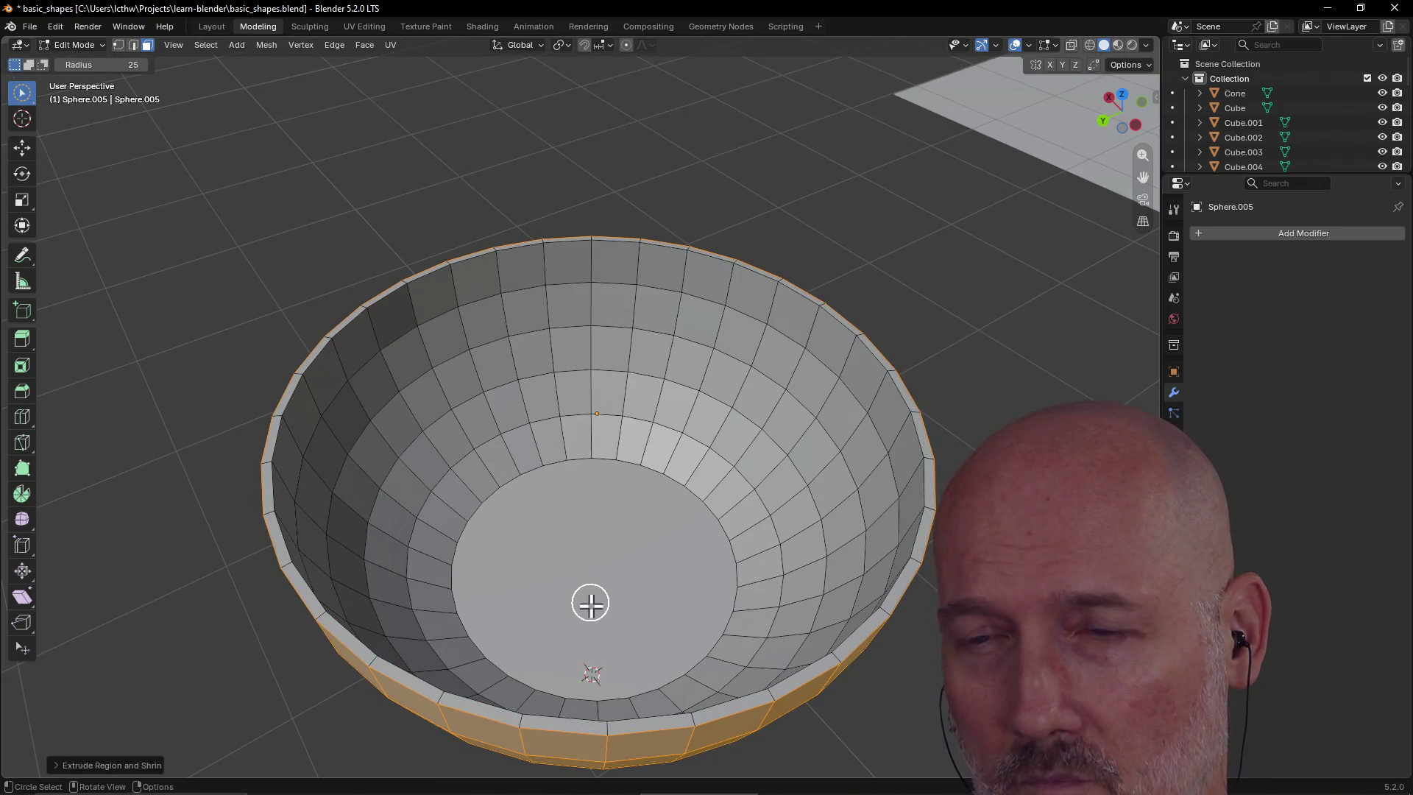
Clear the selection and view the bowl's new solid rim from a low oblique angle
left_click(133, 530)
mouse_move(133, 530)
middle_mouse_down()
mouse_move(176, 451)
mouse_move(177, 398)
mouse_move(174, 435)
mouse_move(35, 569)
middle_mouse_up()
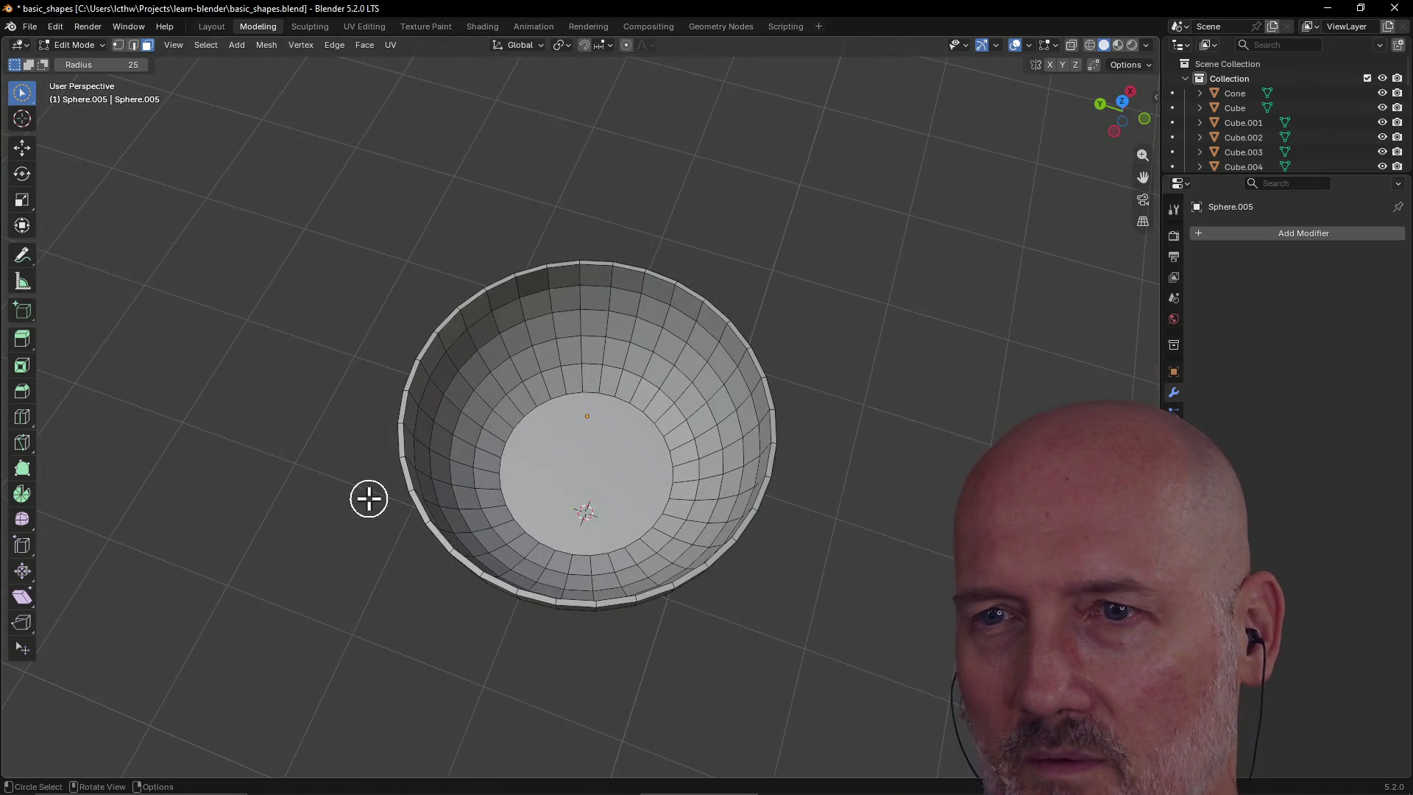
scroll(454, 461, "up", 3)
mouse_move(454, 461)
middle_mouse_down()
mouse_move(382, 420)
mouse_move(378, 396)
mouse_move(451, 413)
middle_mouse_up()
scroll(423, 372, "down", 3)
Undo the last change, select the whole bowl, and cancel stray extrude, crease and circle-select attempts
key("ctrl+z")
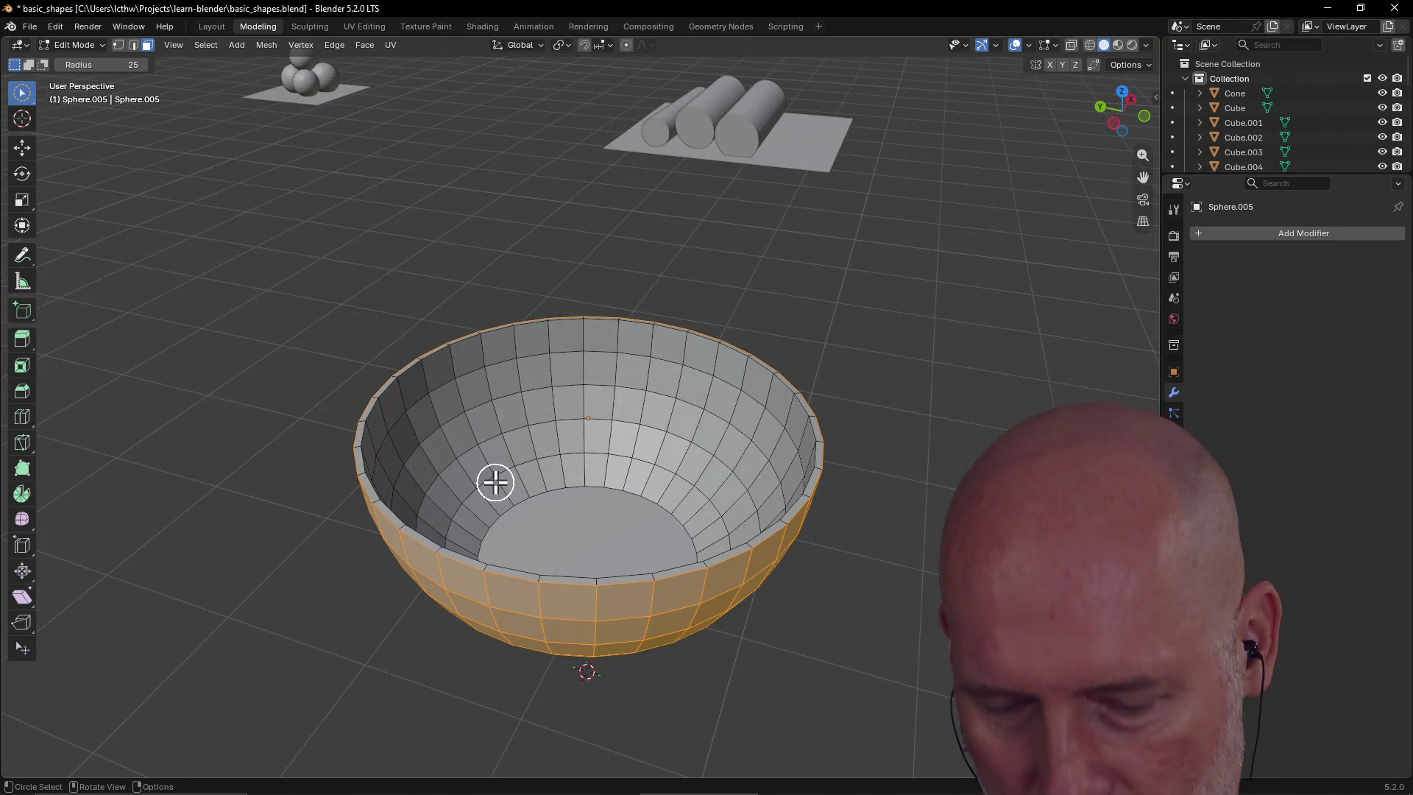
key("a")
scroll(593, 543, "up", 3)
scroll(594, 542, "down", 1)
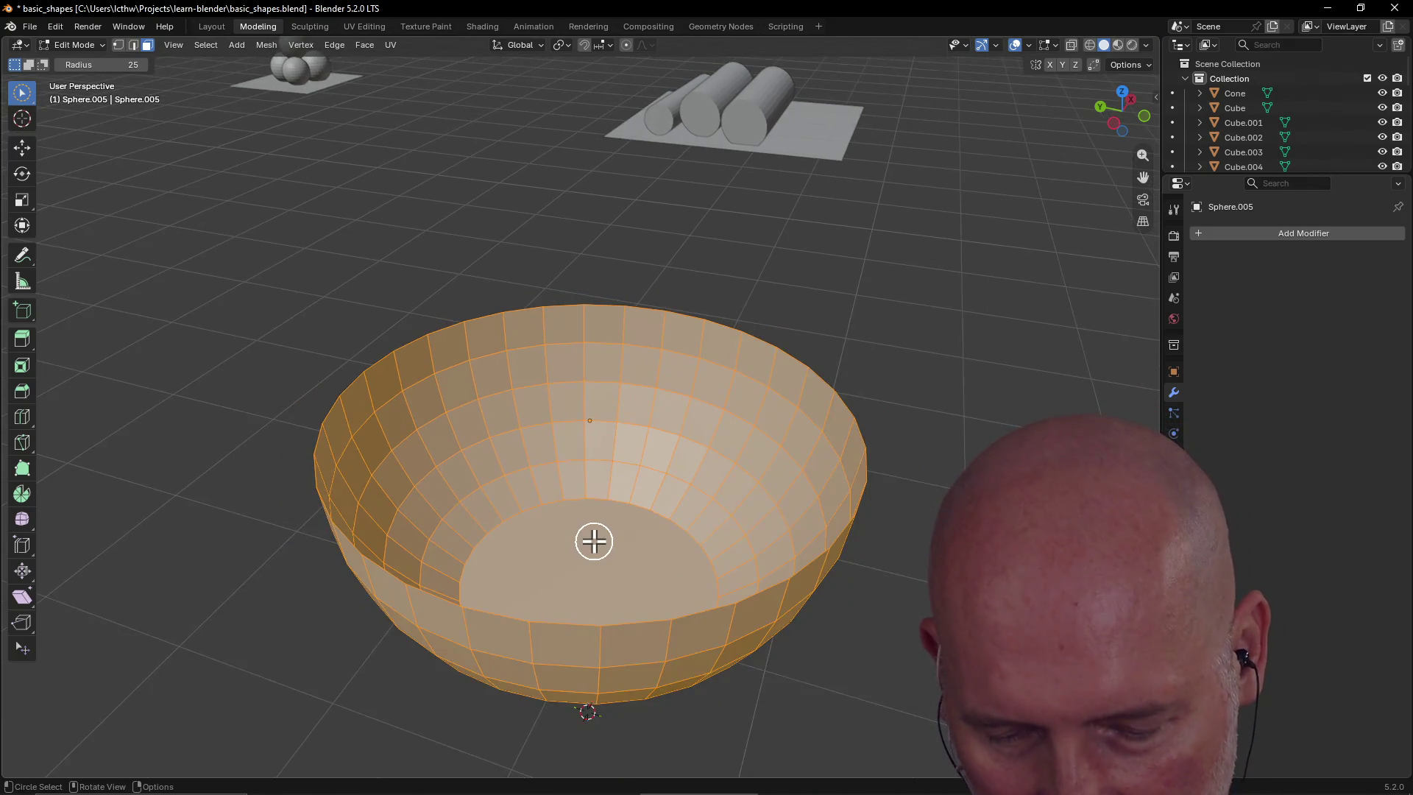
key("alt+e")
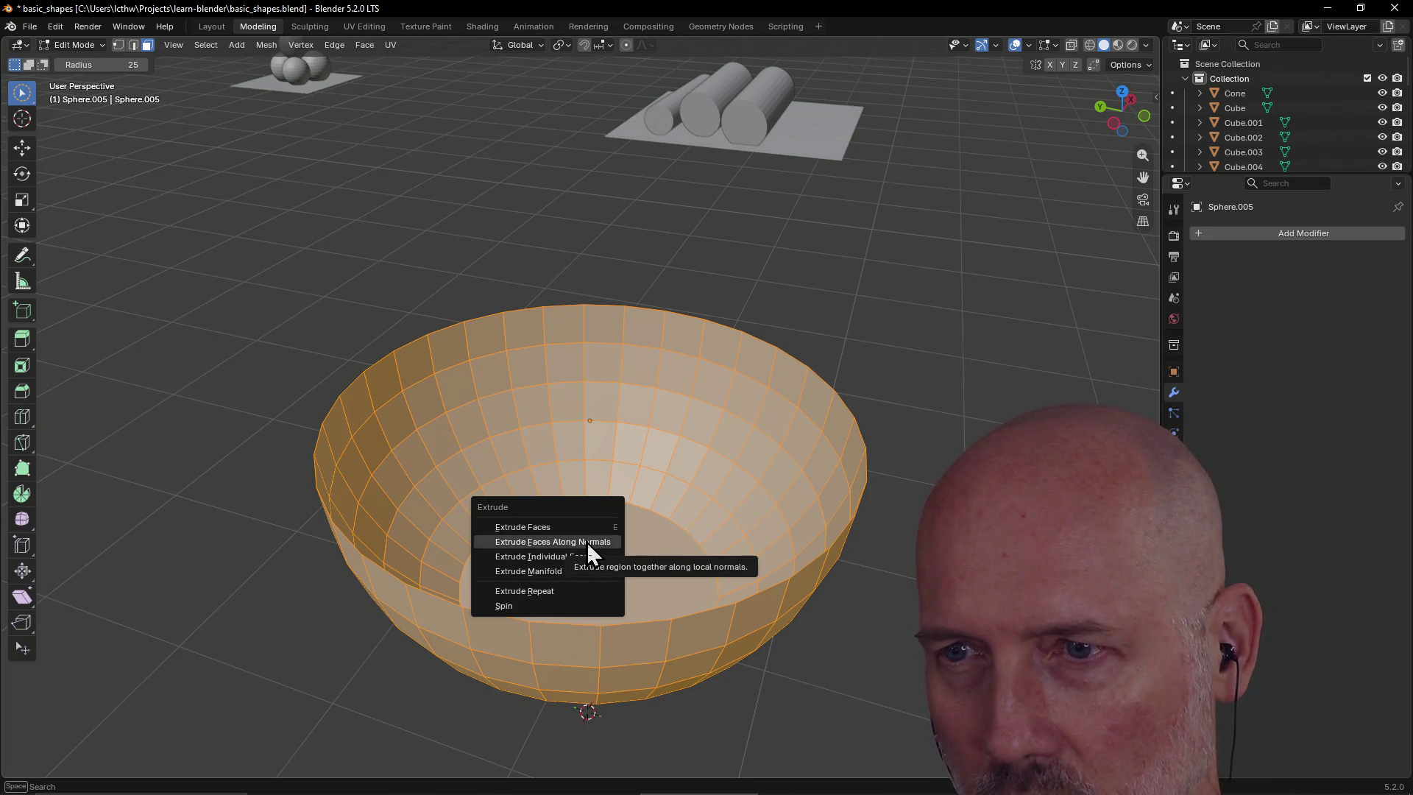
key("Escape")
key("c")
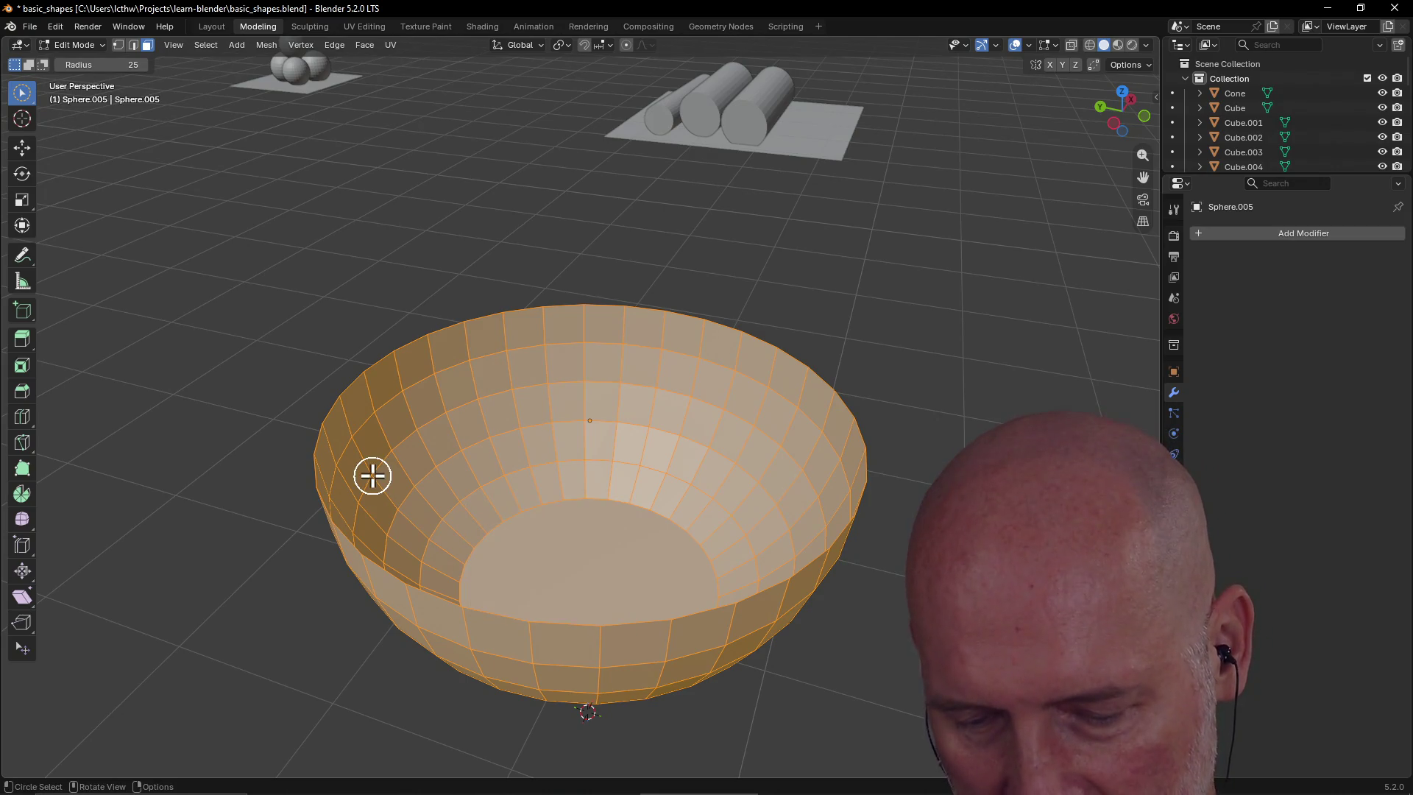
key("Escape")
key("shift+e")
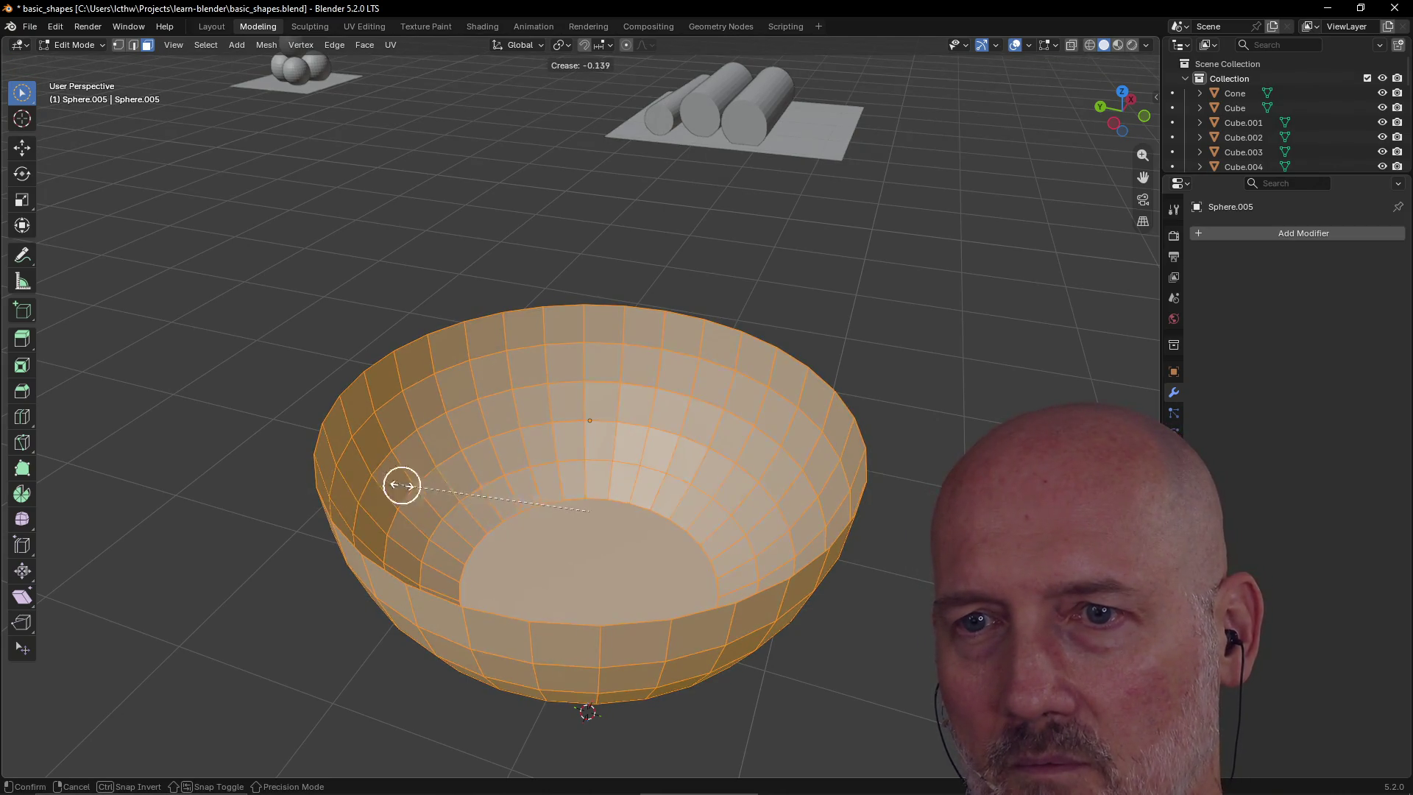
key("Escape")
key("c")
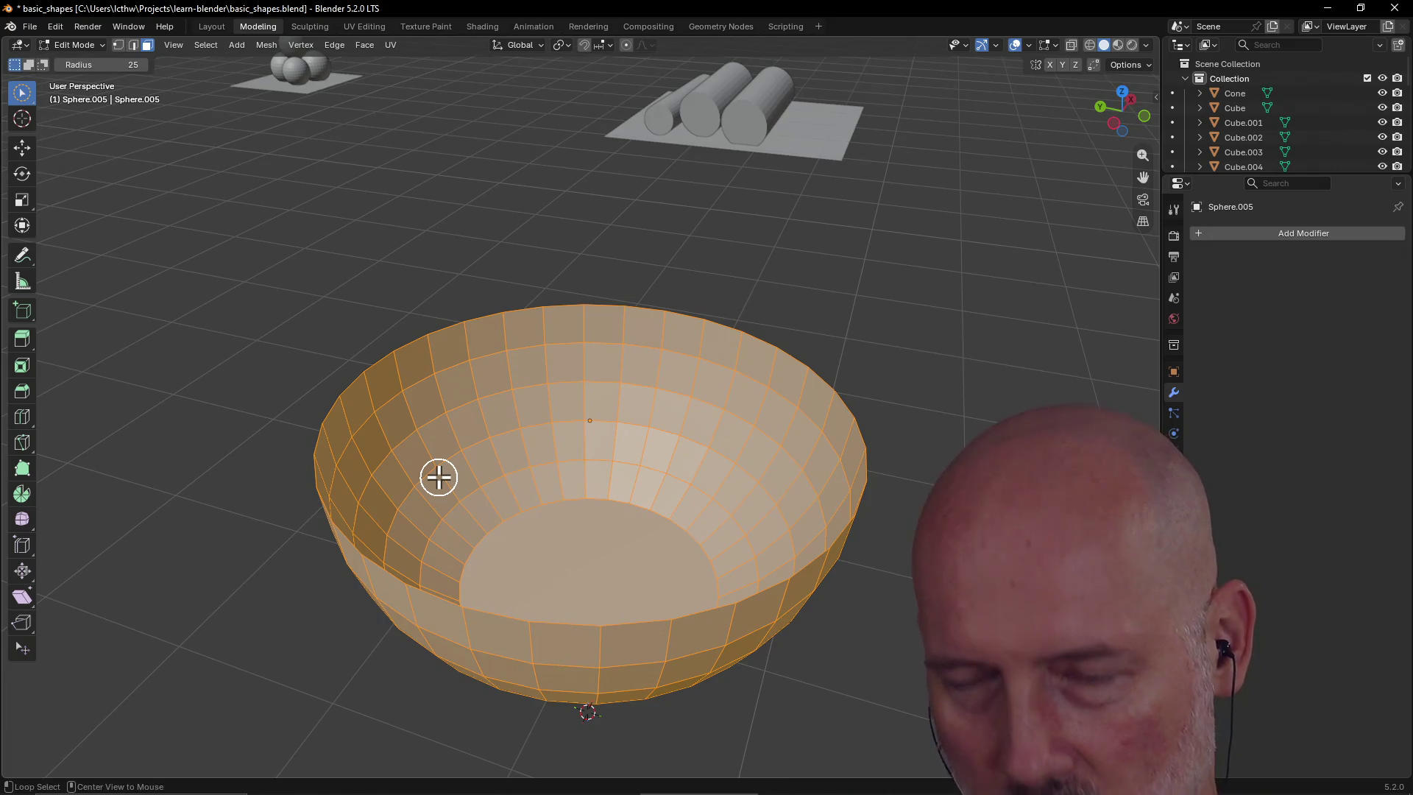
key("Escape")
Extrude the bowl faces along normals again by about -0.03 m, then deselect
key("alt+e")
left_click(439, 479)
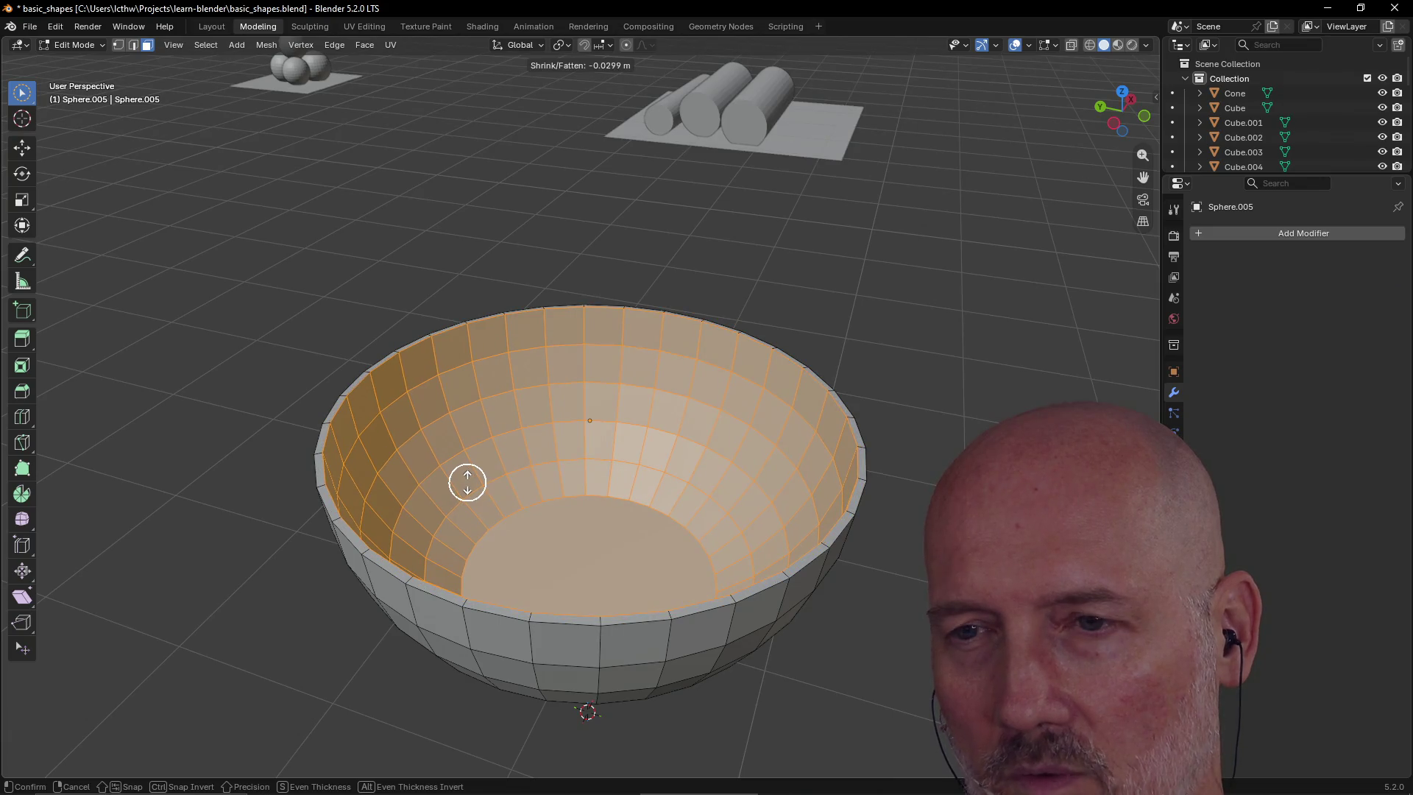
left_click(466, 482)
key("c")
key("alt+a")
mouse_move(422, 678)
middle_mouse_down()
mouse_move(737, 685)
mouse_move(555, 688)
mouse_move(745, 497)
mouse_move(912, 533)
mouse_move(864, 542)
mouse_move(824, 581)
mouse_move(868, 521)
mouse_move(786, 561)
mouse_move(765, 640)
mouse_move(787, 544)
mouse_move(777, 537)
middle_mouse_up()
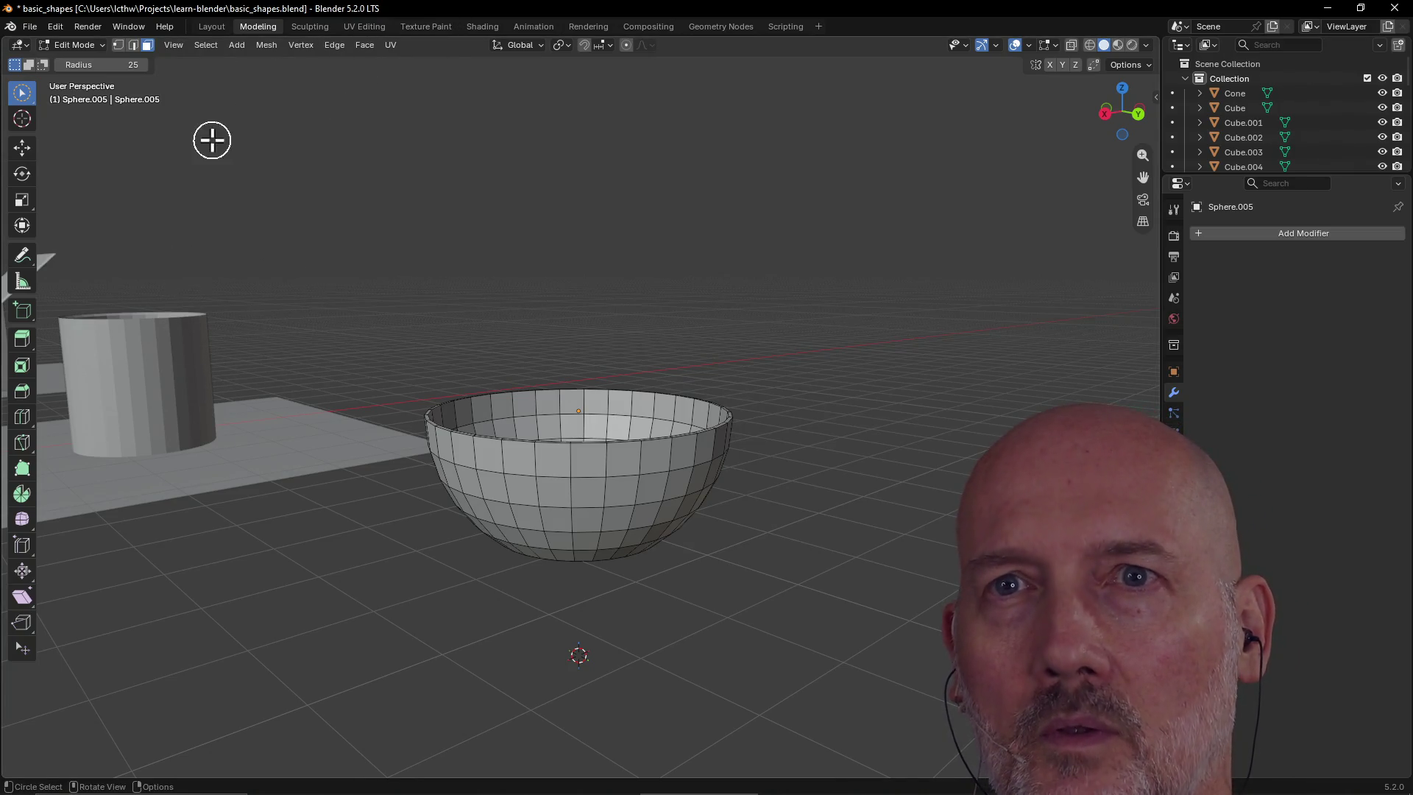
In the Layout workspace, add Plane.006 and scale it up into a floor beneath the bowl
left_click(212, 26)
scroll(453, 371, "down", 4)
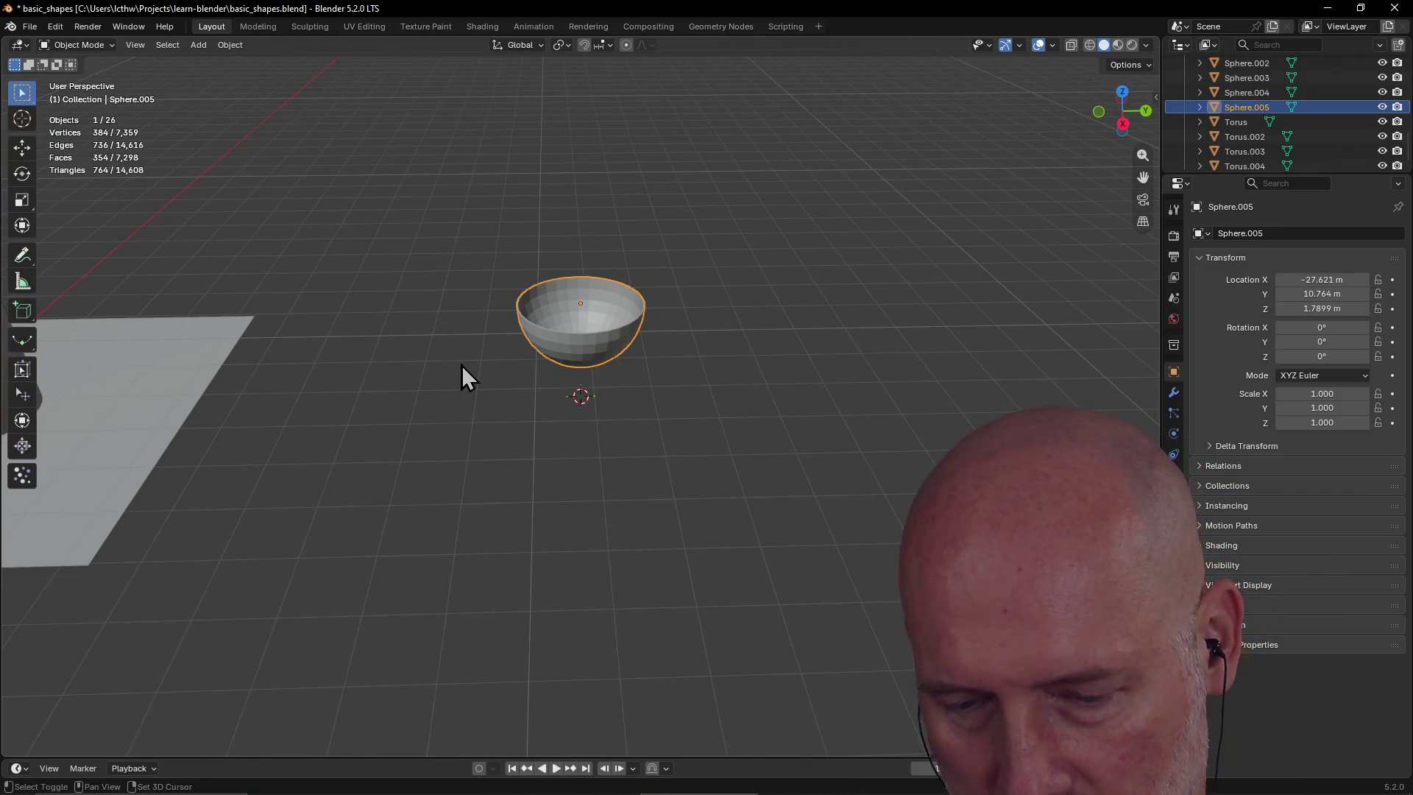
key("shift+a")
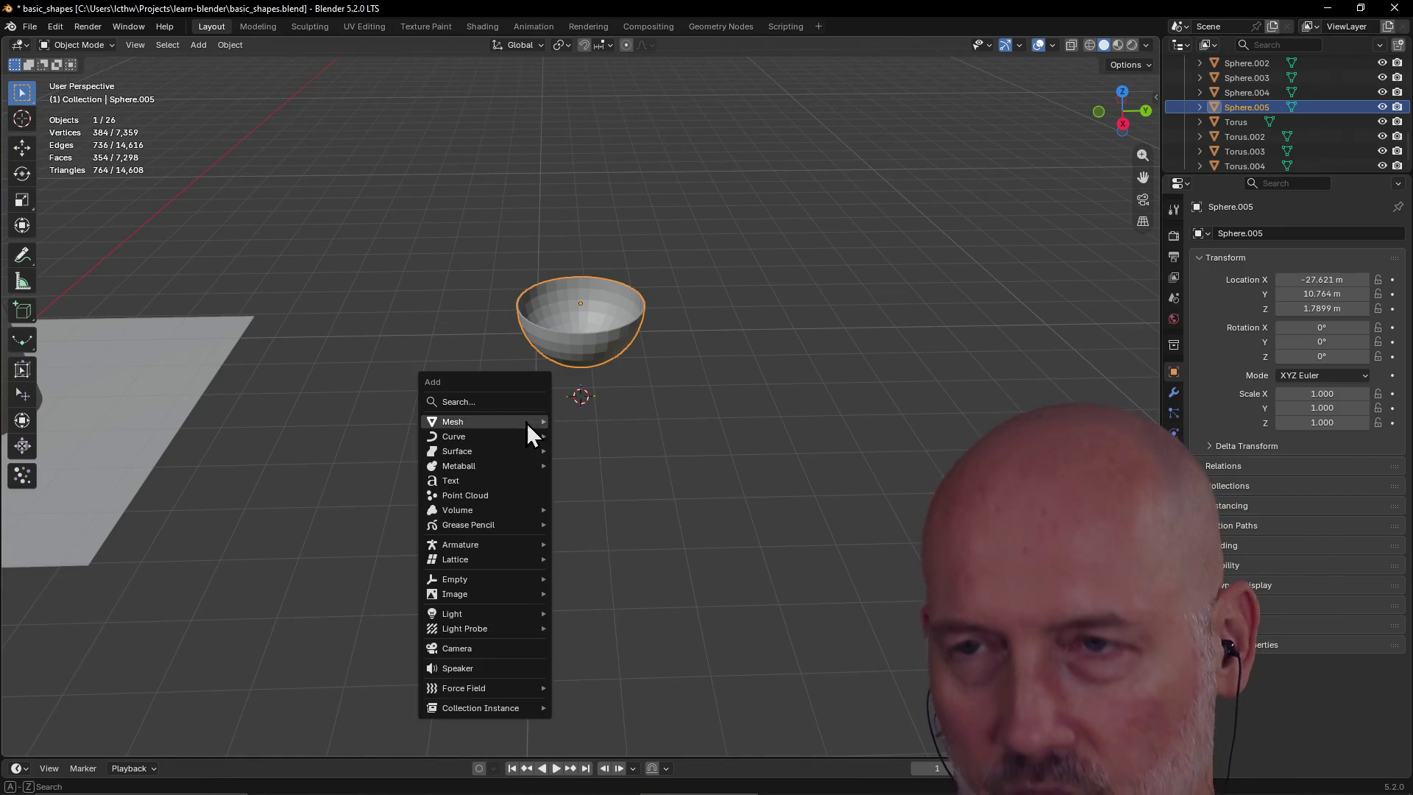
mouse_move(533, 440)
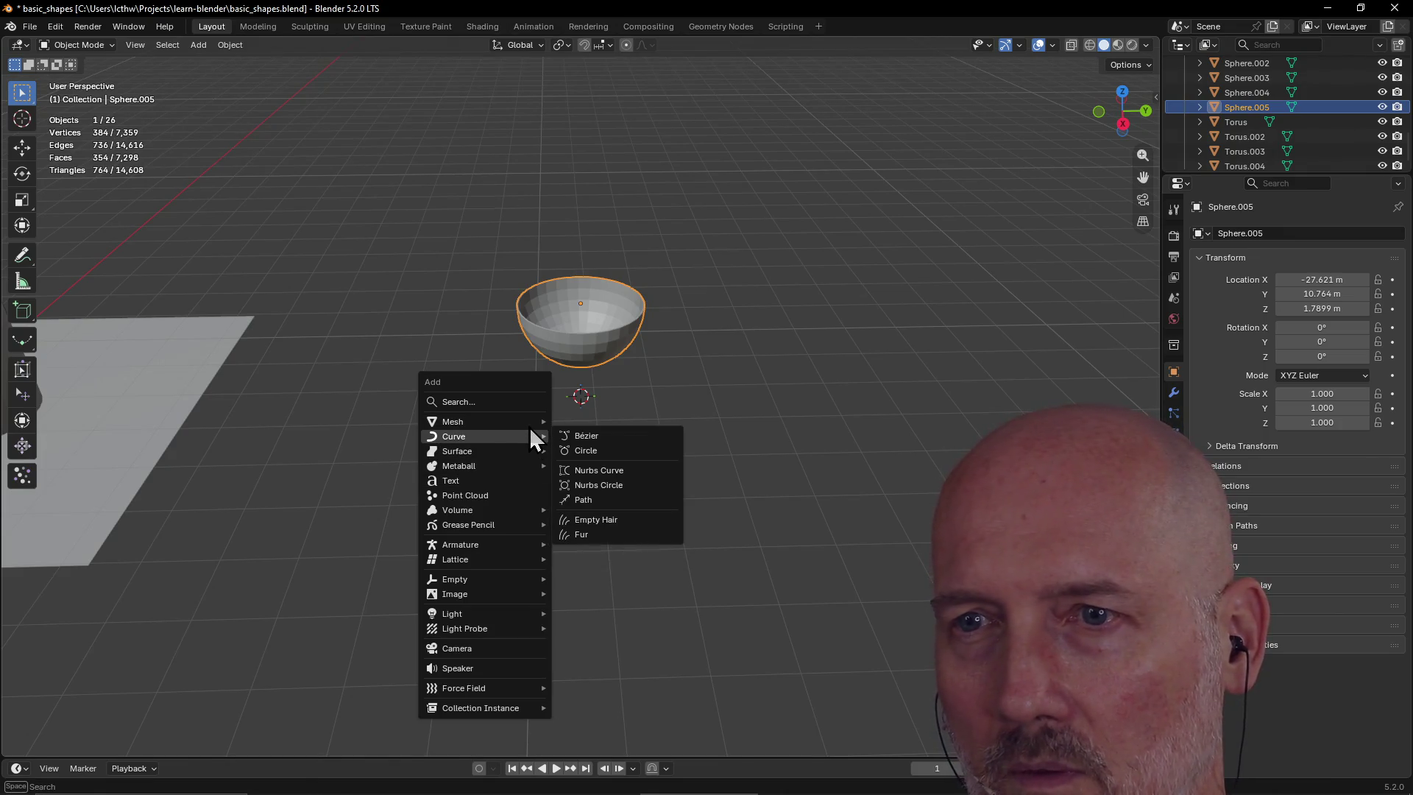
left_click(594, 423)
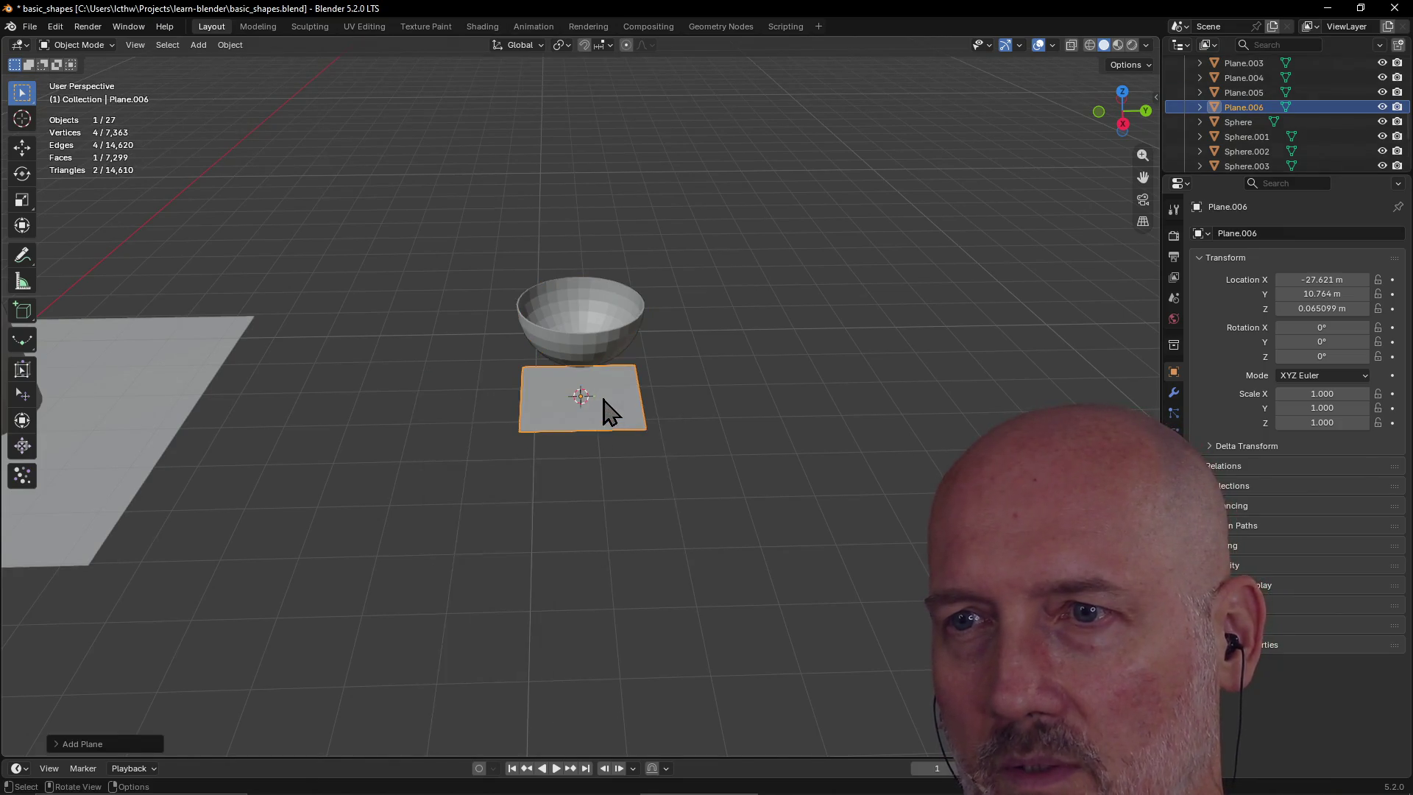
scroll(603, 412, "up", 5)
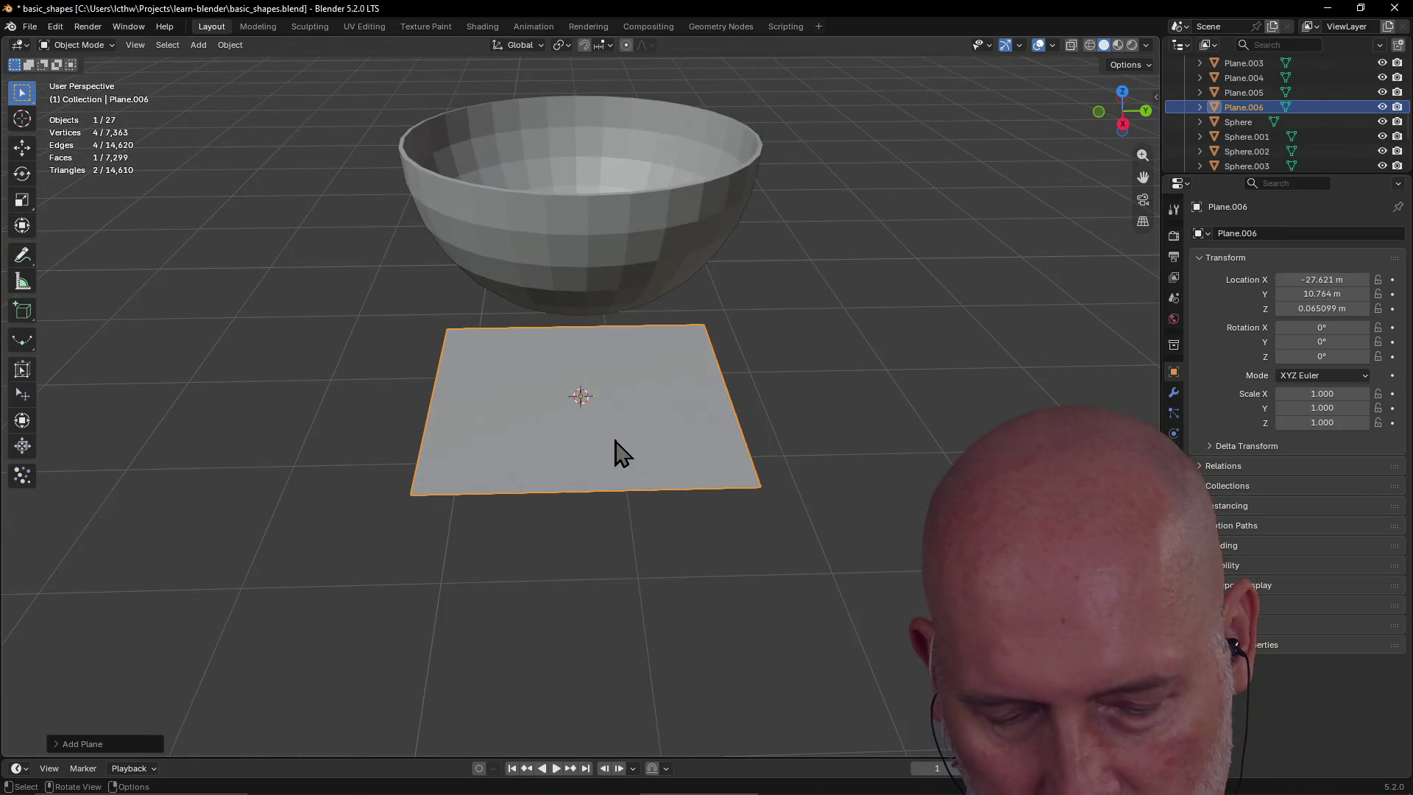
key("s")
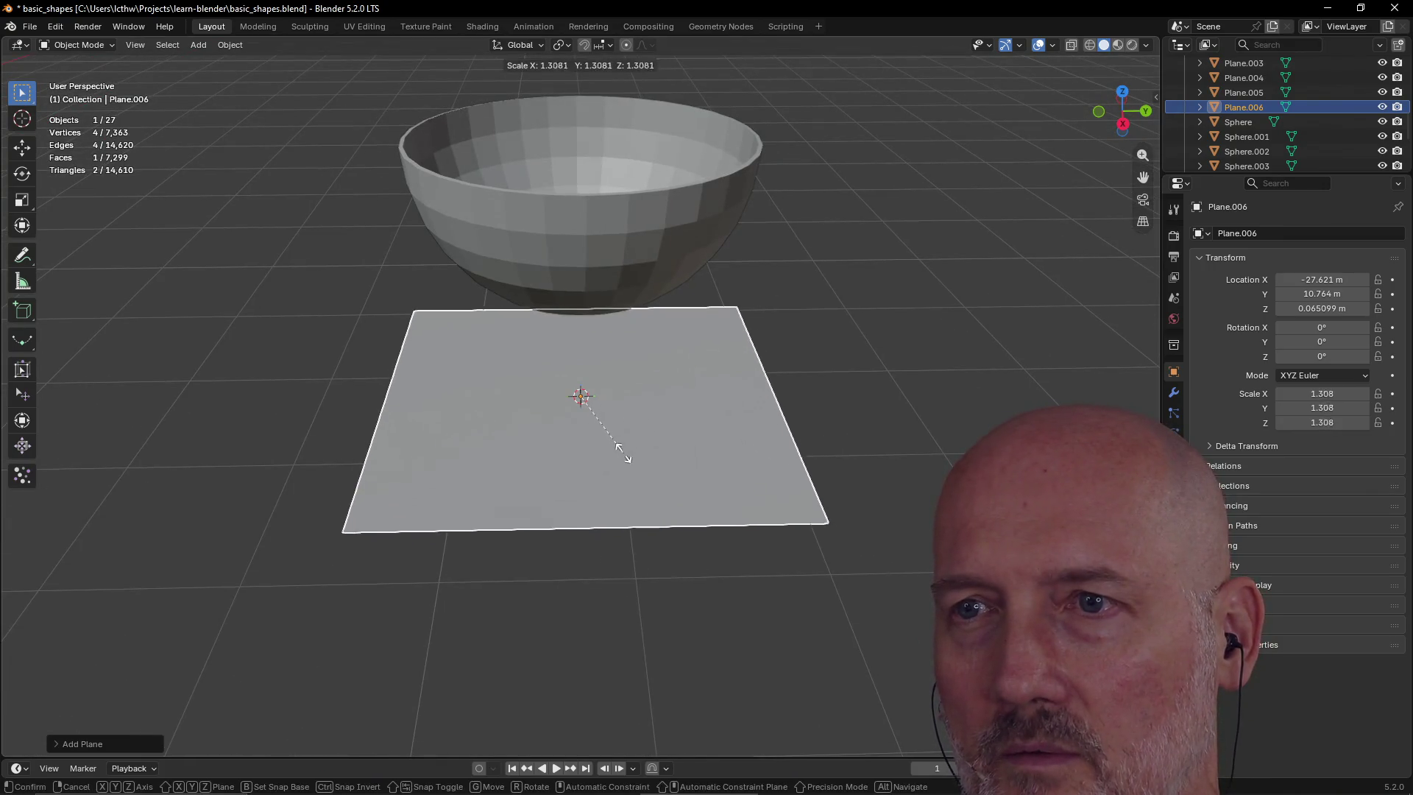
left_click(633, 471)
left_click(621, 236)
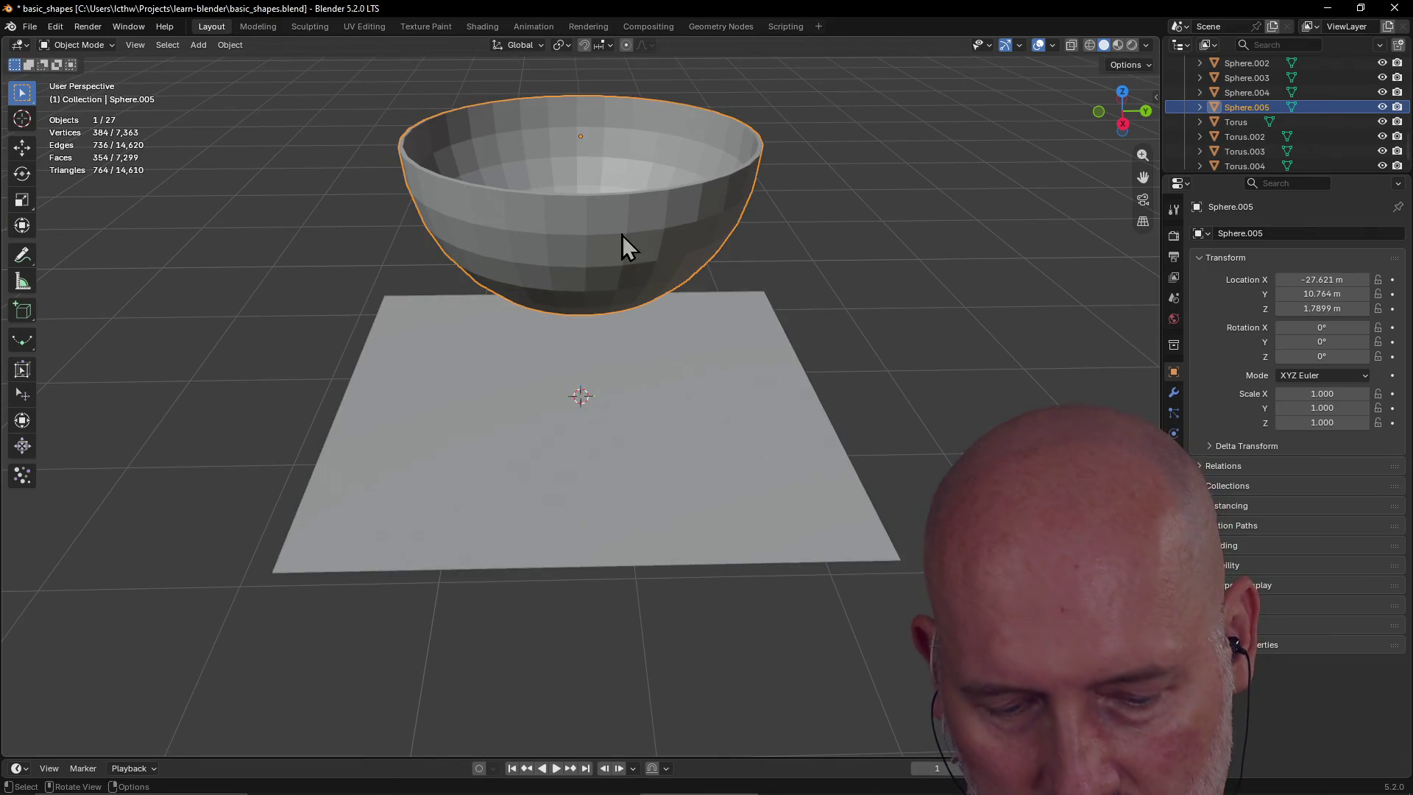
Lower the bowl along Z to 0.88963 m so it rests on the plane
key("g")
key("z")
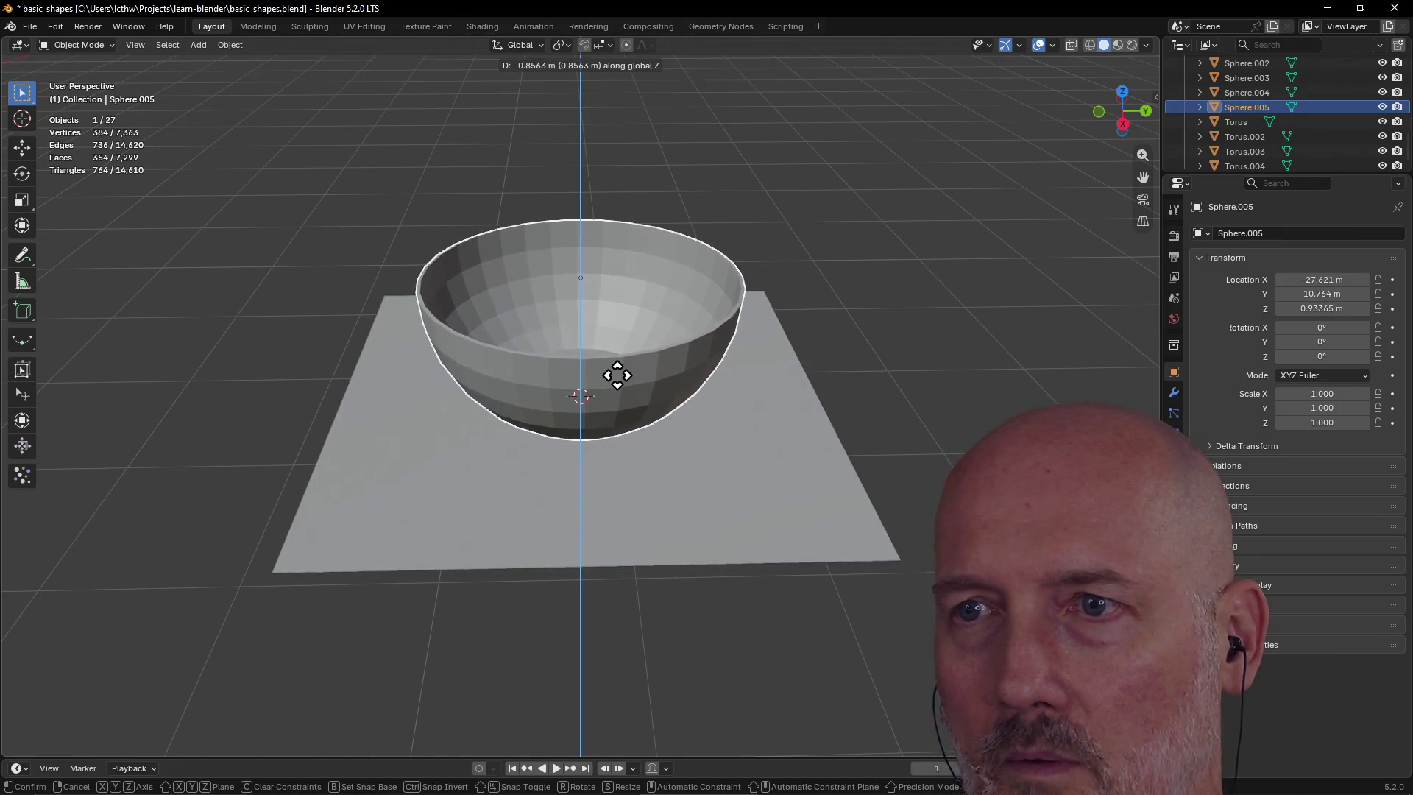
left_click(617, 375)
middle_click_drag(617, 373, 630, 320)
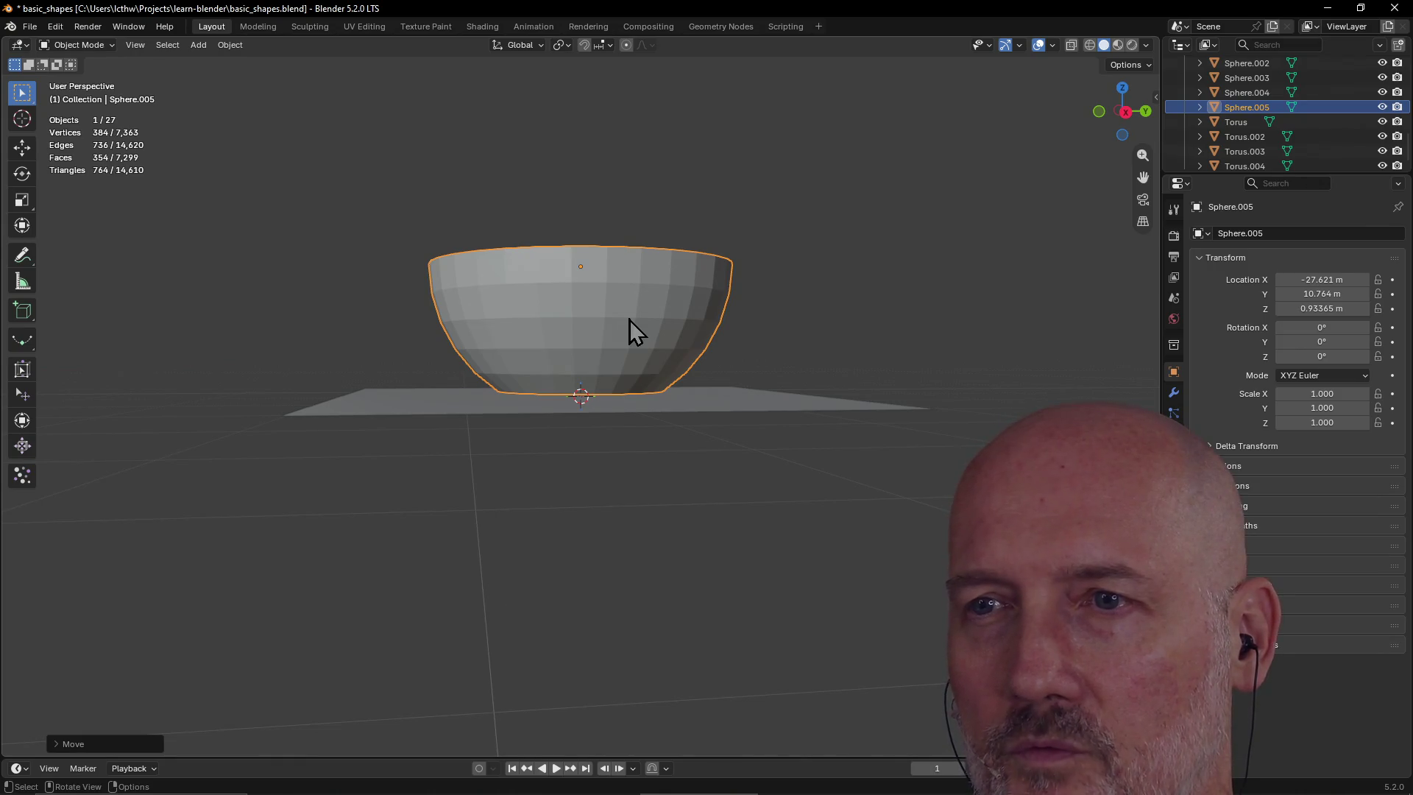
key("g")
key("z")
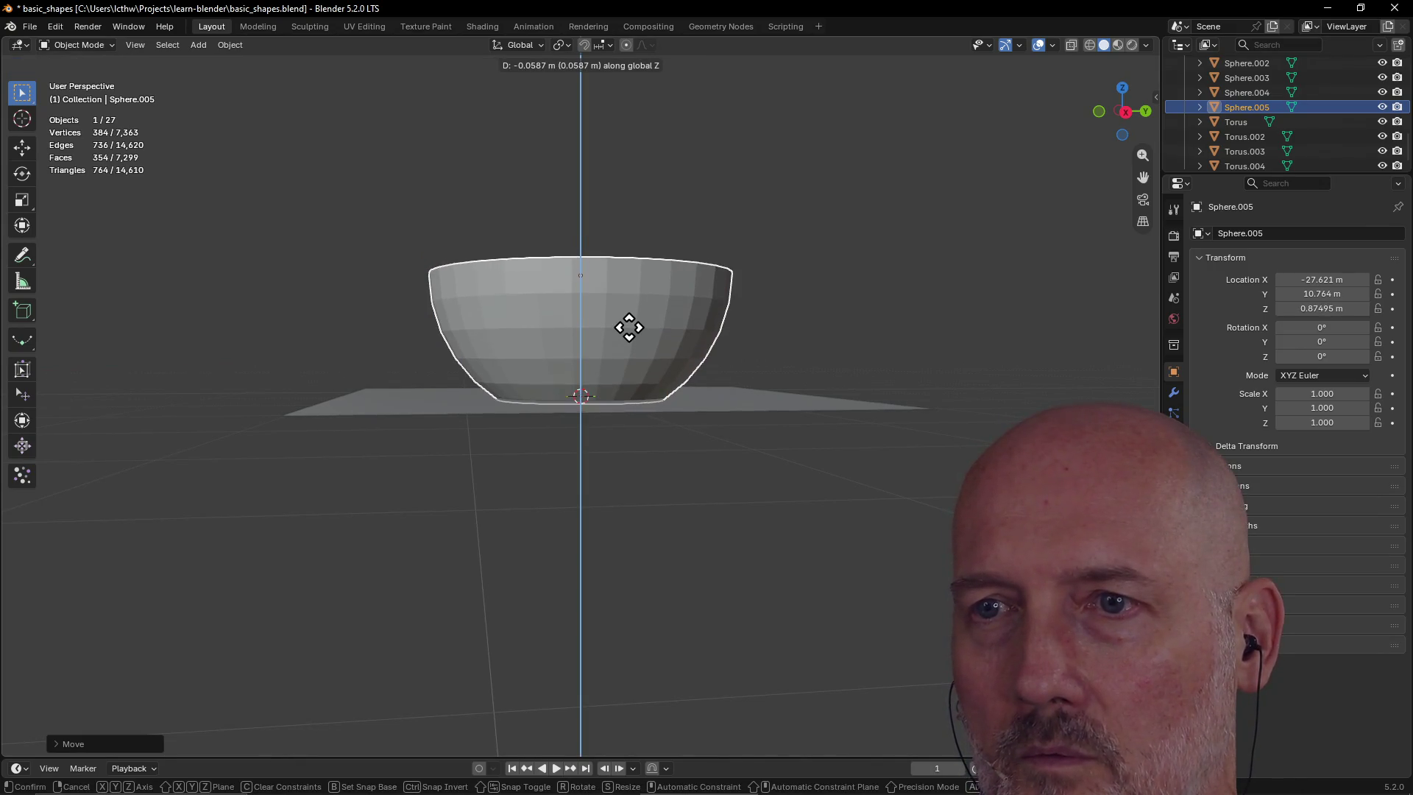
left_click(630, 328)
mouse_move(674, 434)
middle_mouse_down()
mouse_move(621, 528)
mouse_move(394, 489)
mouse_move(527, 483)
mouse_move(453, 505)
middle_mouse_up()
scroll(621, 528, "down", 6)
scroll(527, 483, "up", 3)
scroll(523, 477, "down", 4)
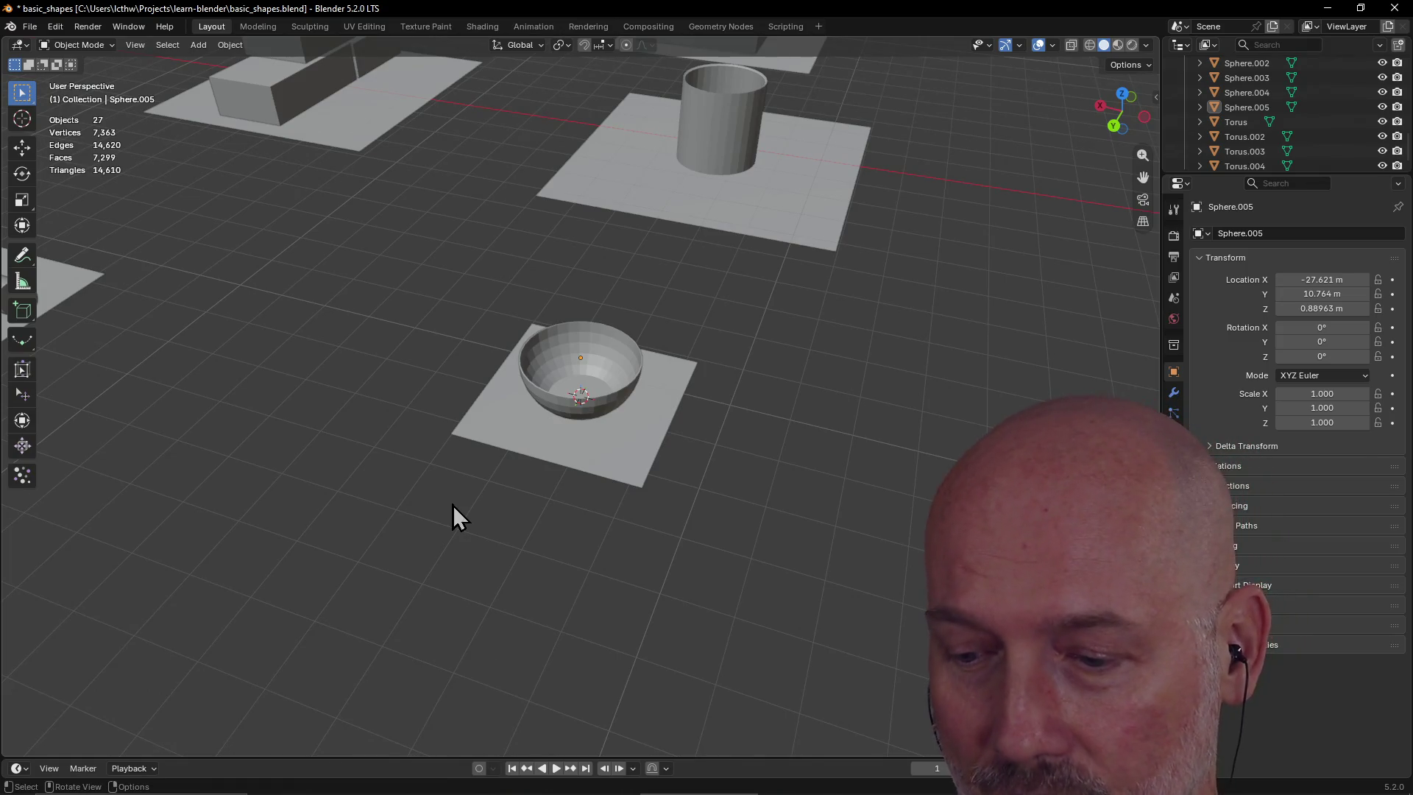
scroll(625, 315, "down", 4)
mouse_move(624, 315)
middle_mouse_down()
mouse_move(687, 311)
mouse_move(638, 295)
middle_mouse_up()
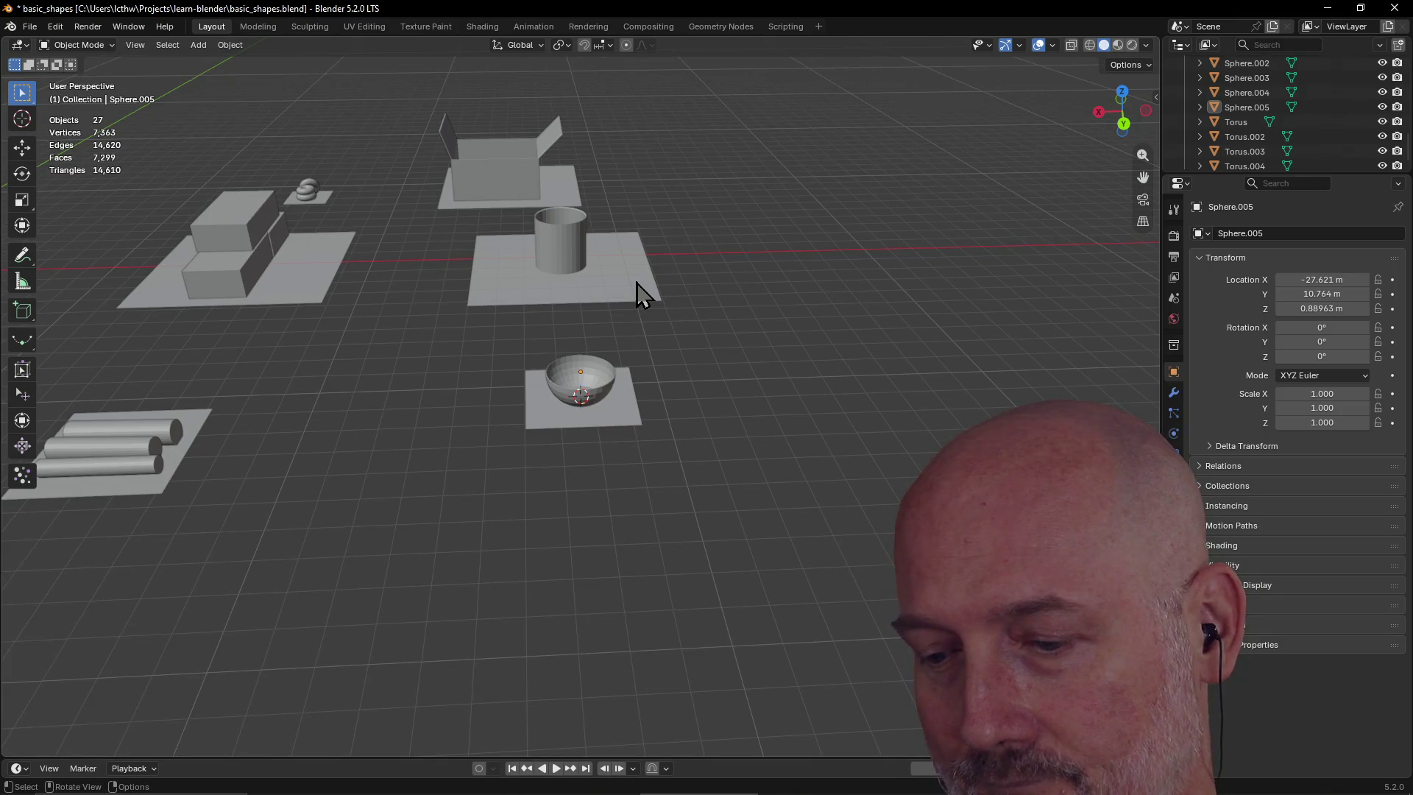
mouse_move(532, 275)
middle_mouse_down()
mouse_move(616, 252)
mouse_move(498, 296)
middle_mouse_up()
left_click(624, 218)
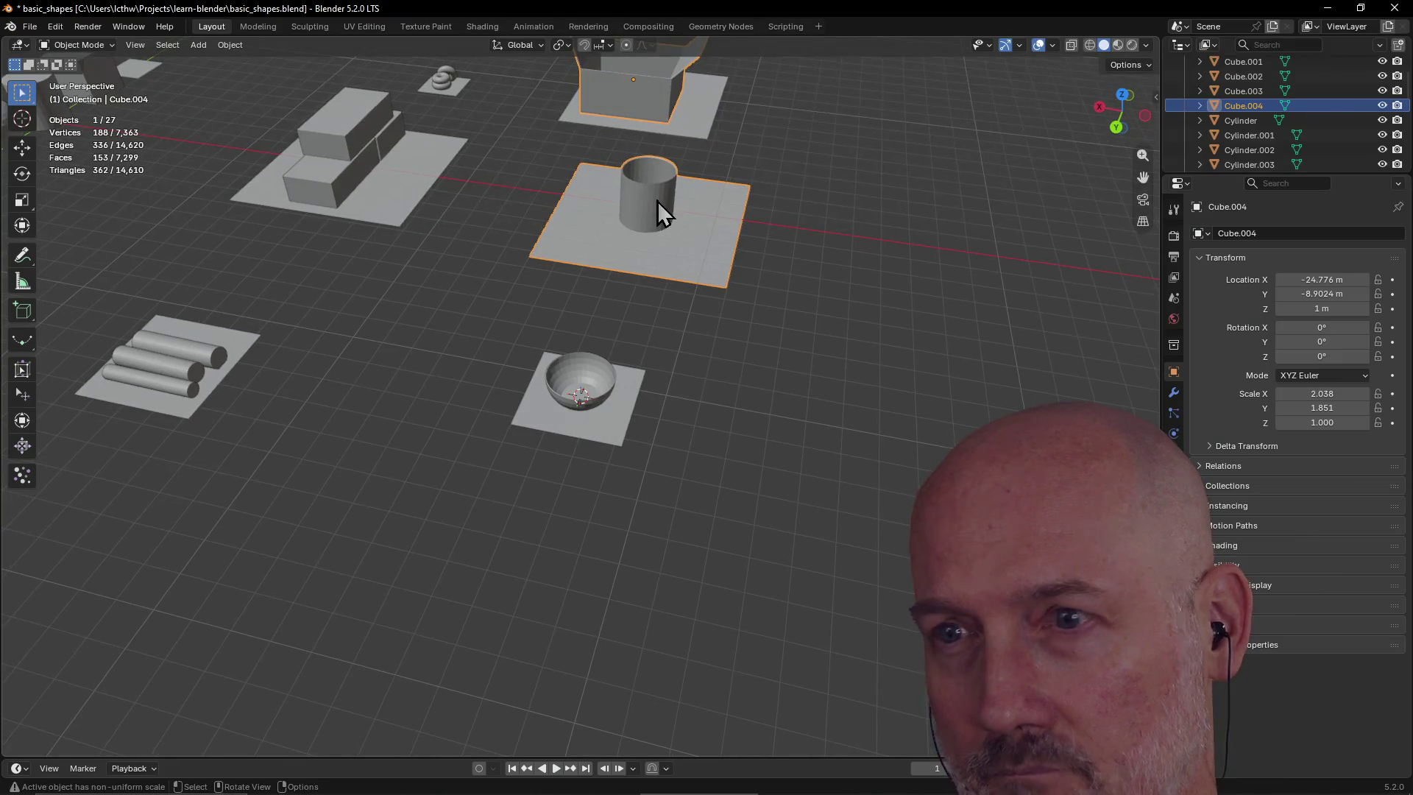
left_click(591, 419)
left_click(586, 406)
mouse_move(586, 406)
middle_mouse_down()
mouse_move(689, 339)
mouse_move(531, 403)
mouse_move(588, 388)
mouse_move(602, 423)
mouse_move(453, 372)
middle_mouse_up()
left_click(611, 426)
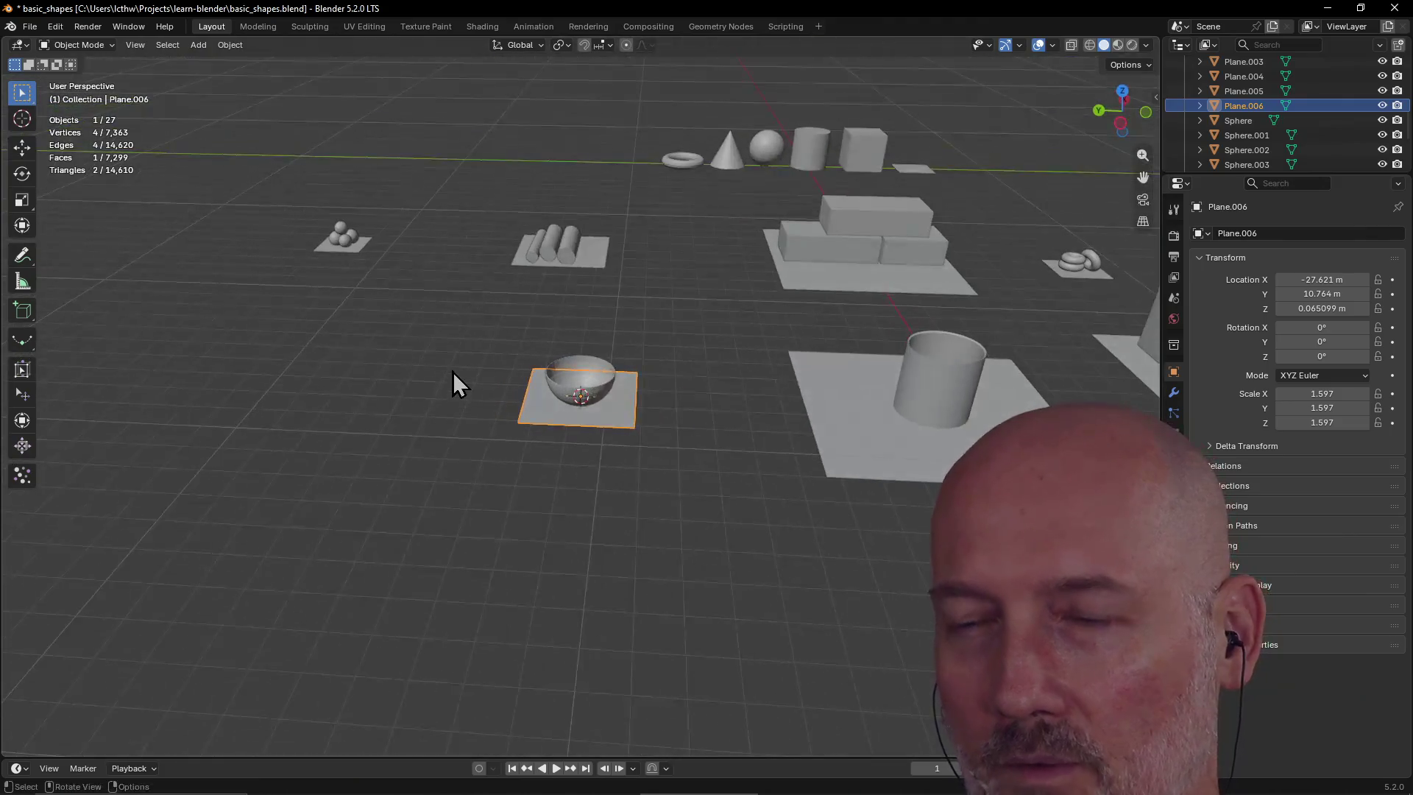
key("alt+Tab")
key("alt+Tab")
key("alt+Tab")
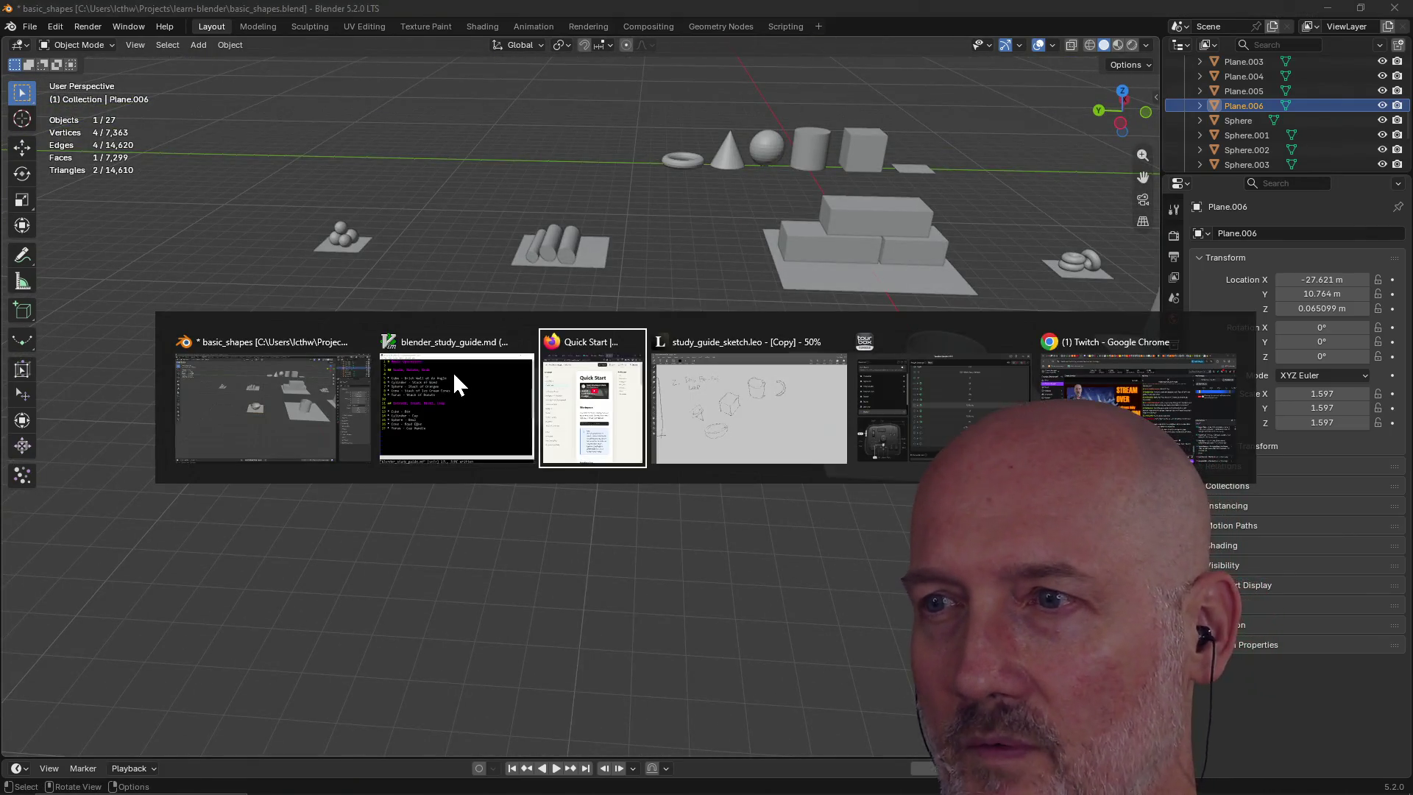
In GVim, append an extrude-along-normals note to the Sphere - Bowl line and save with :wq
key("alt+Tab")
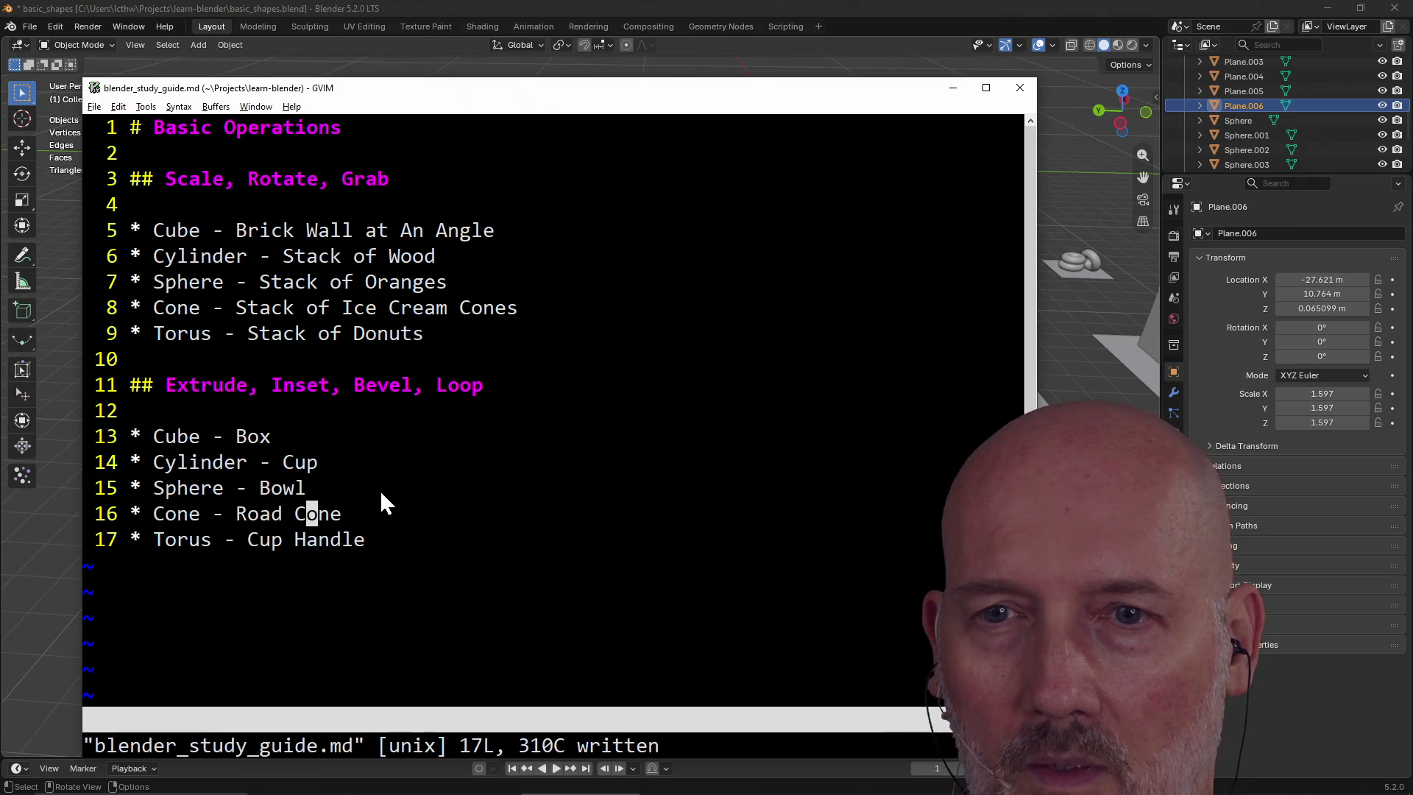
type("A ")
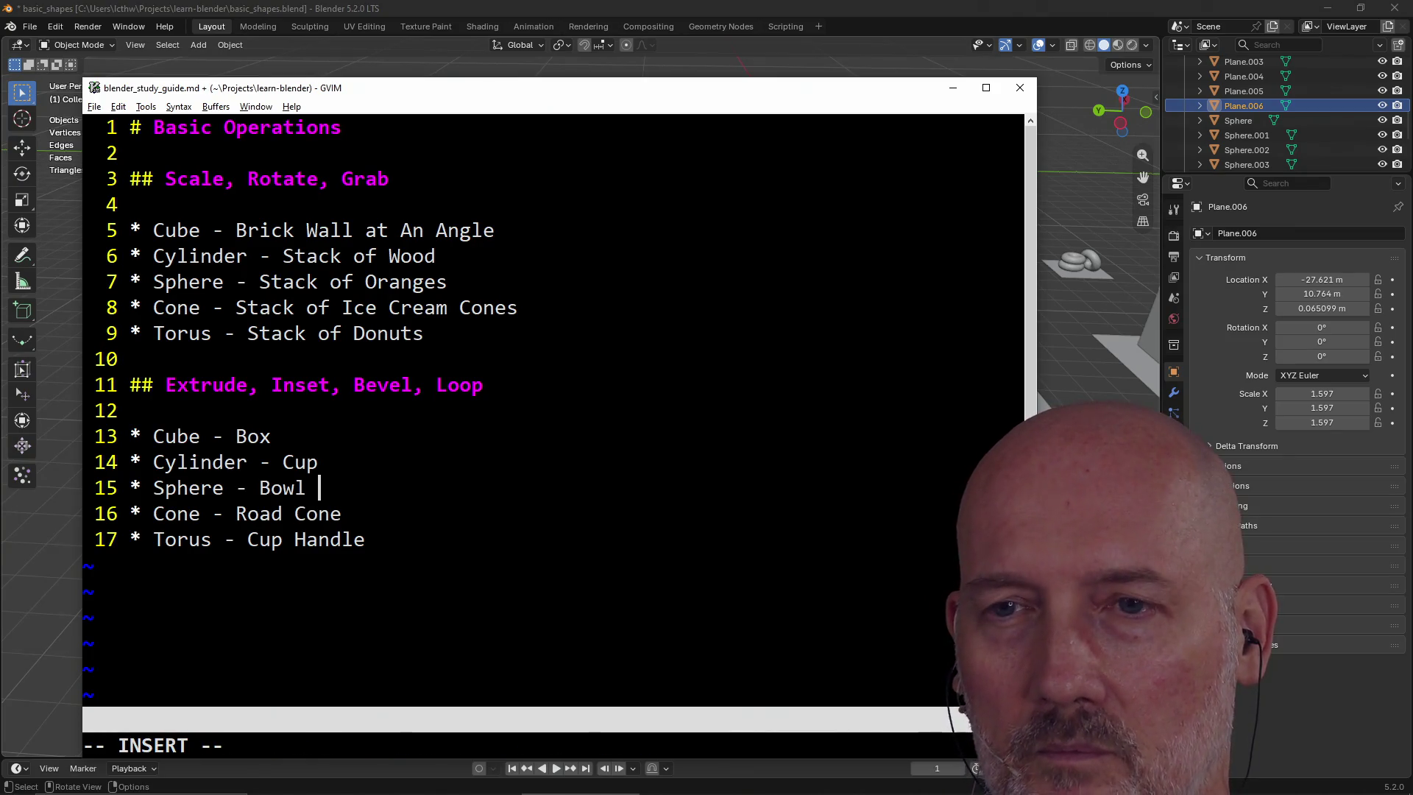
type("ed Alt-E extrude normals")
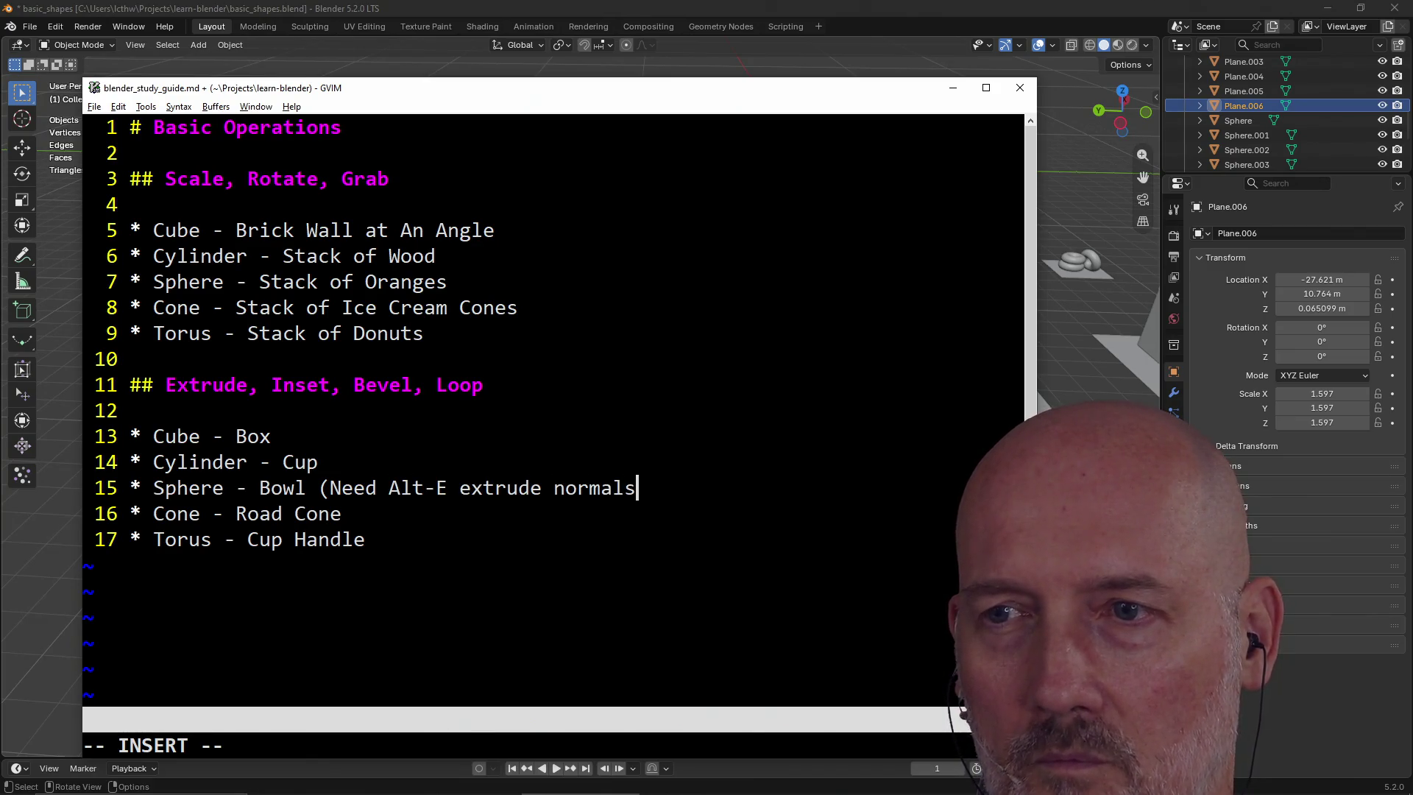
key("Escape")
type(":wq")
key("Return")
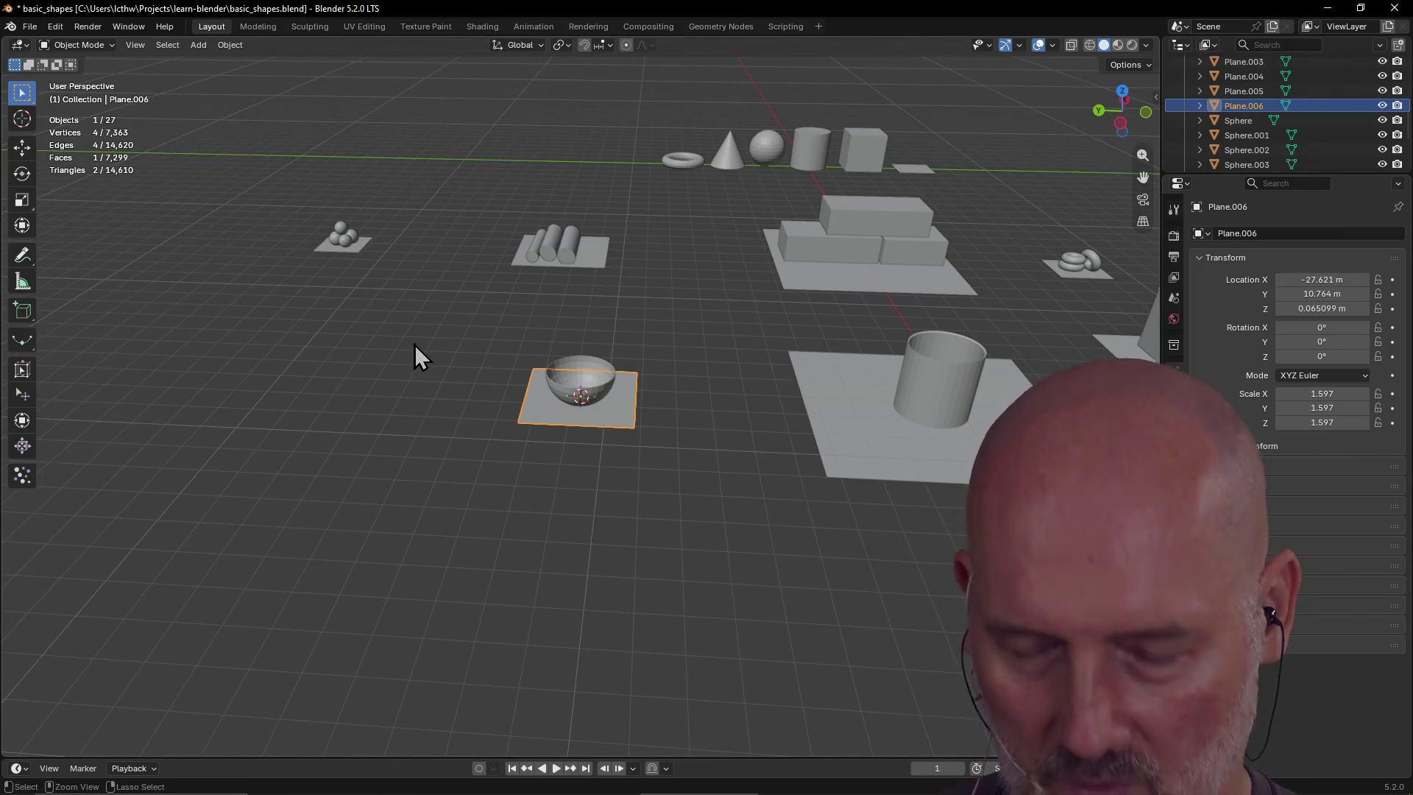
Inspect the open box and the bowl's plate, clear the selection, and save basic_shapes.blend
key("ctrl+s")
middle_click_drag(414, 345, 451, 357)
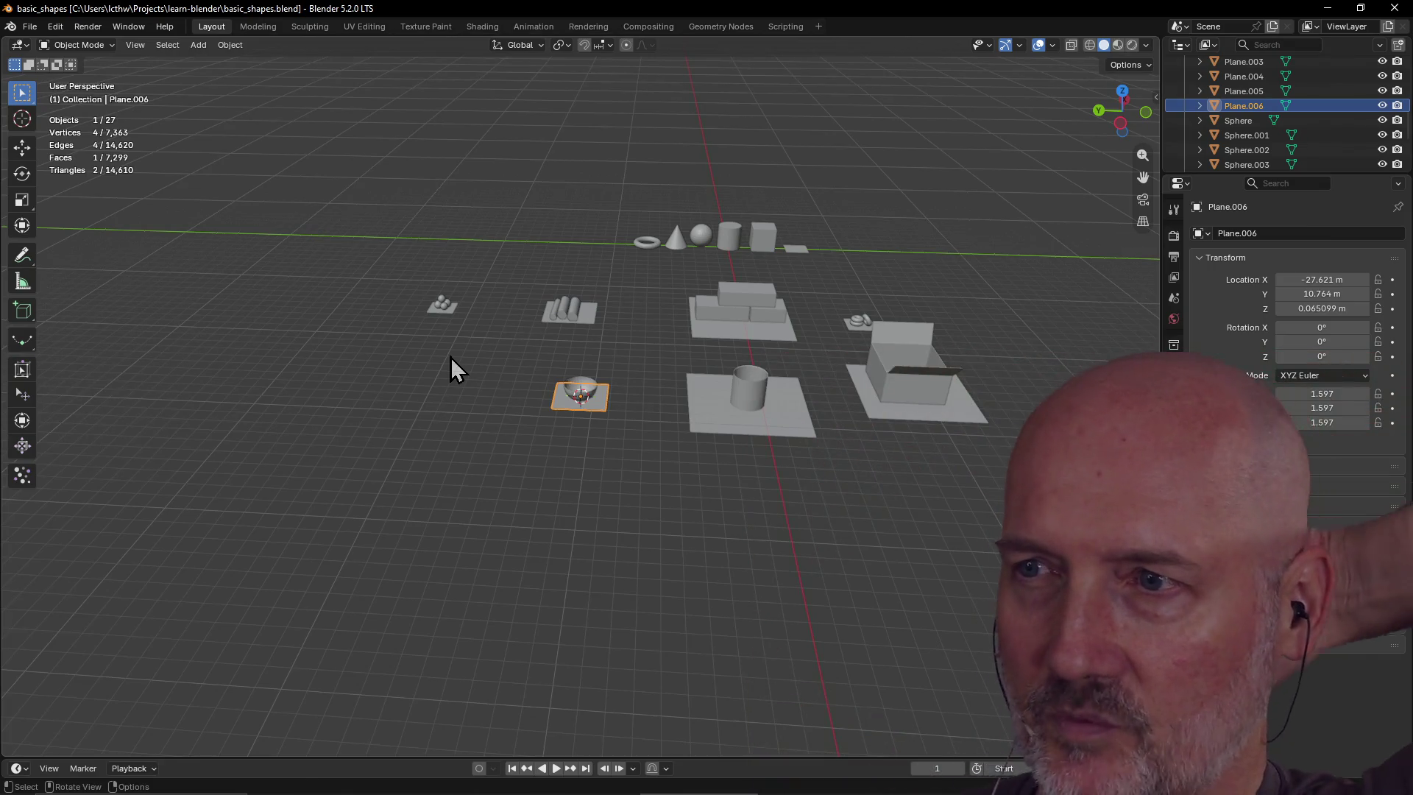
left_click(764, 417)
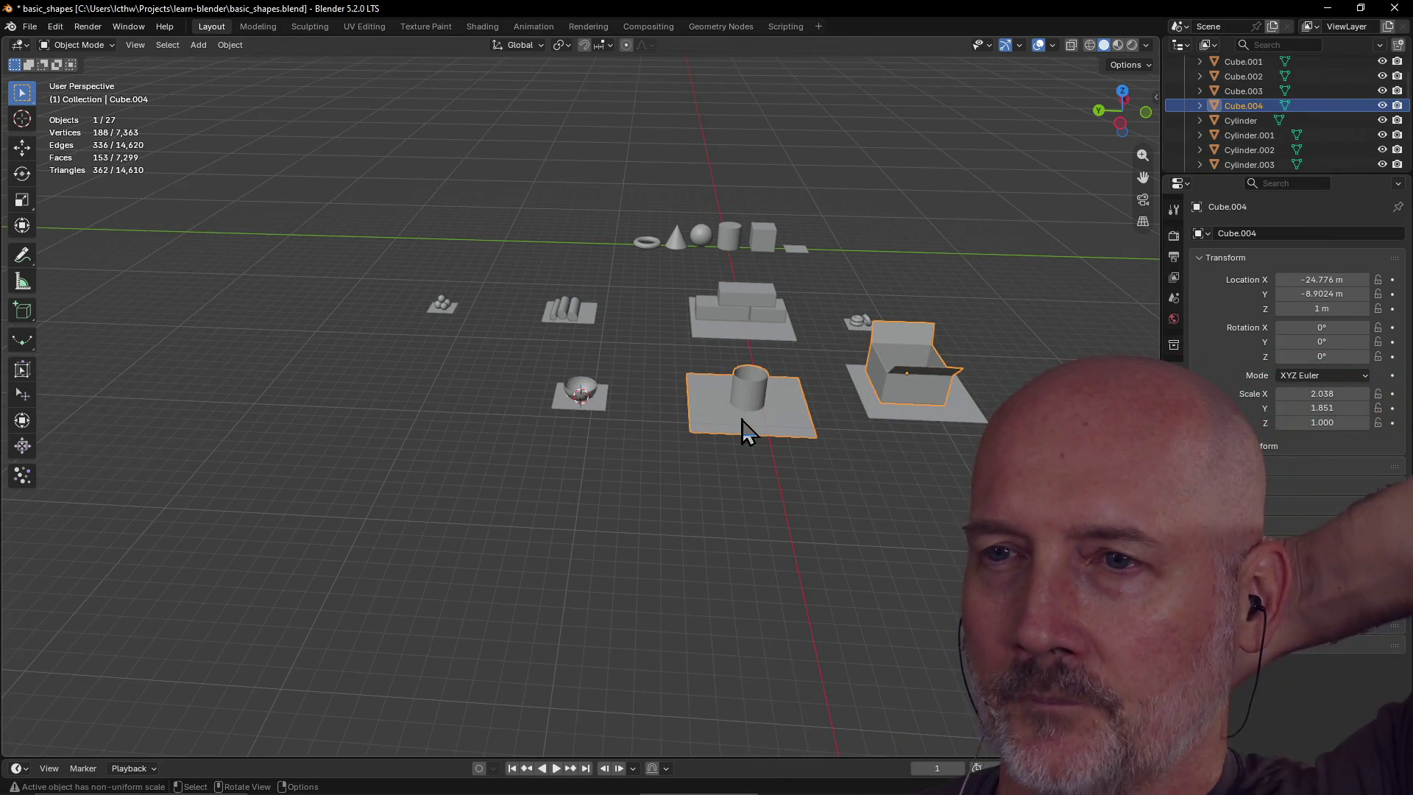
left_click(605, 406)
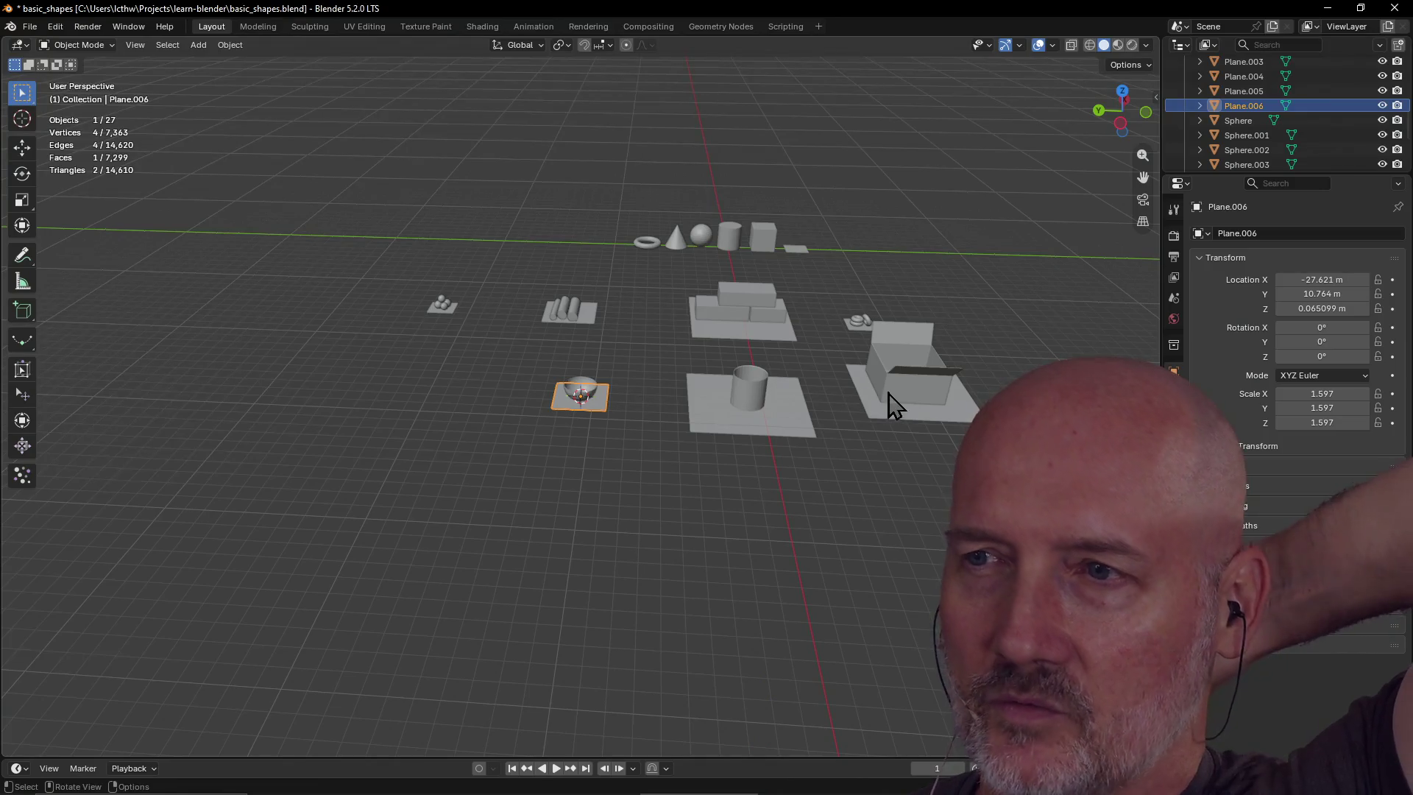
left_click(890, 404)
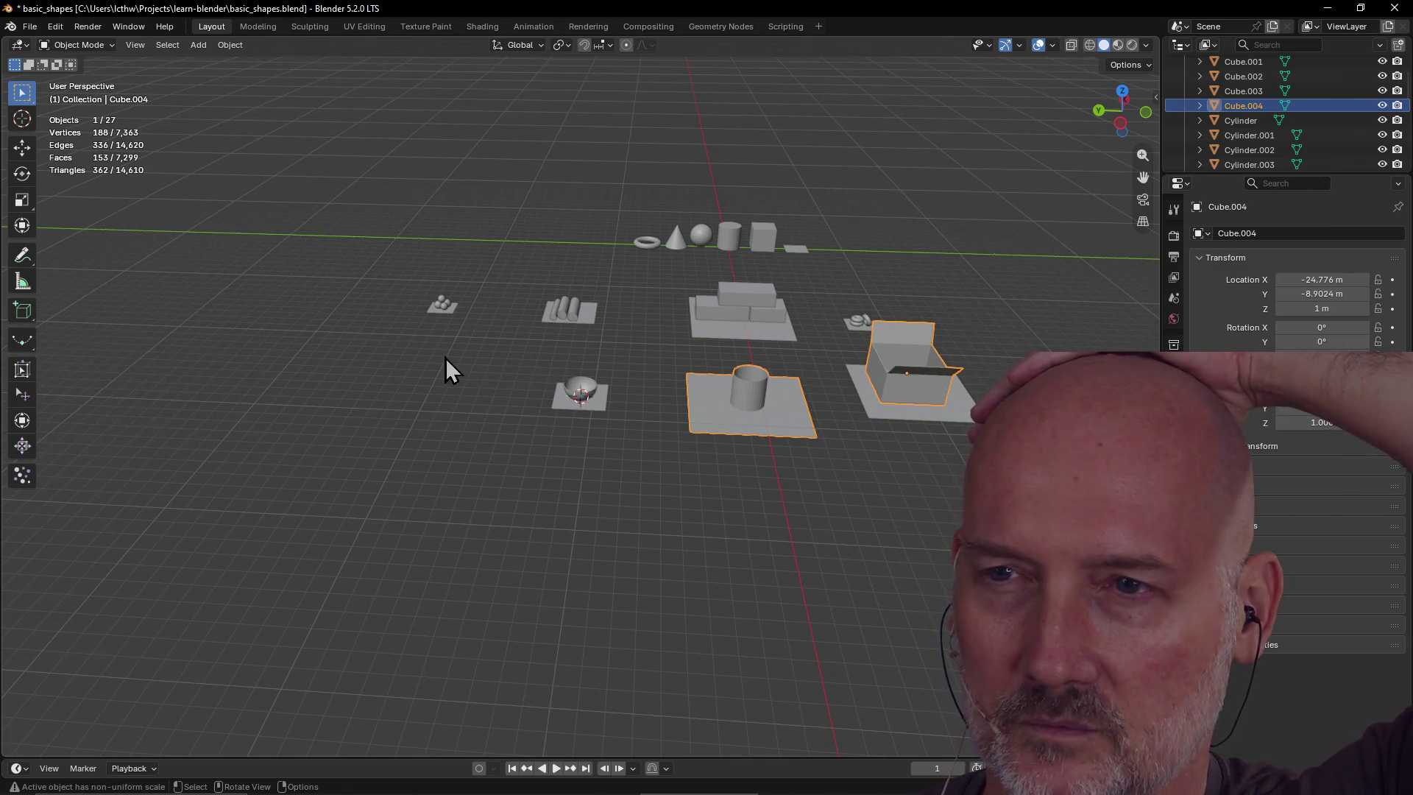
left_click(394, 373)
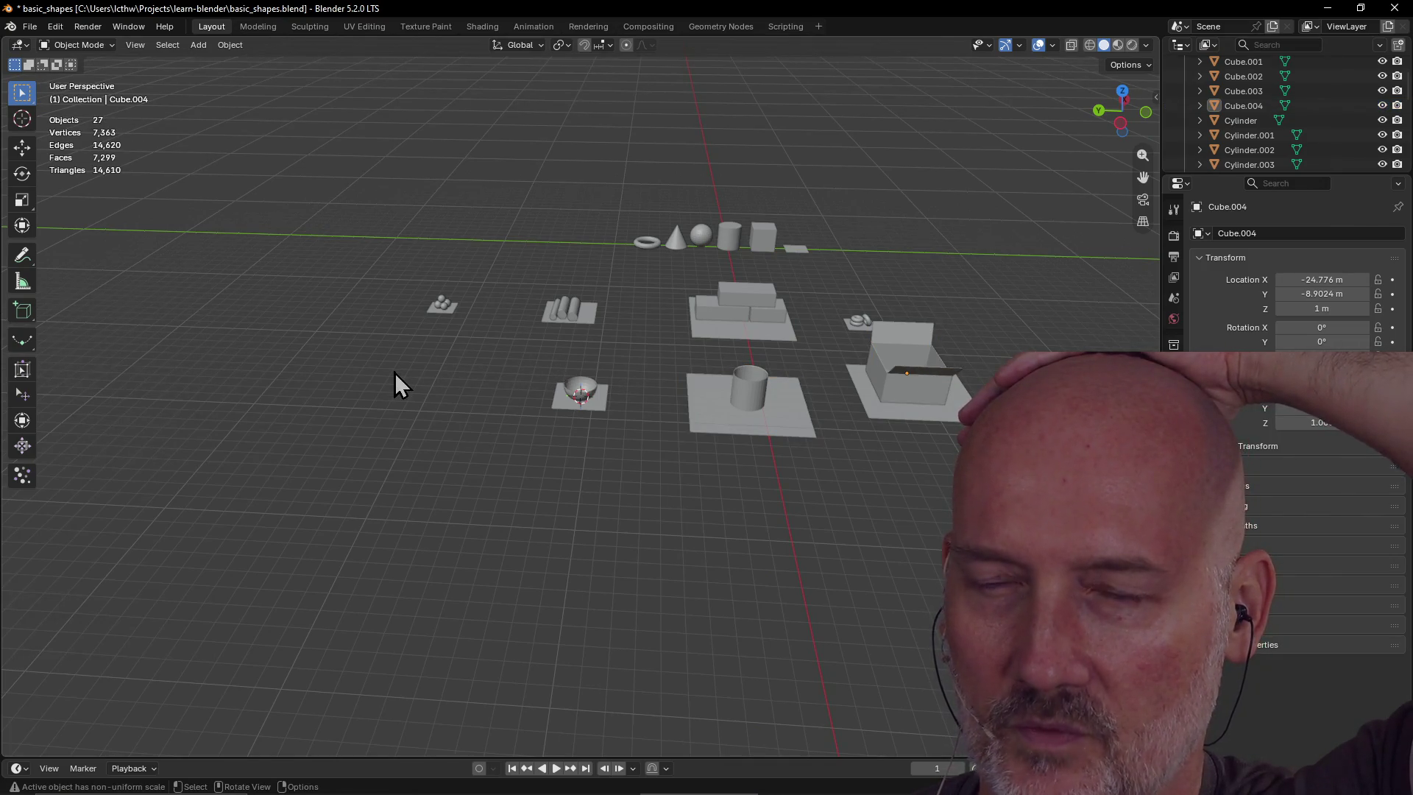
scroll(395, 373, "up", 4)
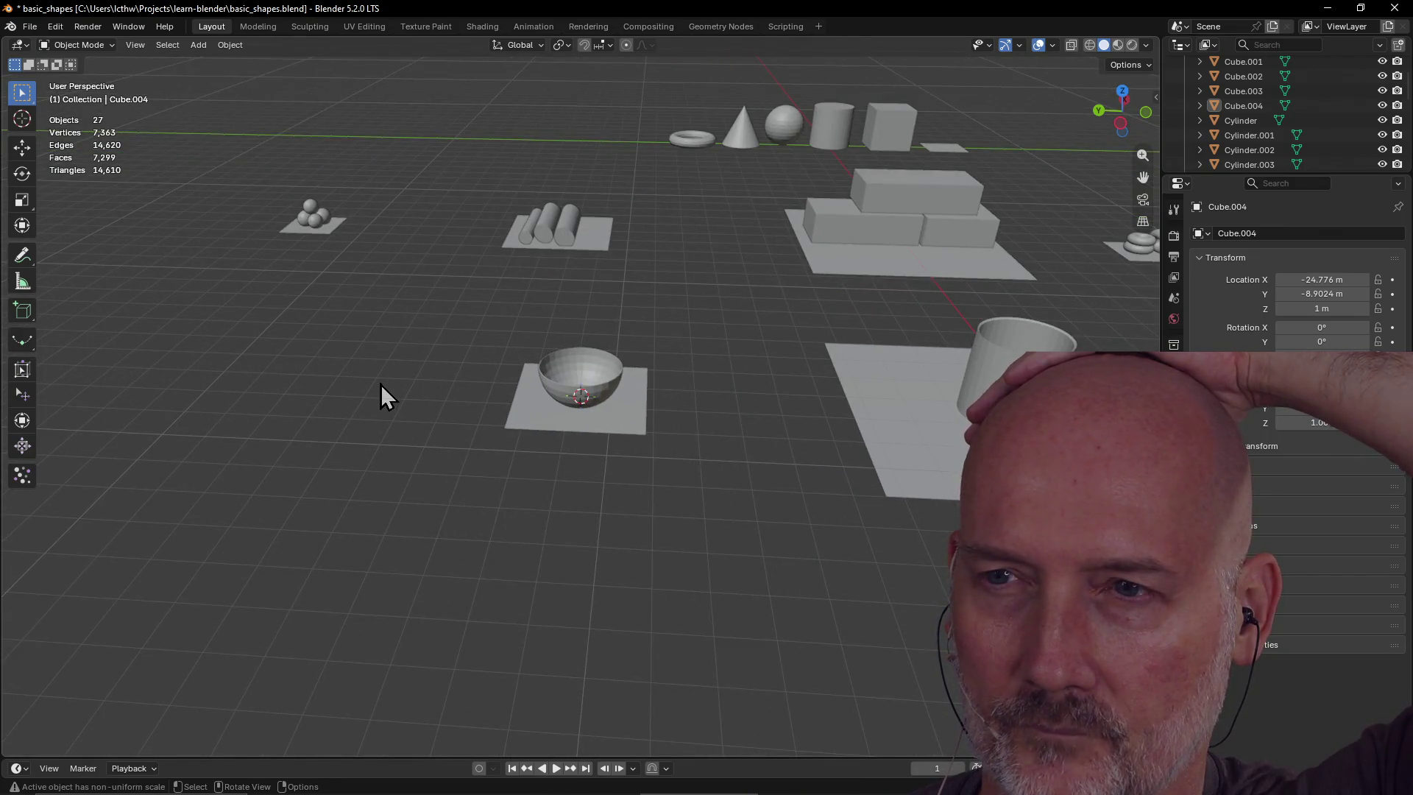
scroll(381, 384, "down", 3)
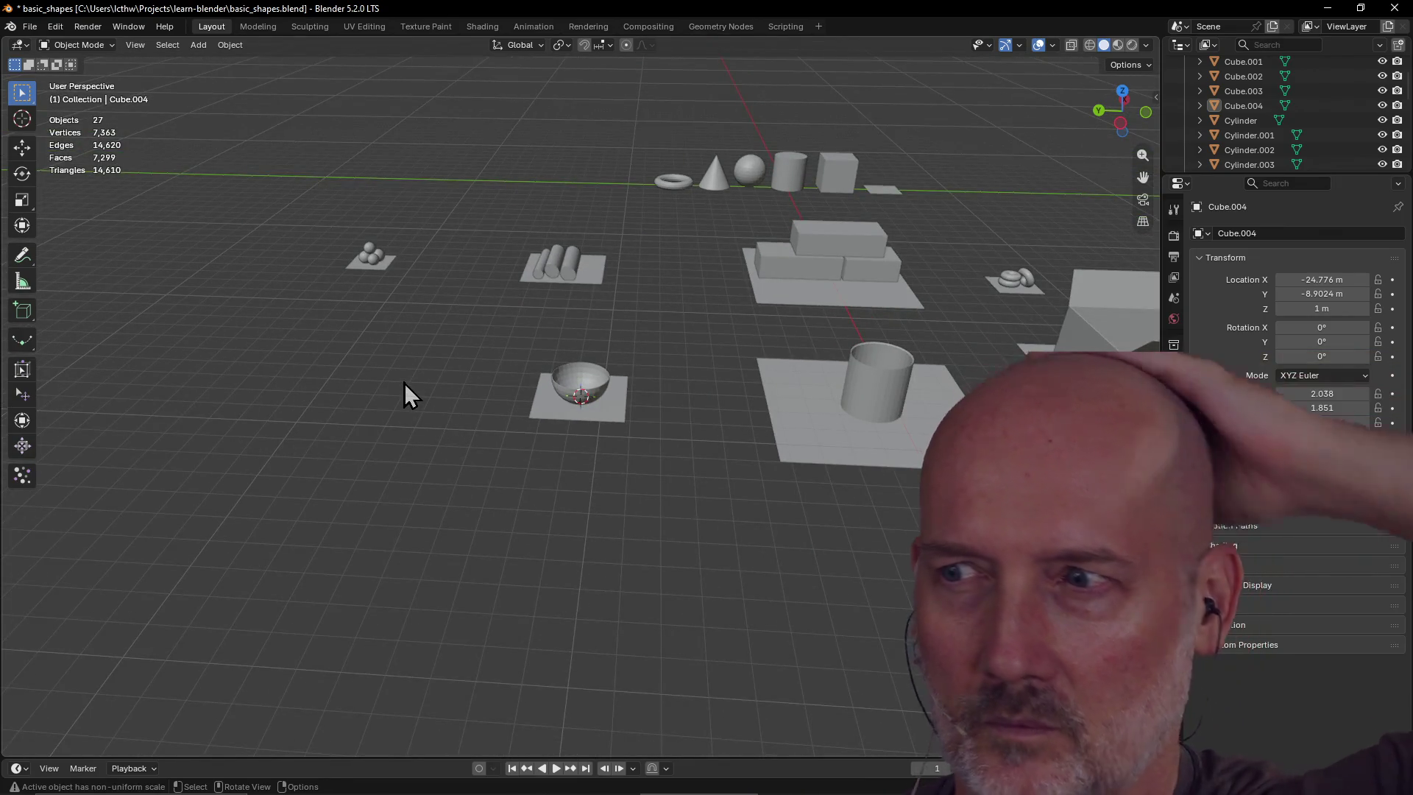
key("ctrl+s")
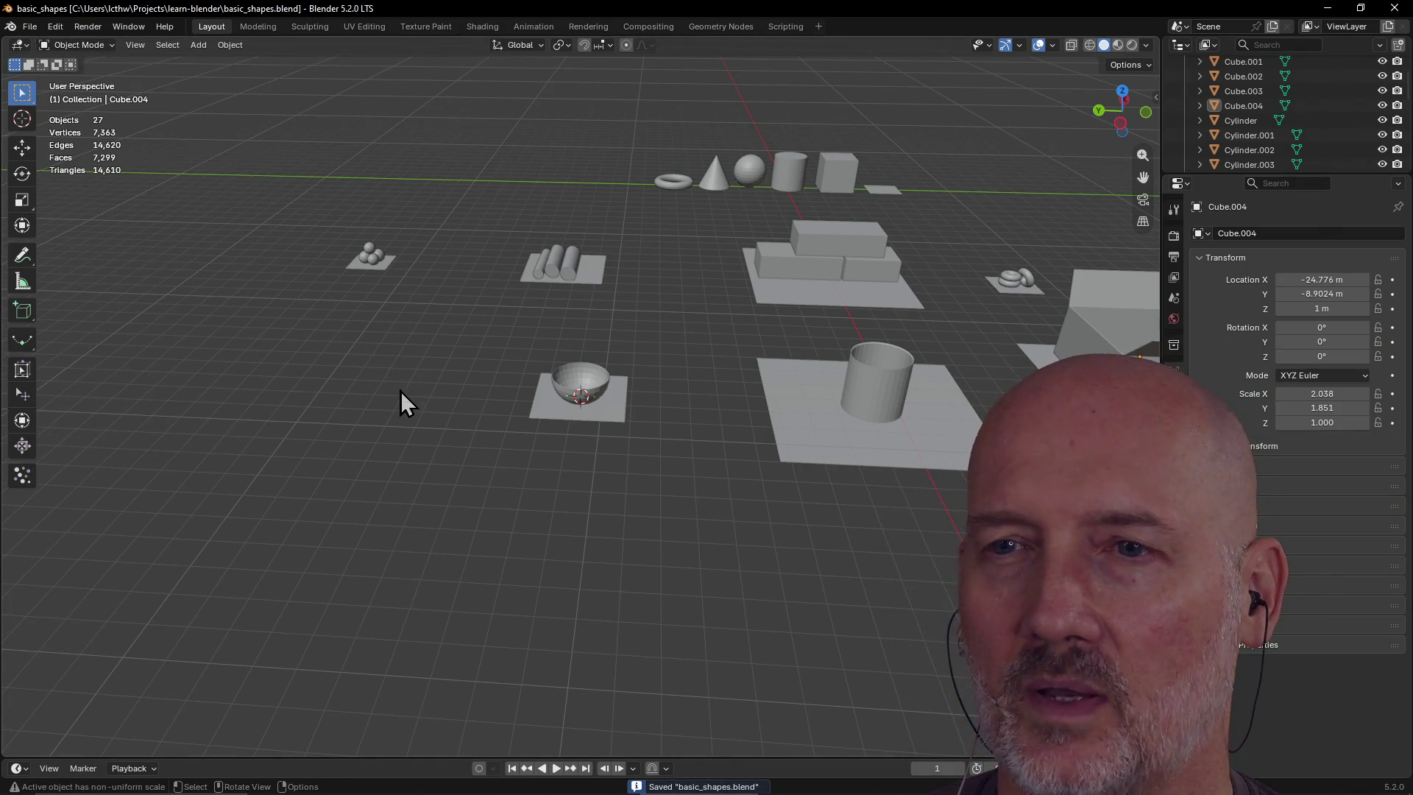
Create a new General file and delete its default cube, camera and light
left_click(30, 27)
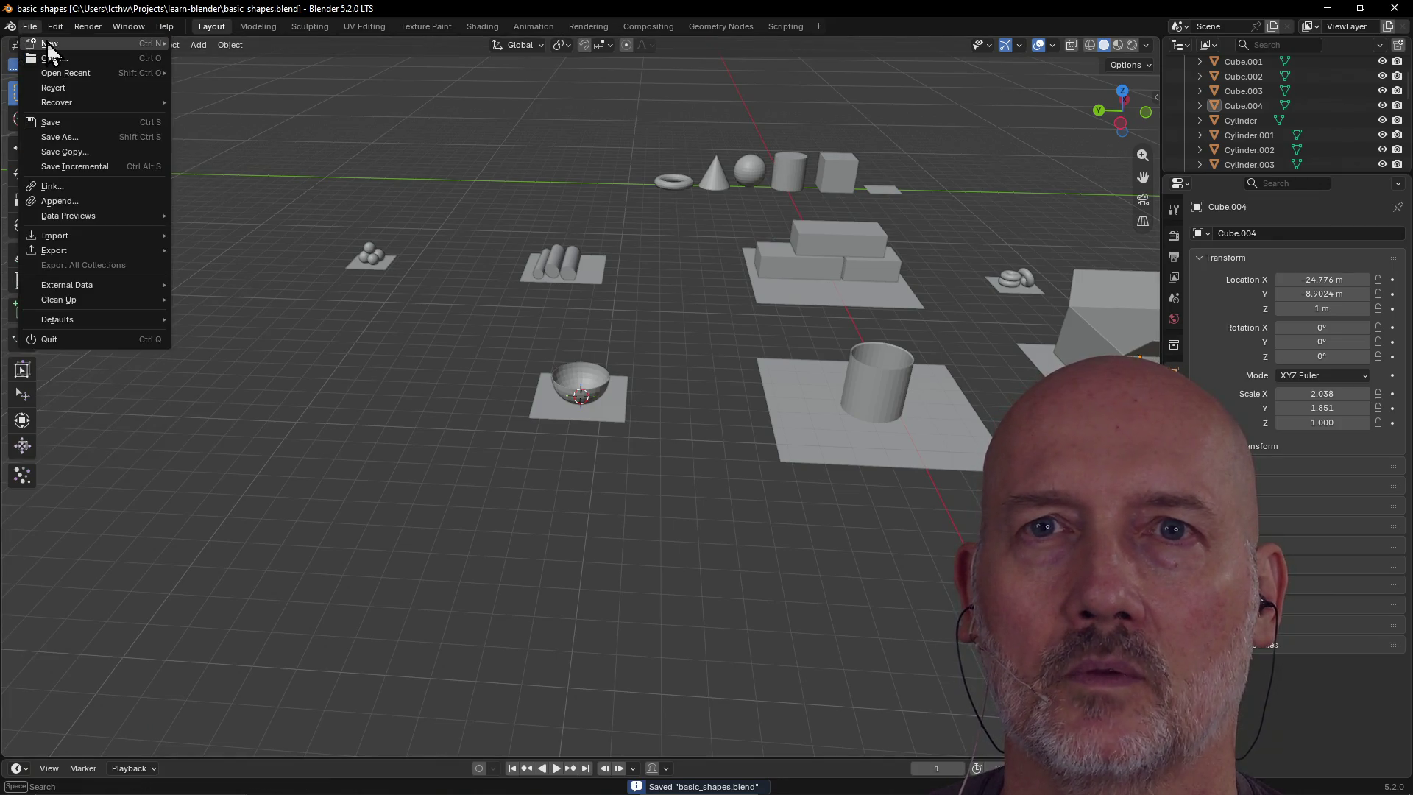
mouse_move(46, 42)
left_click(210, 42)
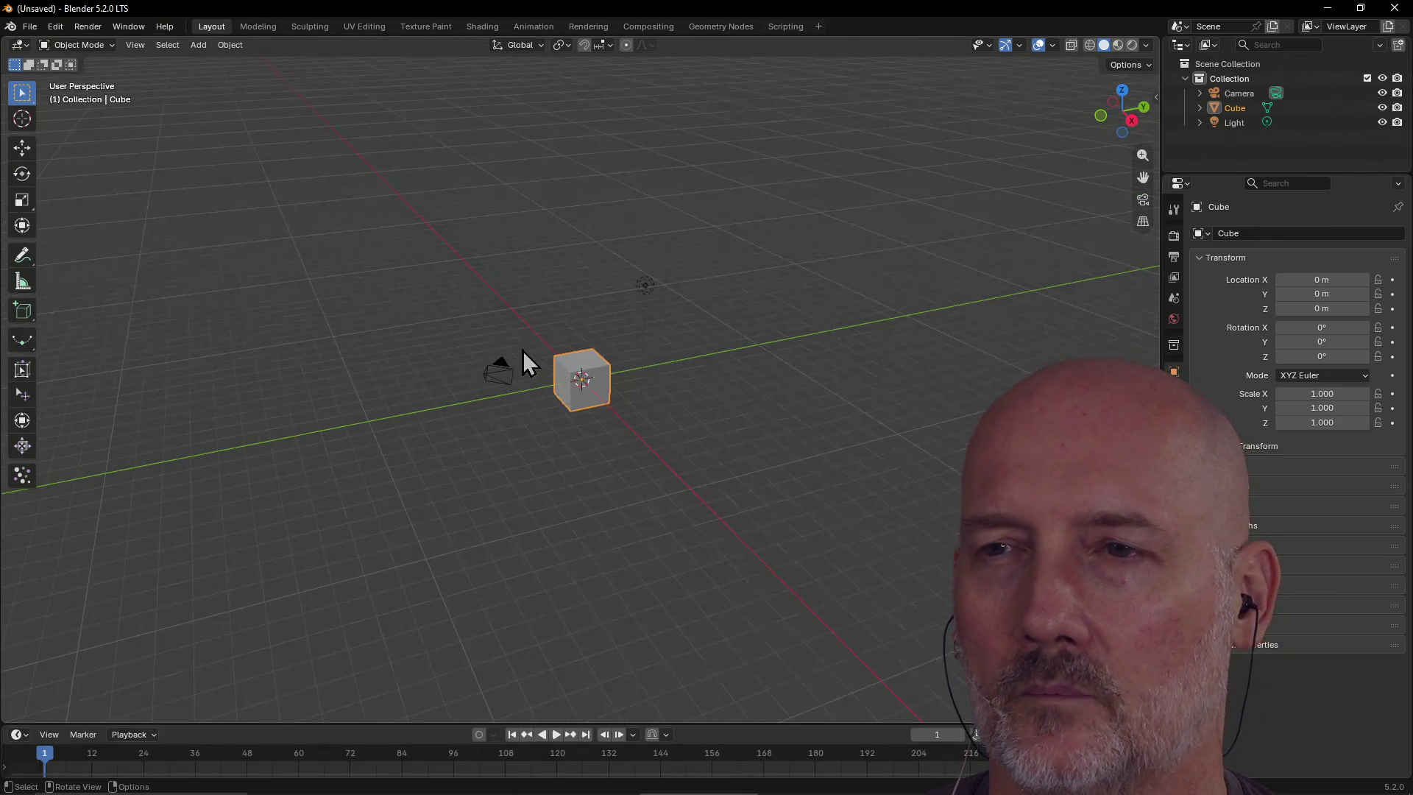
key("Delete")
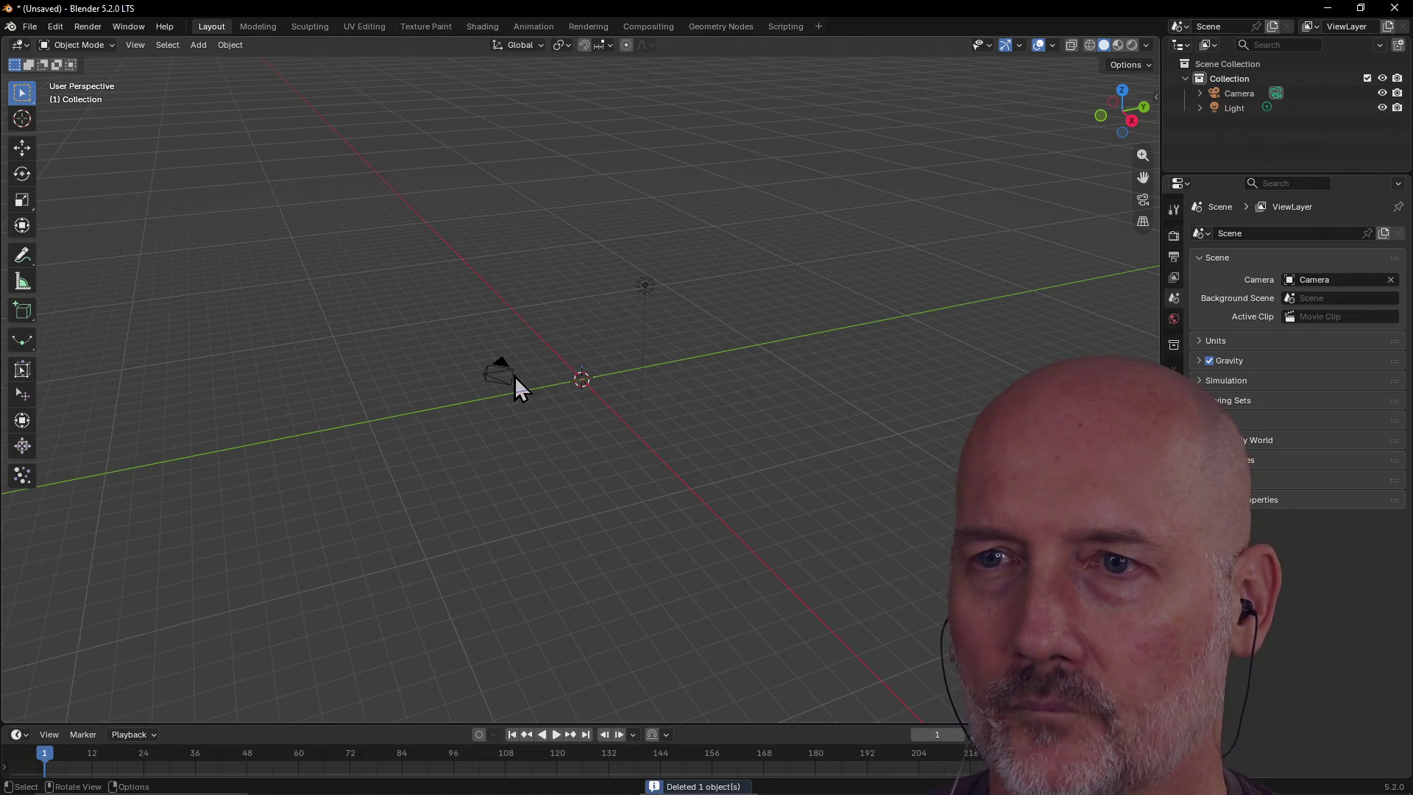
left_click(514, 377)
key("Delete")
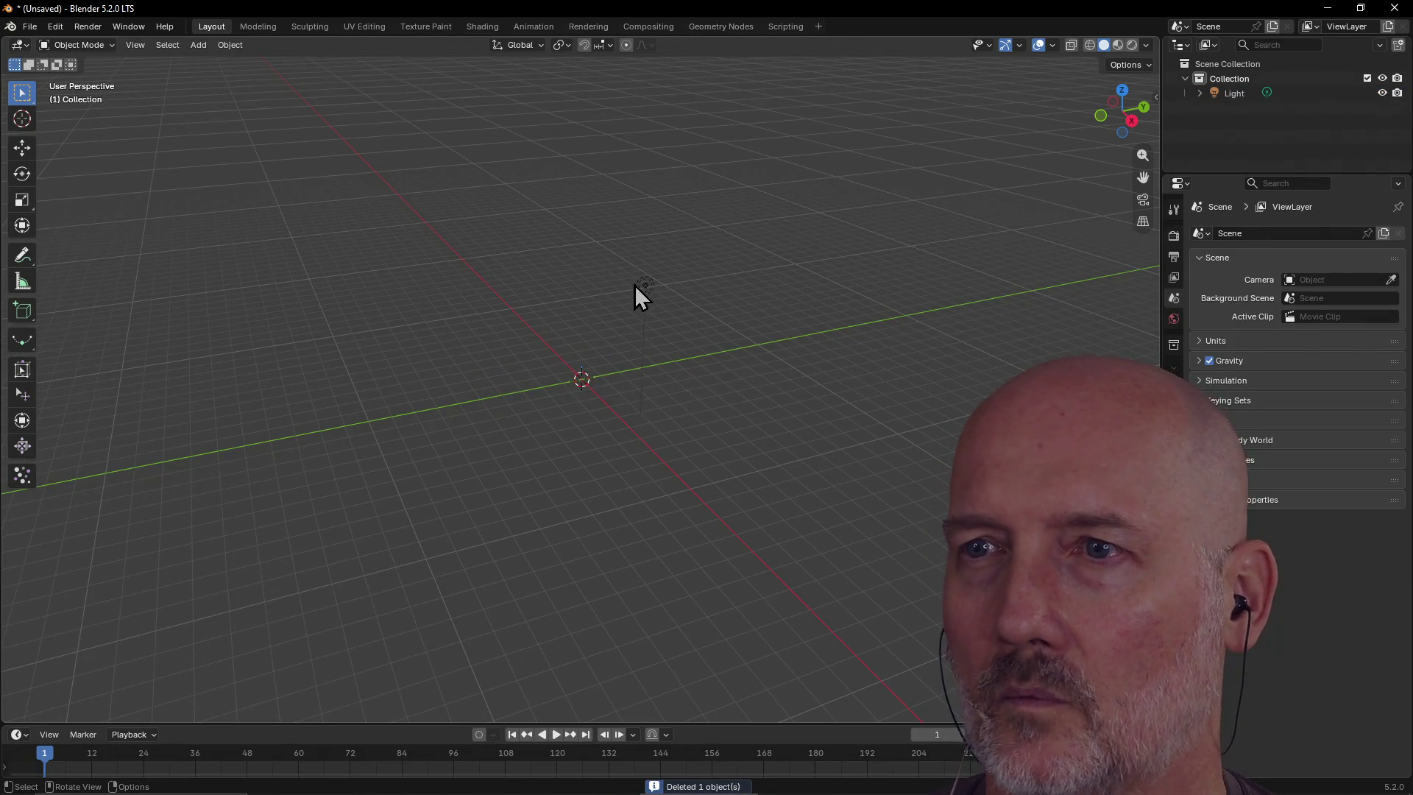
left_click(638, 286)
key("Delete")
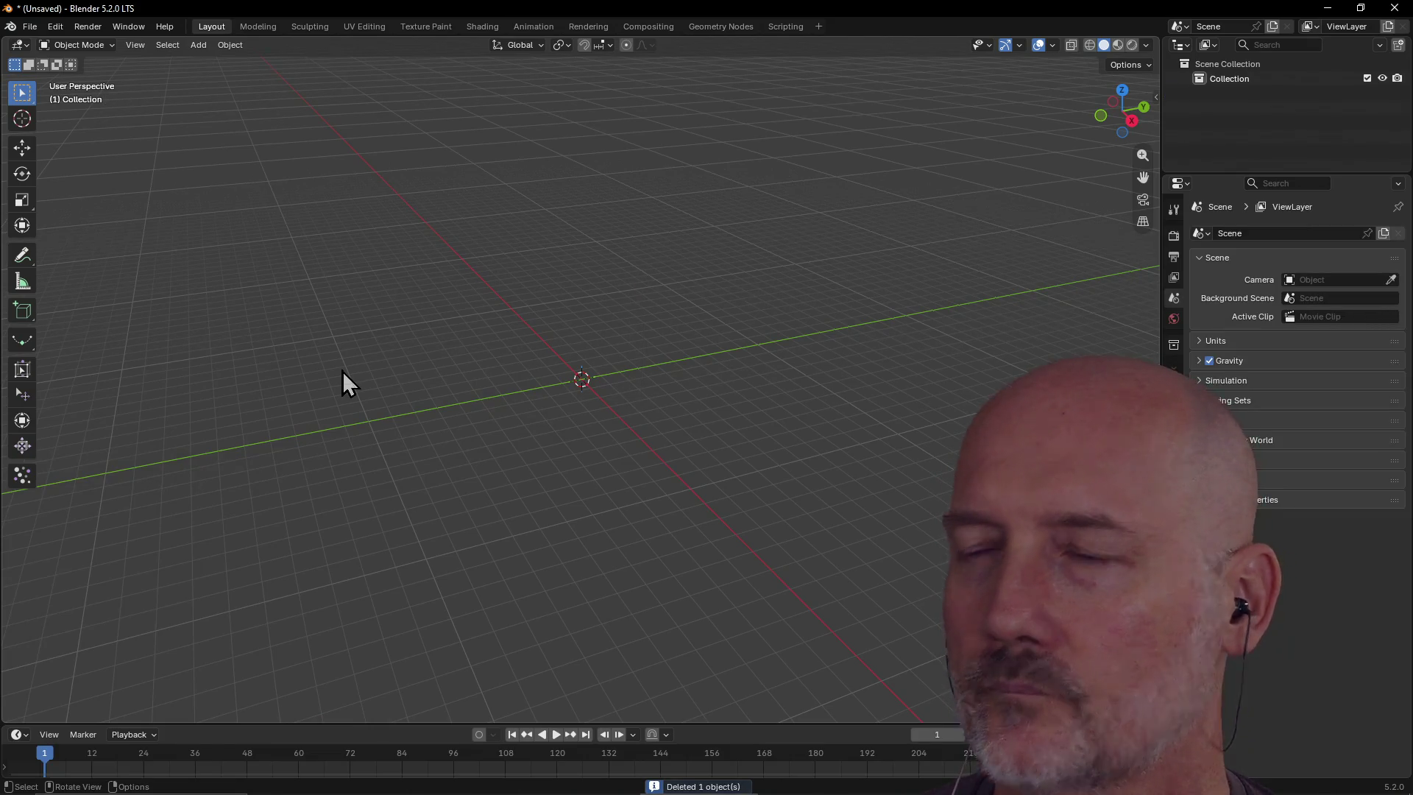
key("alt+Tab")
key("alt+Tab")
key("alt+Tab")
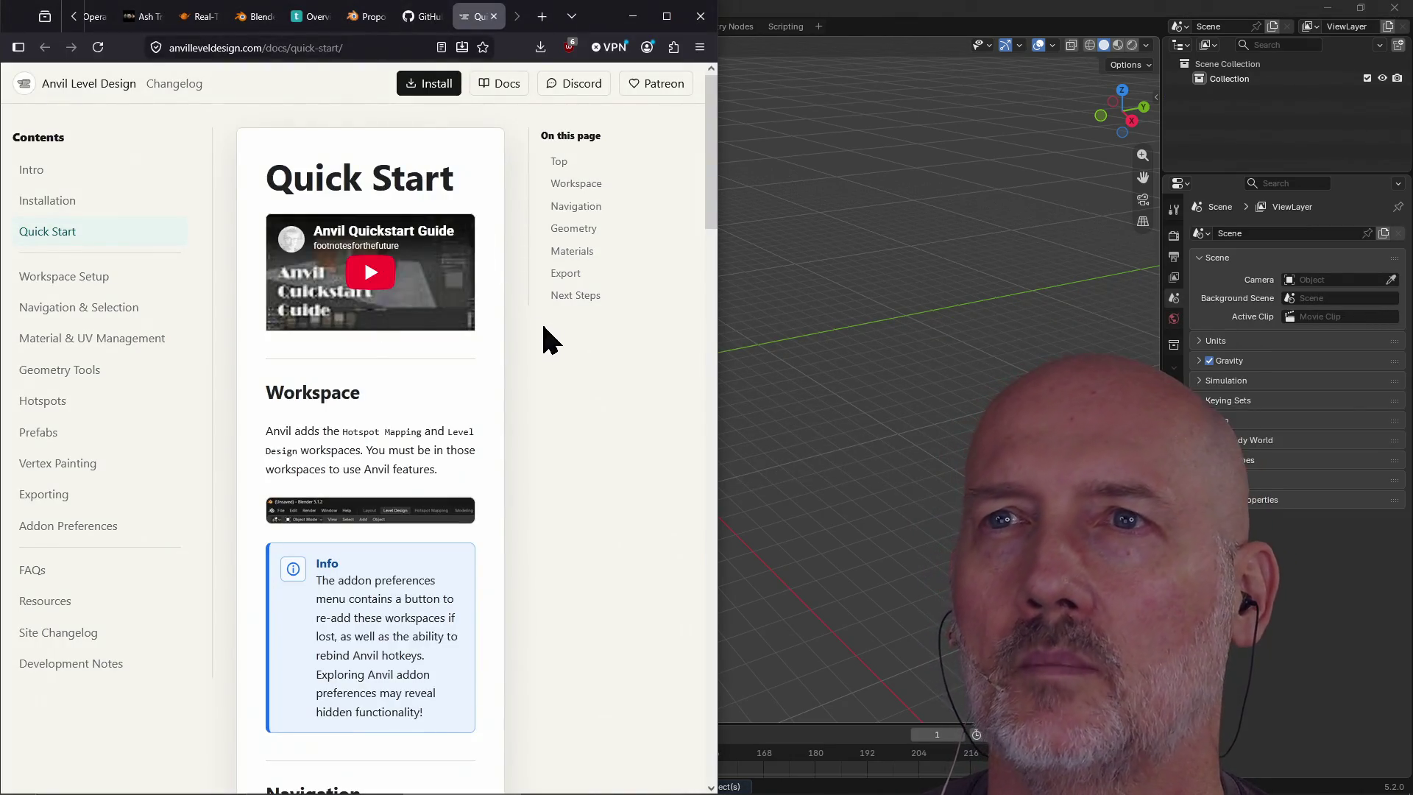
From the anvil-level-design README, open the installation docs link in a new tab
left_click(419, 16)
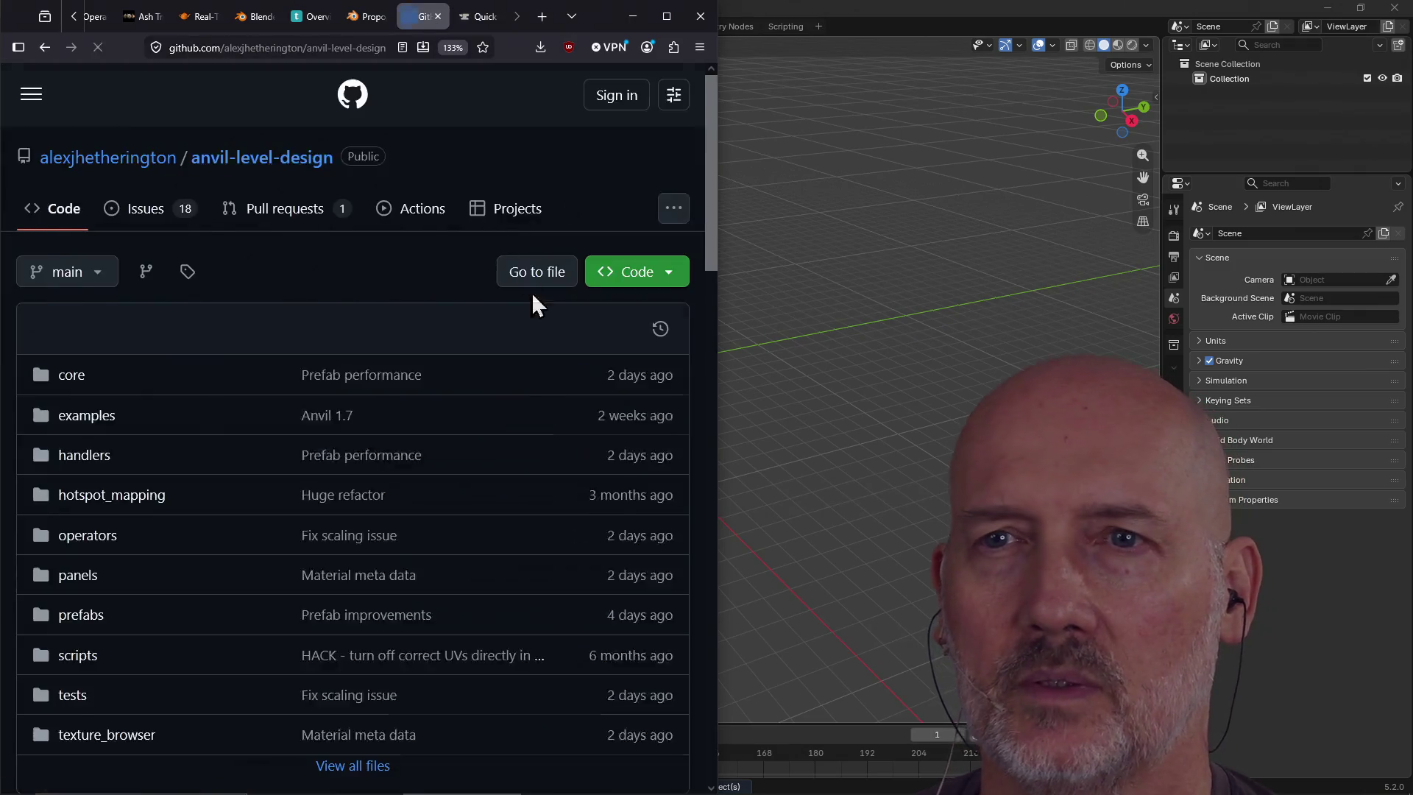
scroll(412, 329, "up", 15)
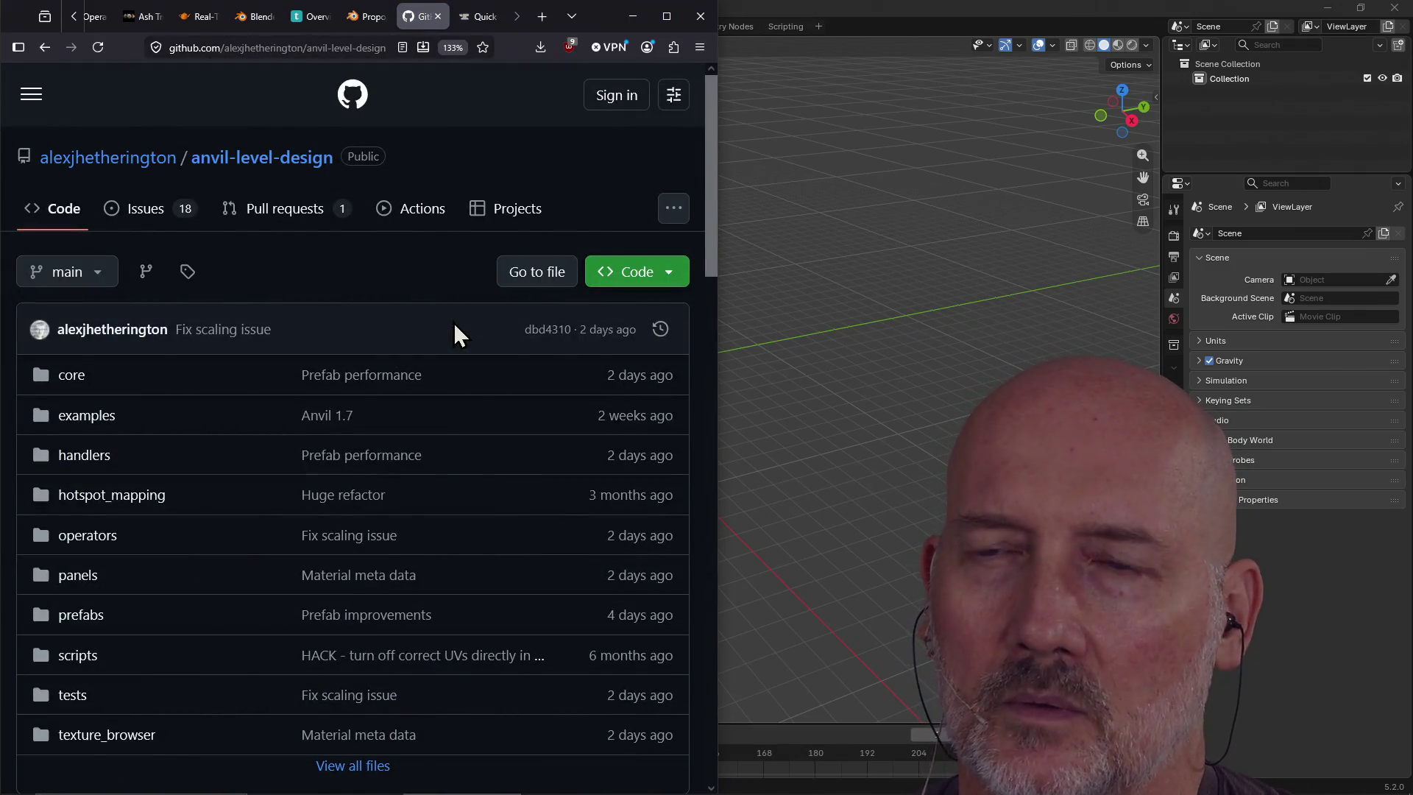
scroll(455, 326, "down", 3)
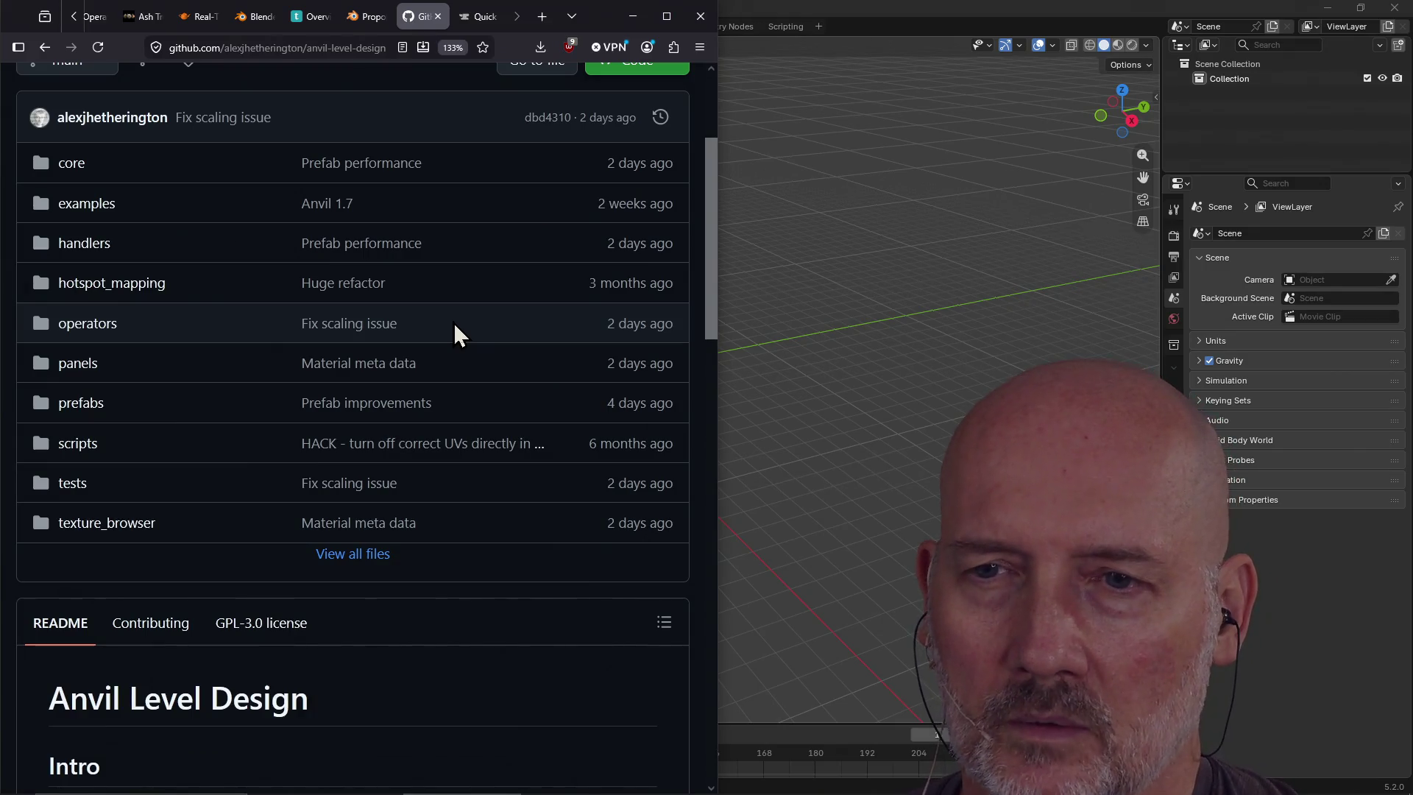
scroll(454, 321, "down", 10)
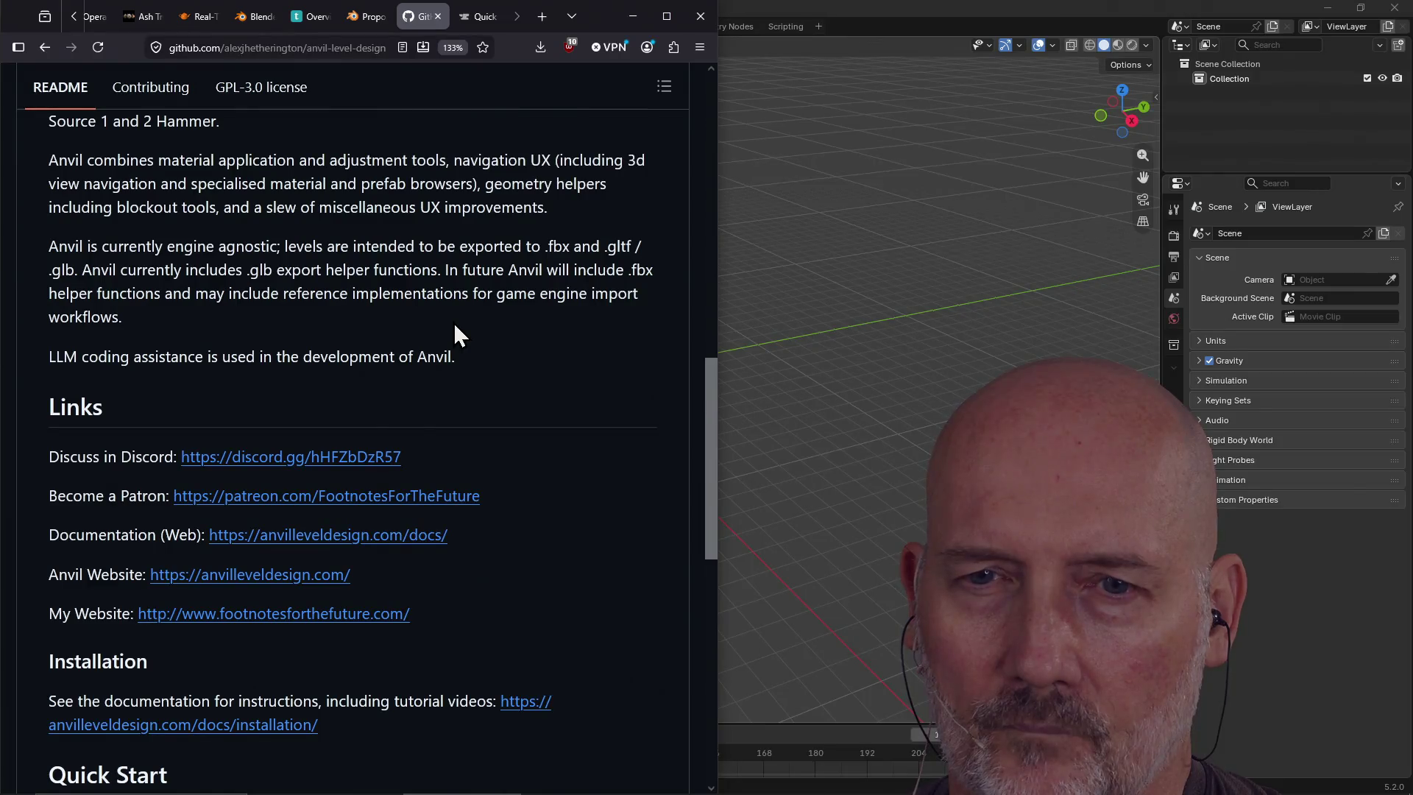
scroll(454, 326, "down", 3)
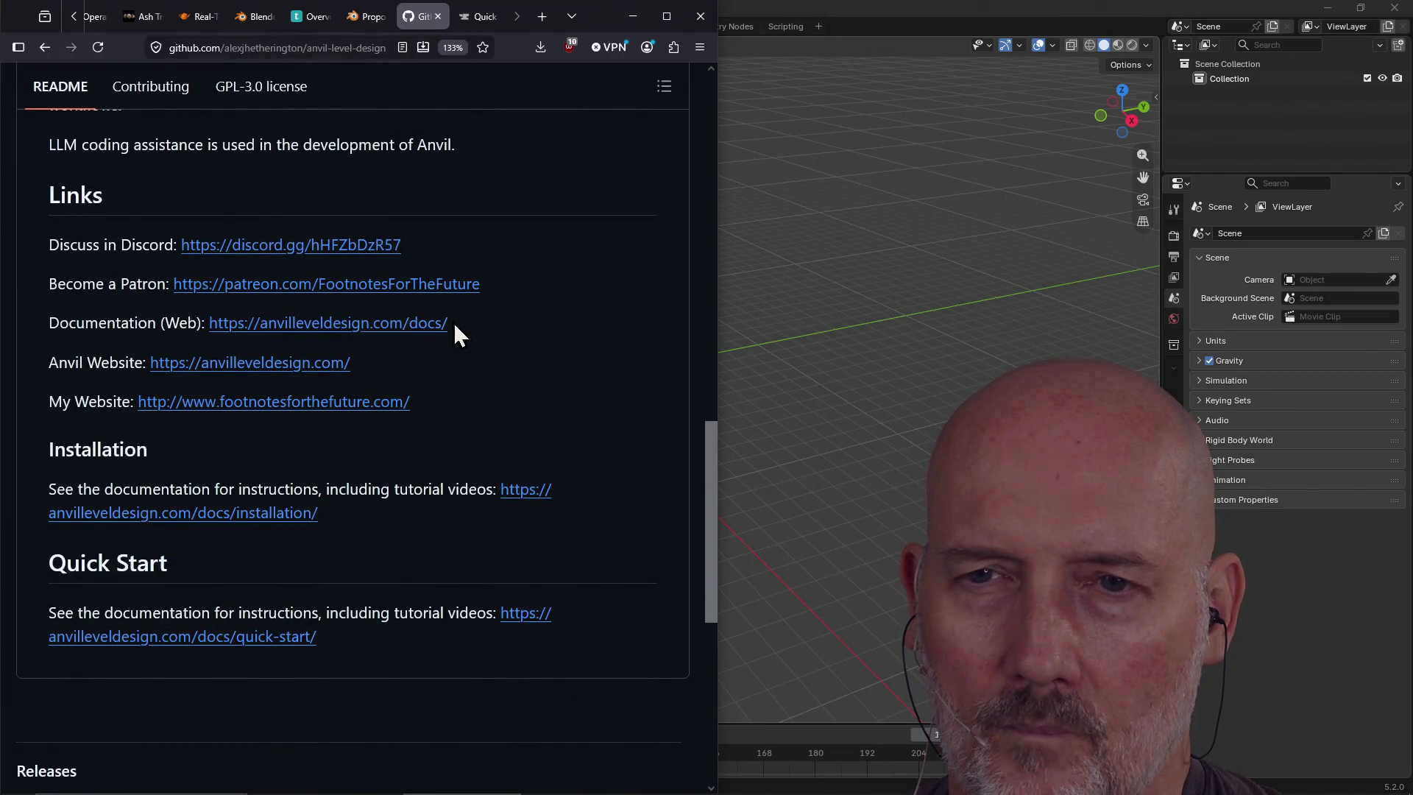
right_click(271, 513)
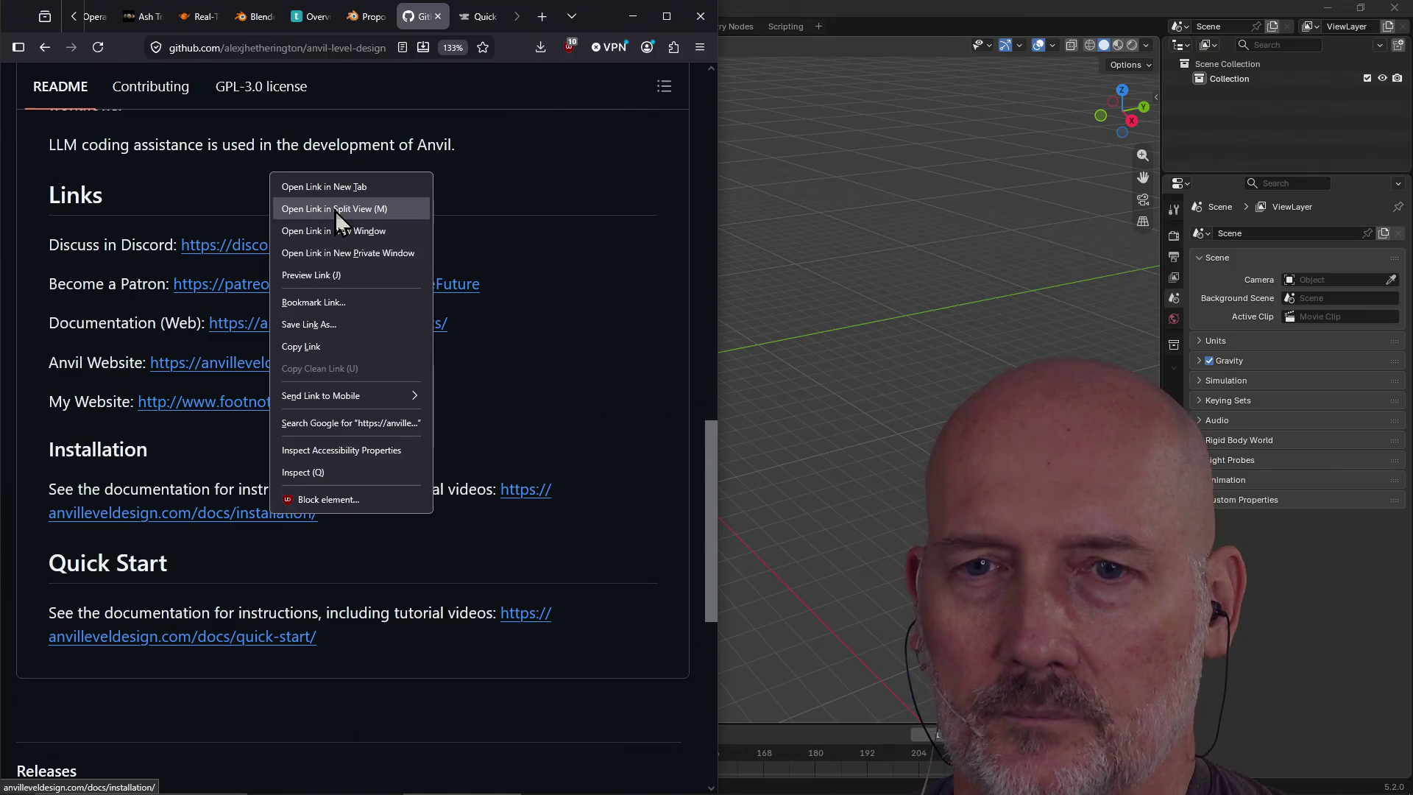
left_click(336, 188)
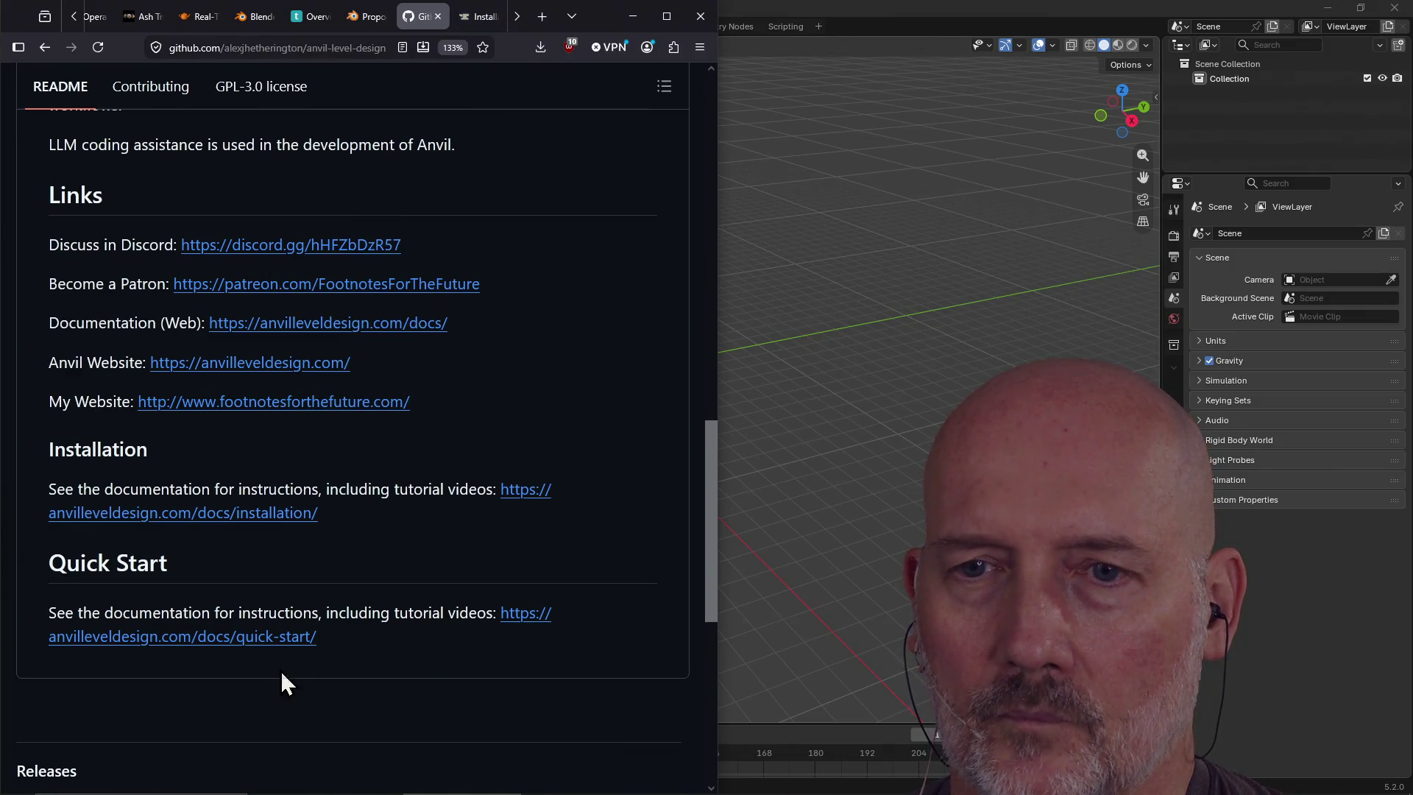
left_click(475, 18)
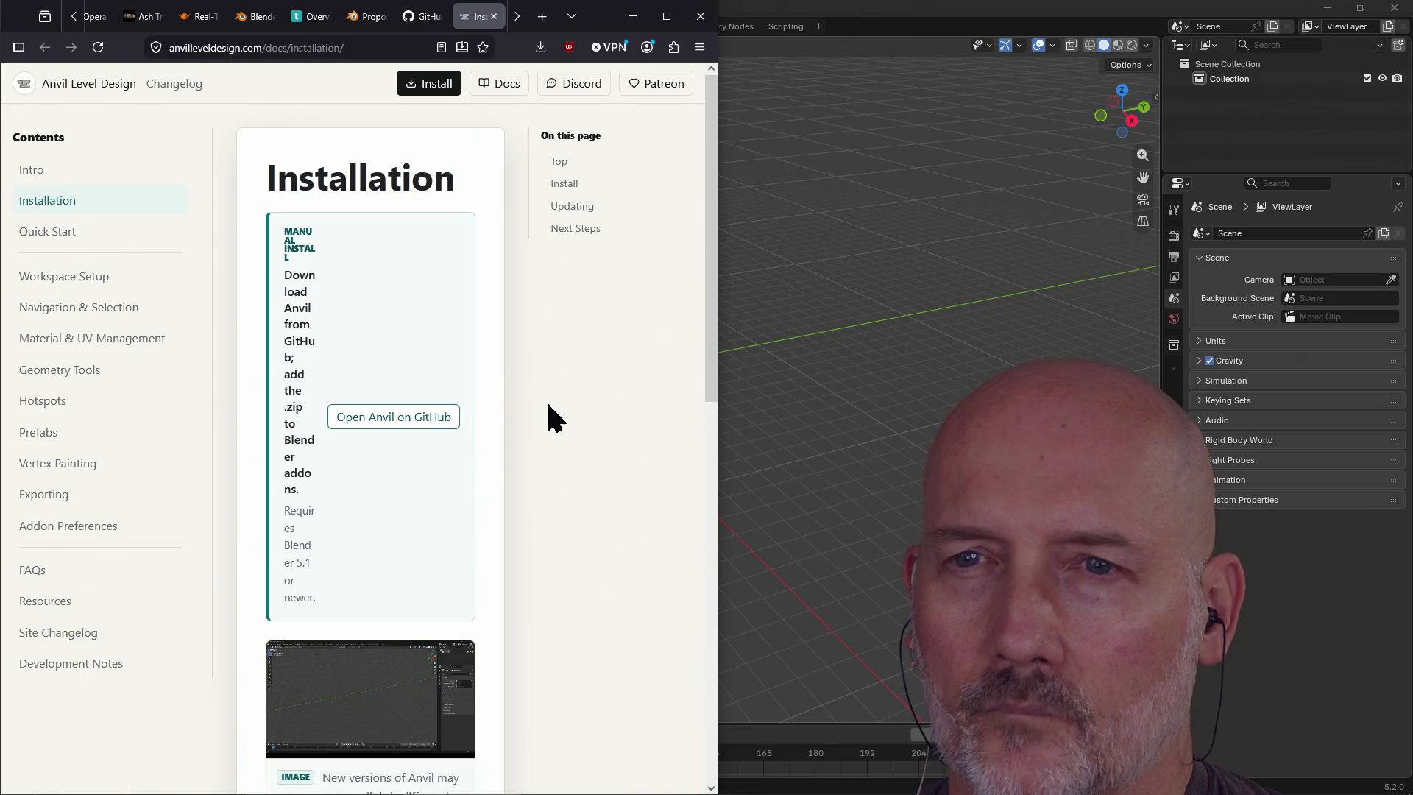
Scroll through the Anvil installation steps
scroll(558, 400, "down", 1)
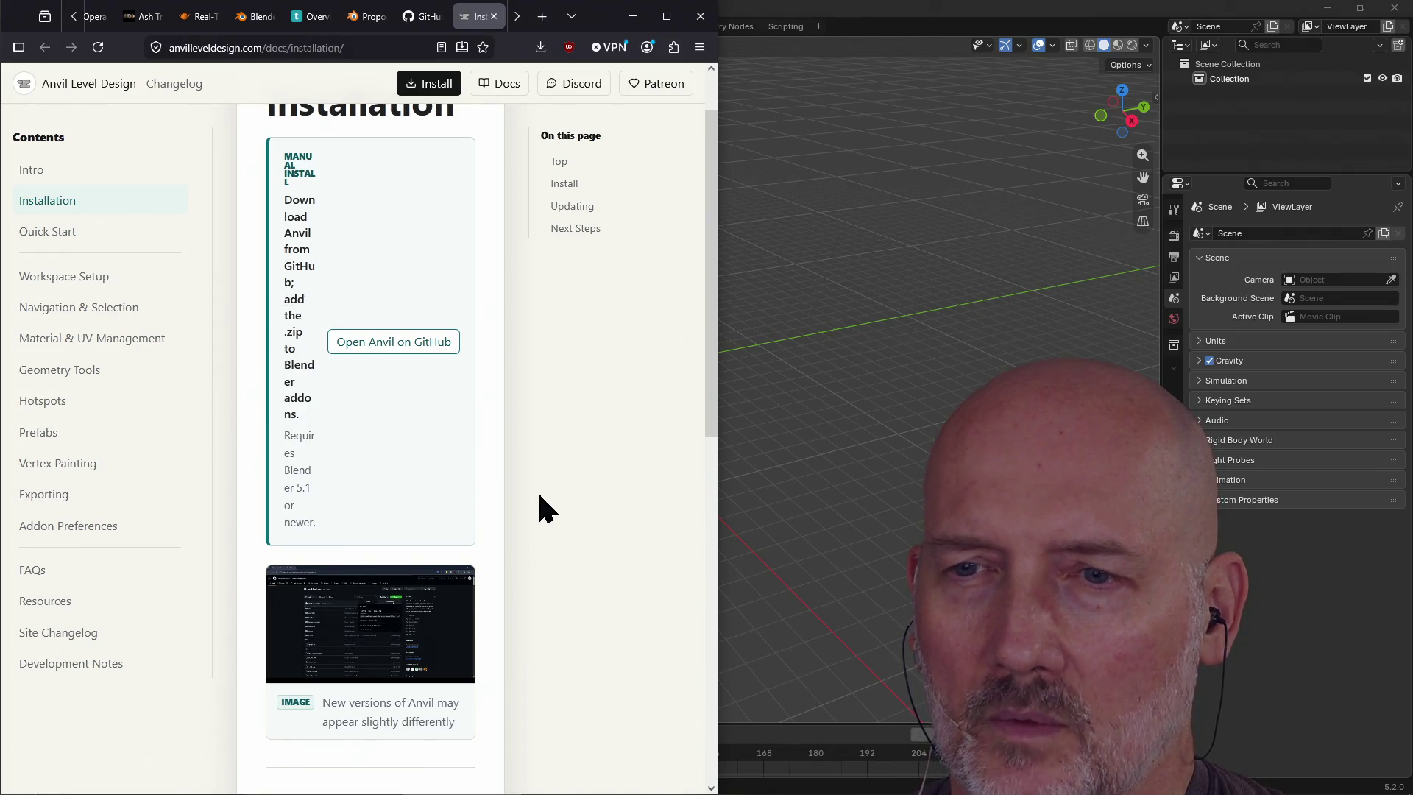
scroll(538, 495, "down", 2)
scroll(538, 494, "down", 2)
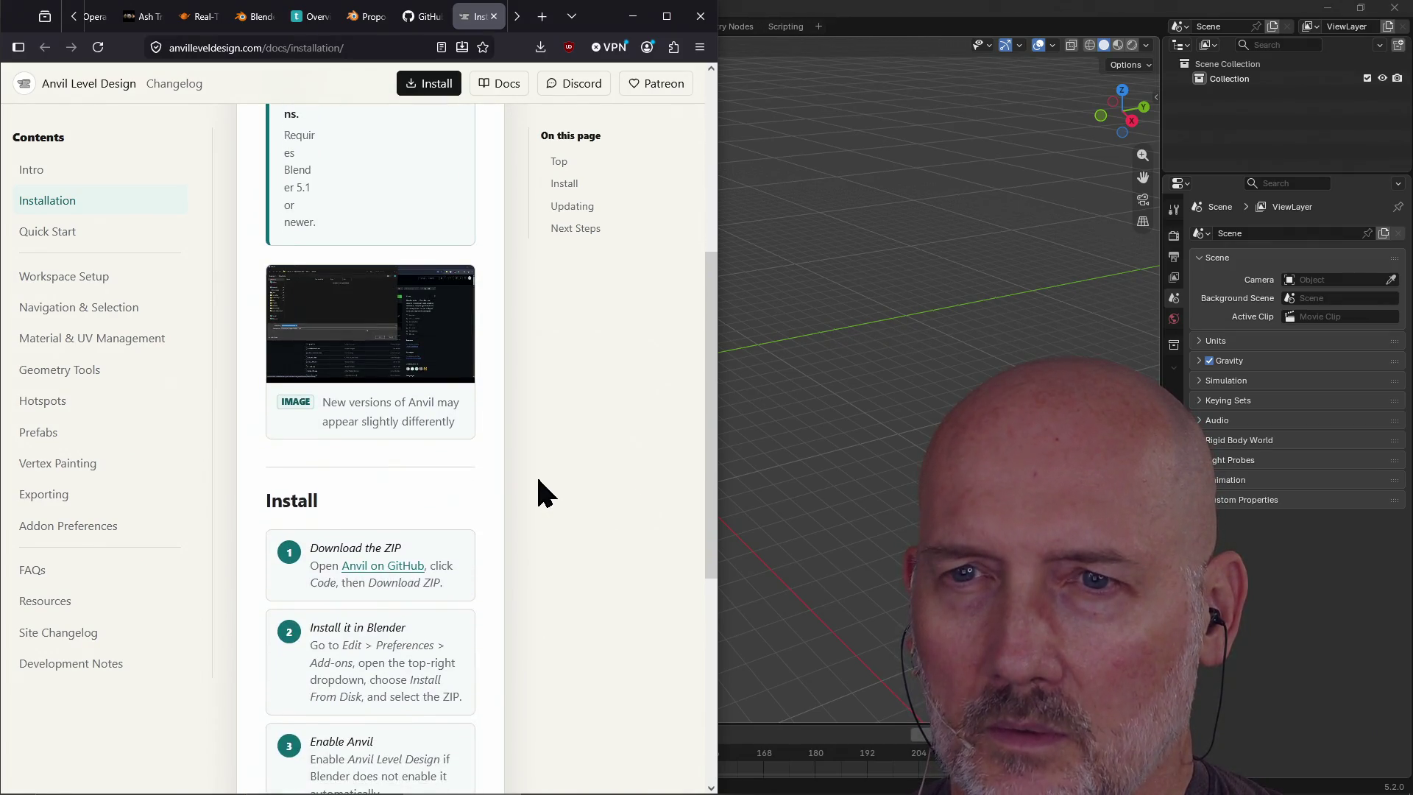
scroll(539, 494, "down", 1)
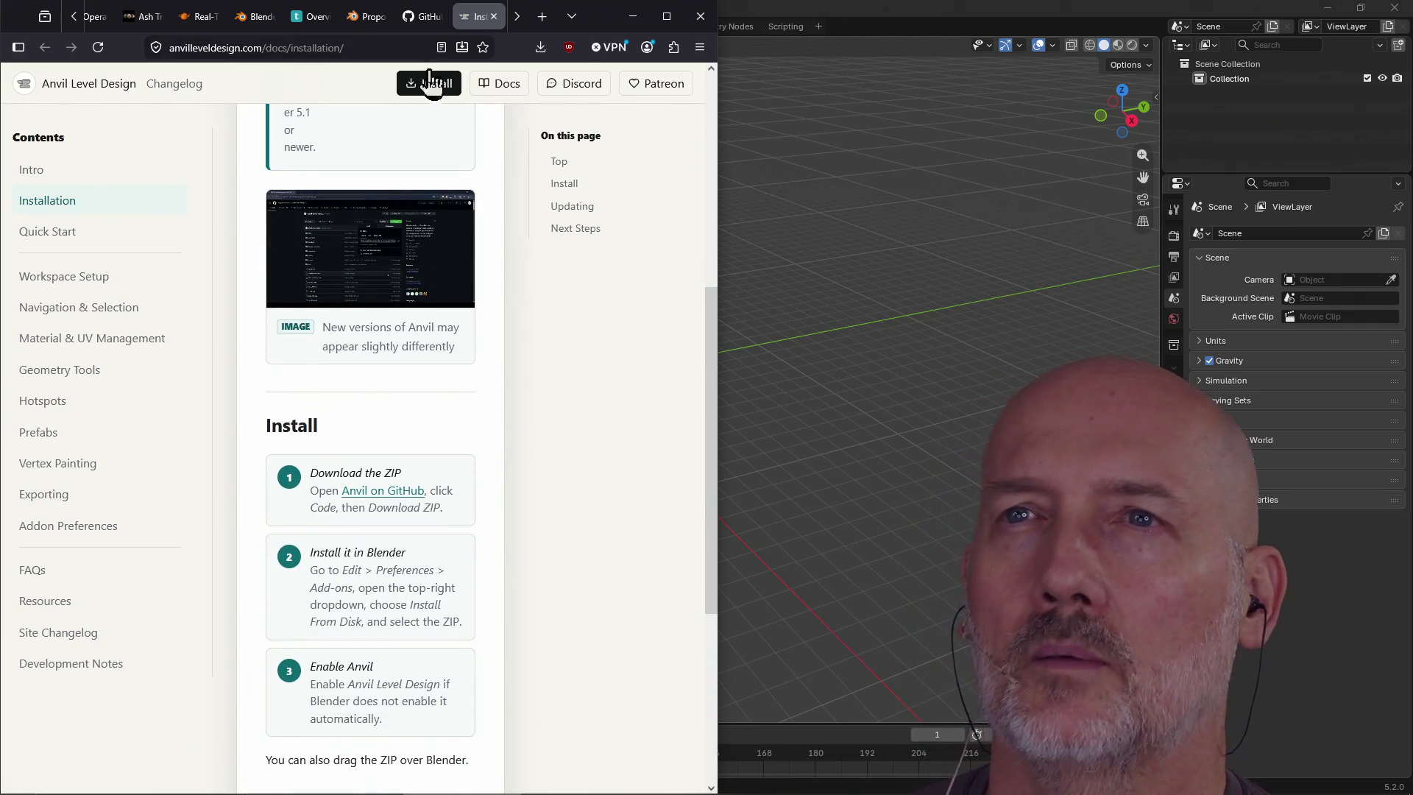
Return to the GitHub repository tab, toggle the extra sections, and maximize the browser
left_click(423, 16)
scroll(515, 275, "up", 15)
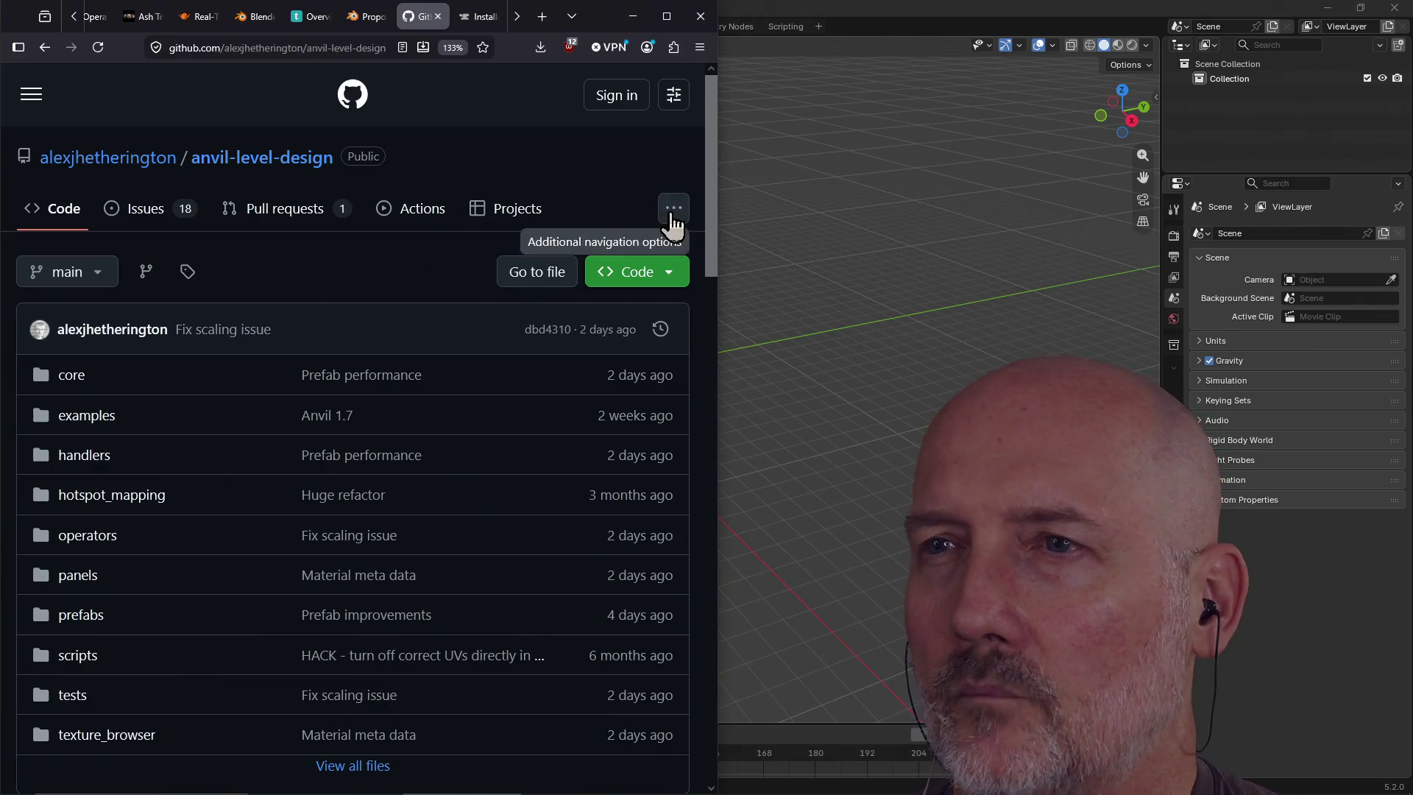
left_click(673, 208)
left_click(658, 148)
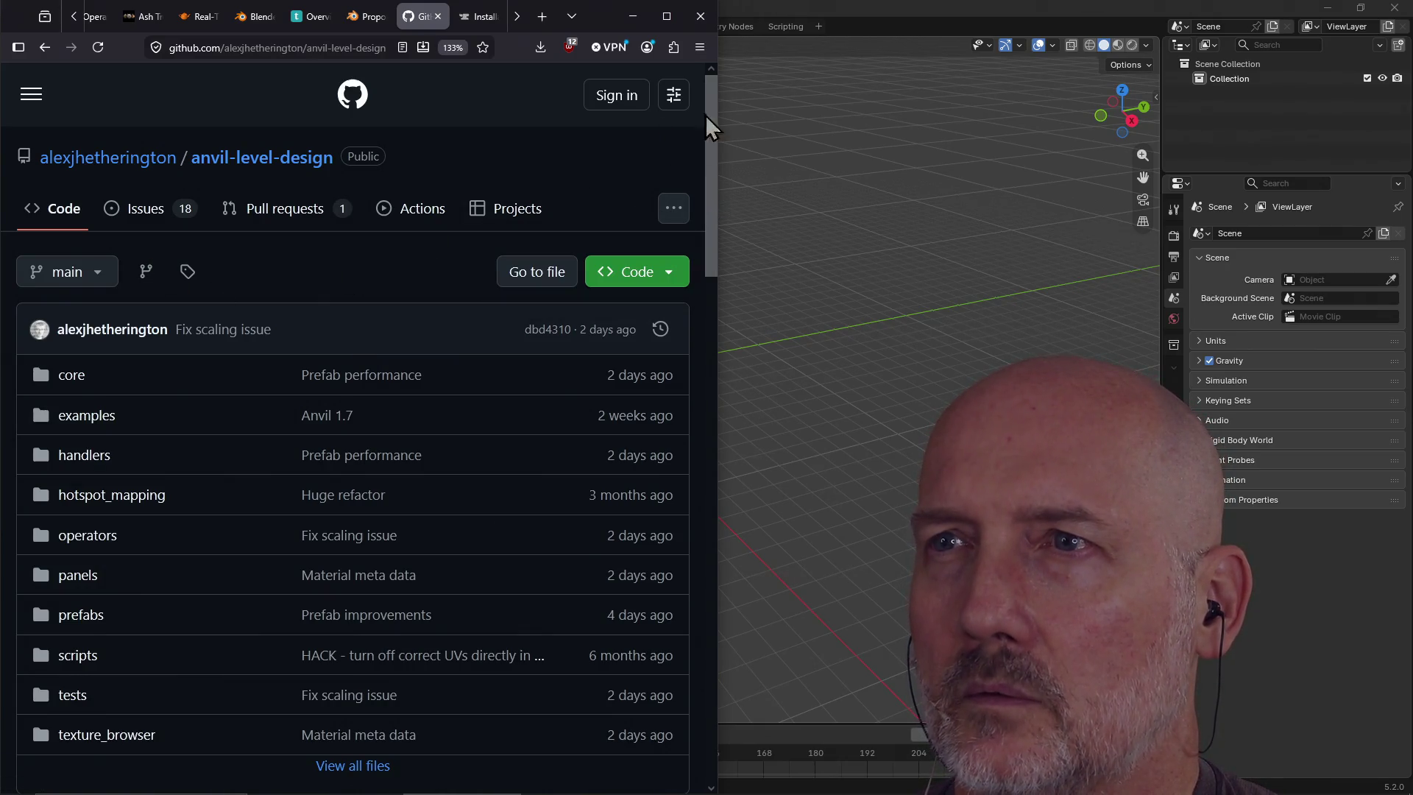
left_click(667, 16)
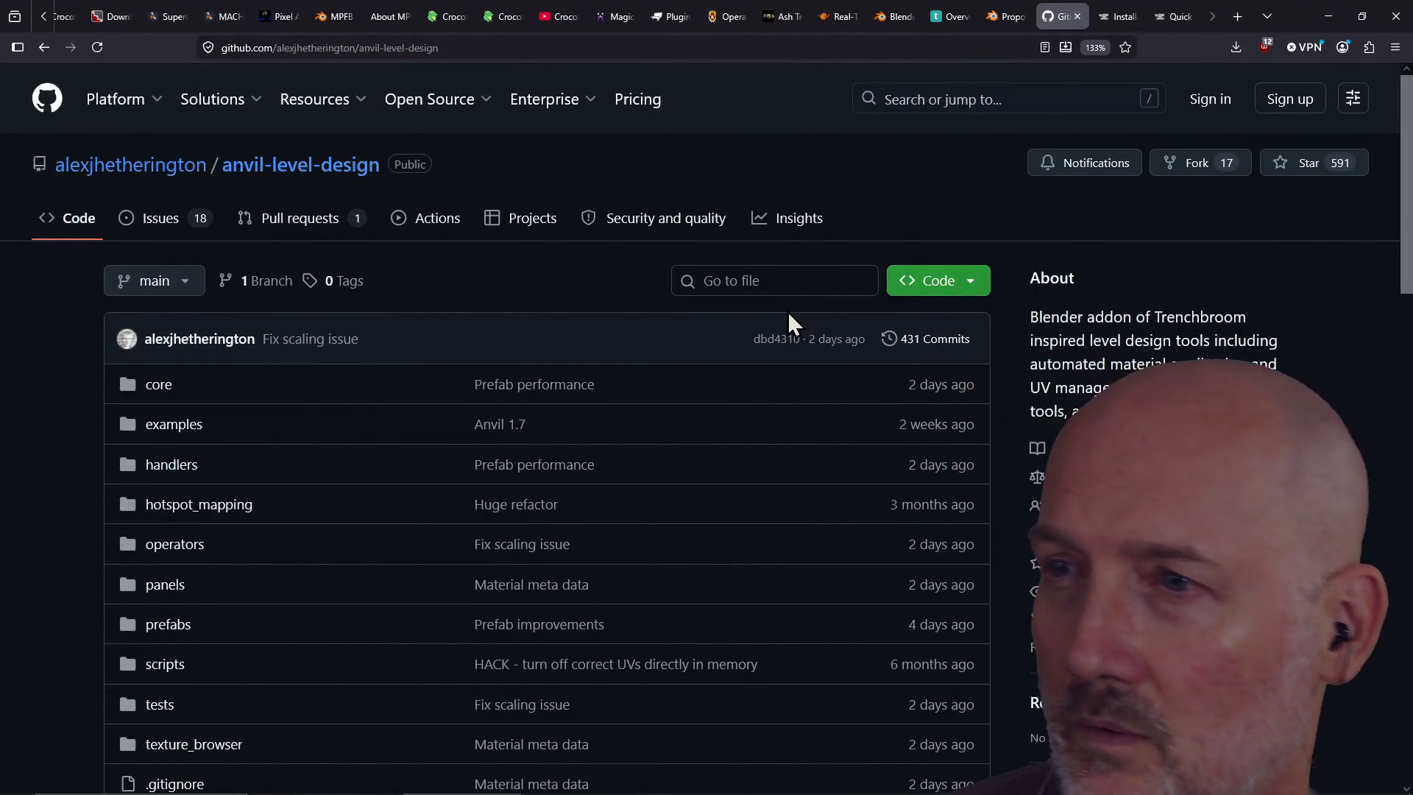
Check the repository's Releases page, then return to the main repository page
scroll(688, 299, "down", 5)
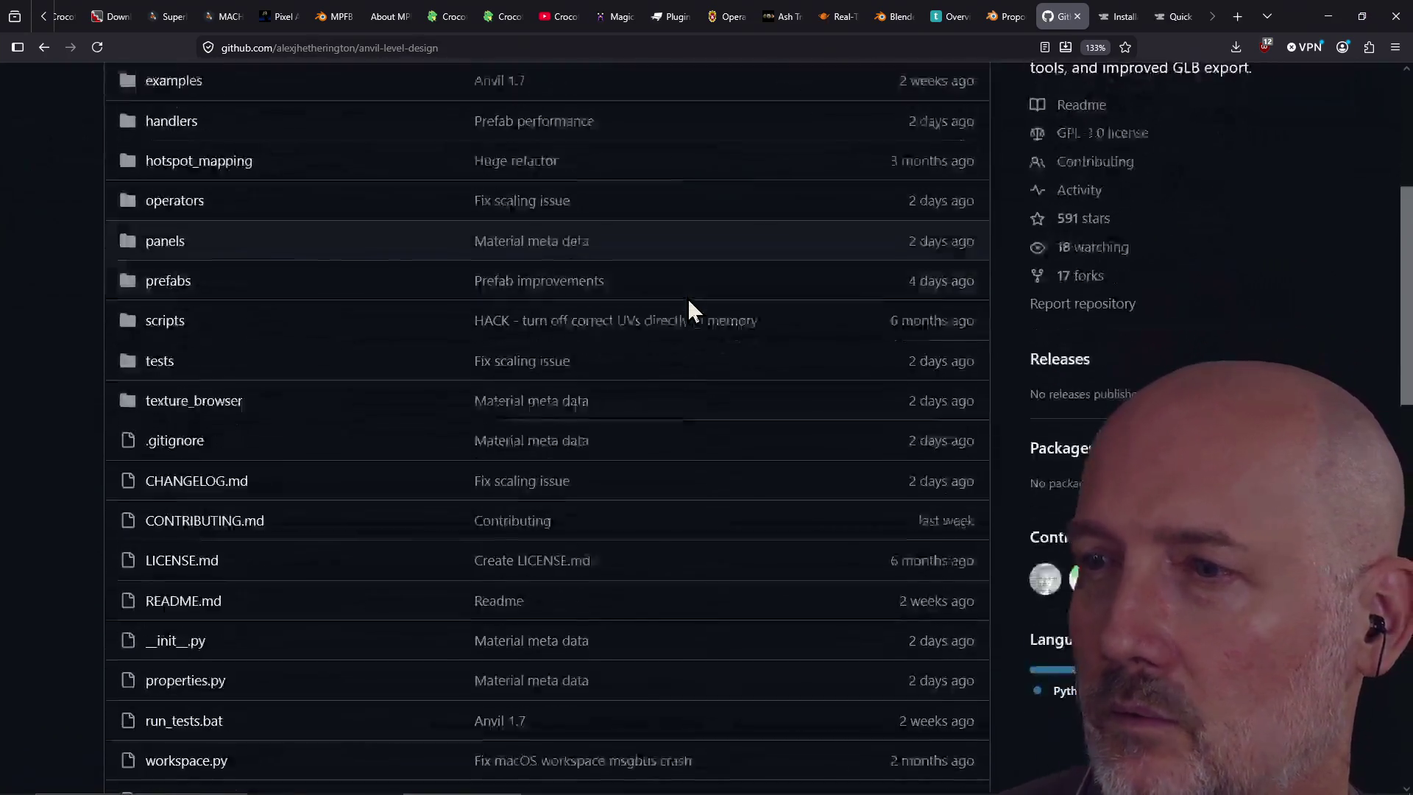
scroll(688, 298, "up", 1)
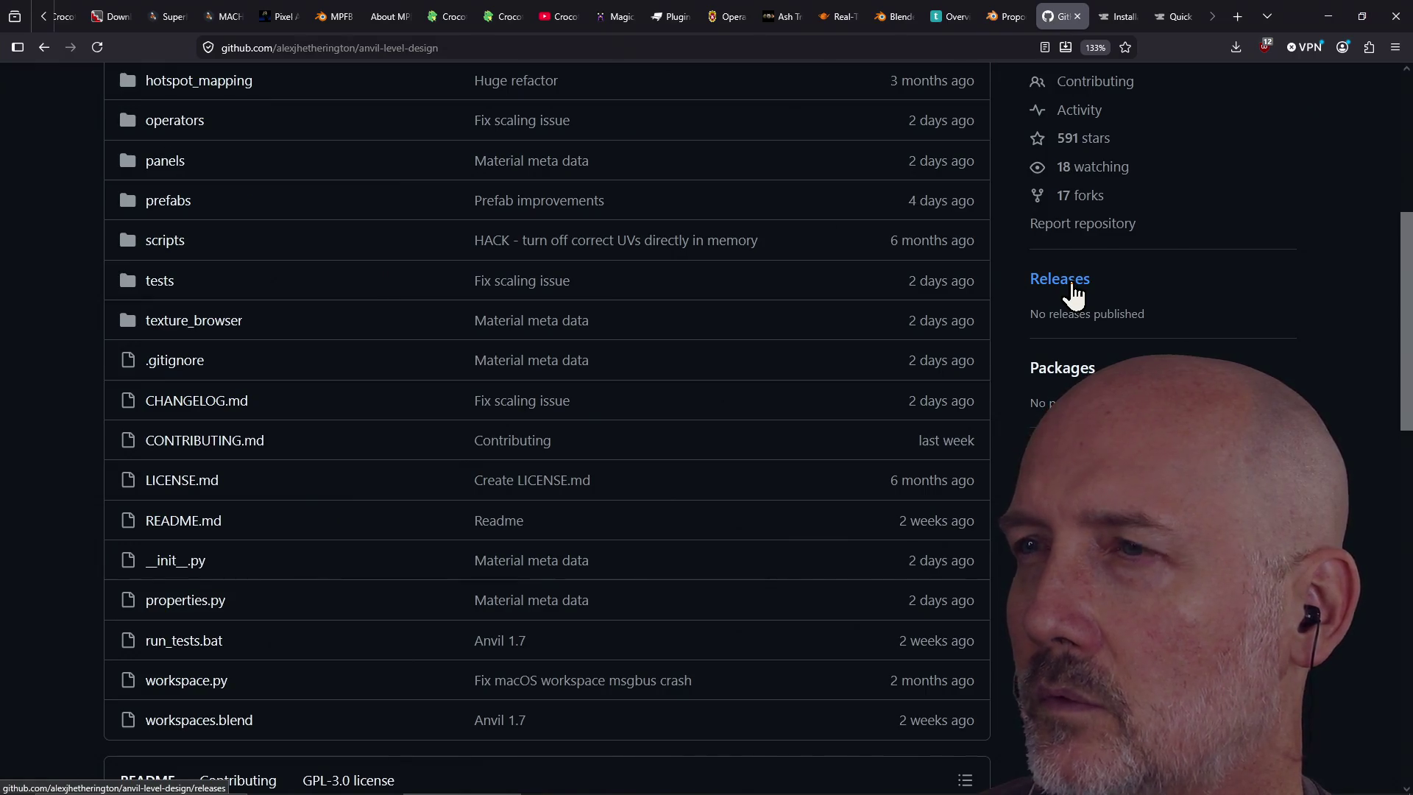
left_click(1073, 291)
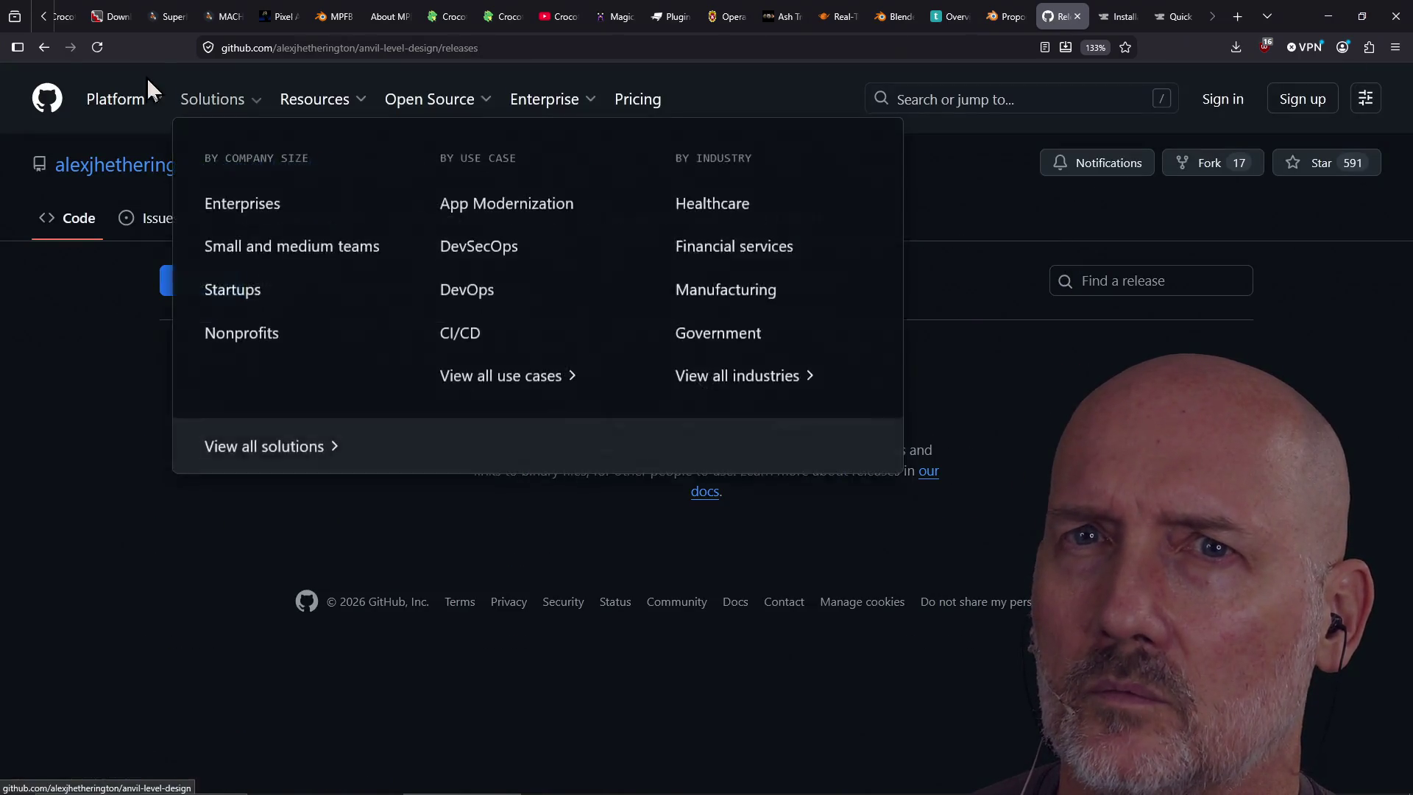
left_click(40, 48)
scroll(545, 290, "down", 5)
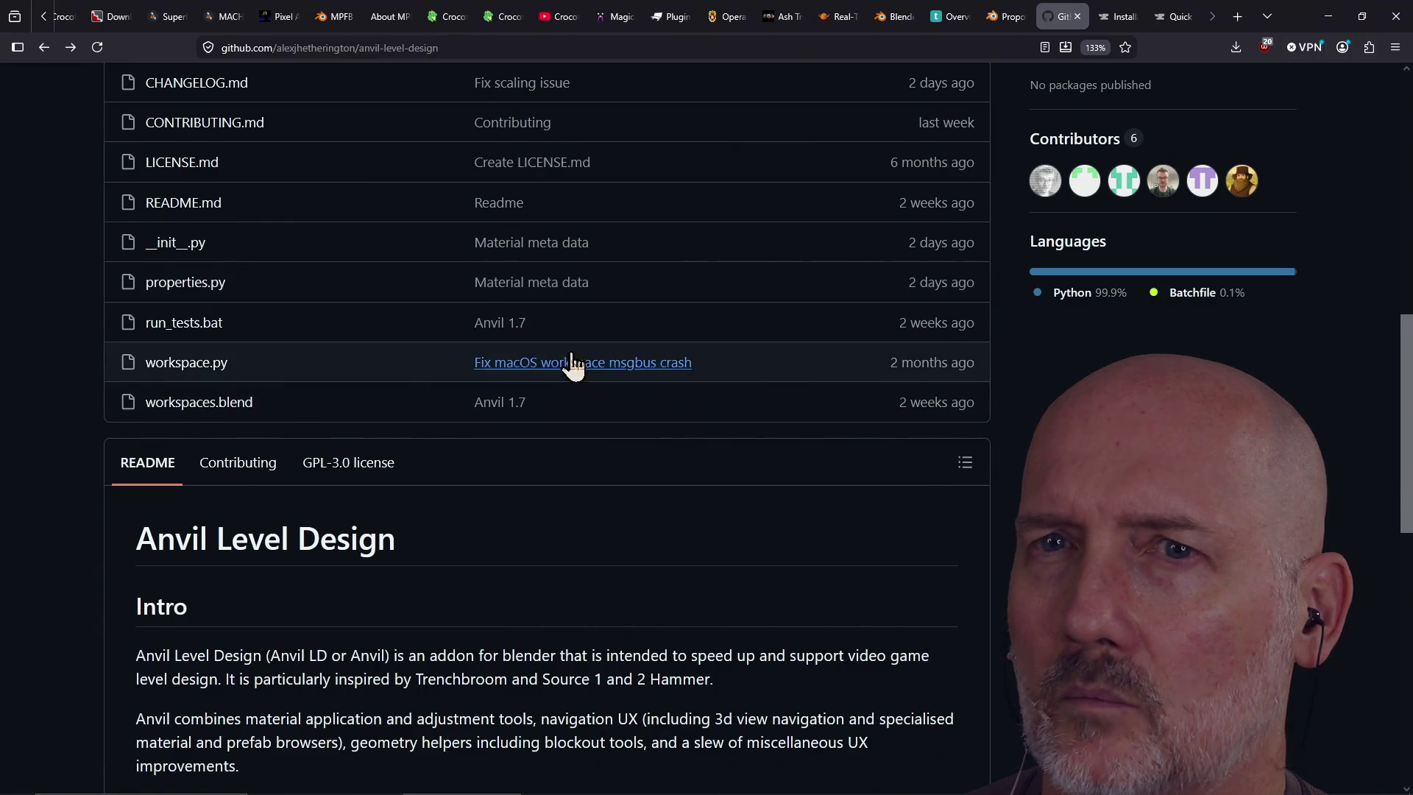
scroll(580, 310, "up", 5)
scroll(580, 307, "up", 3)
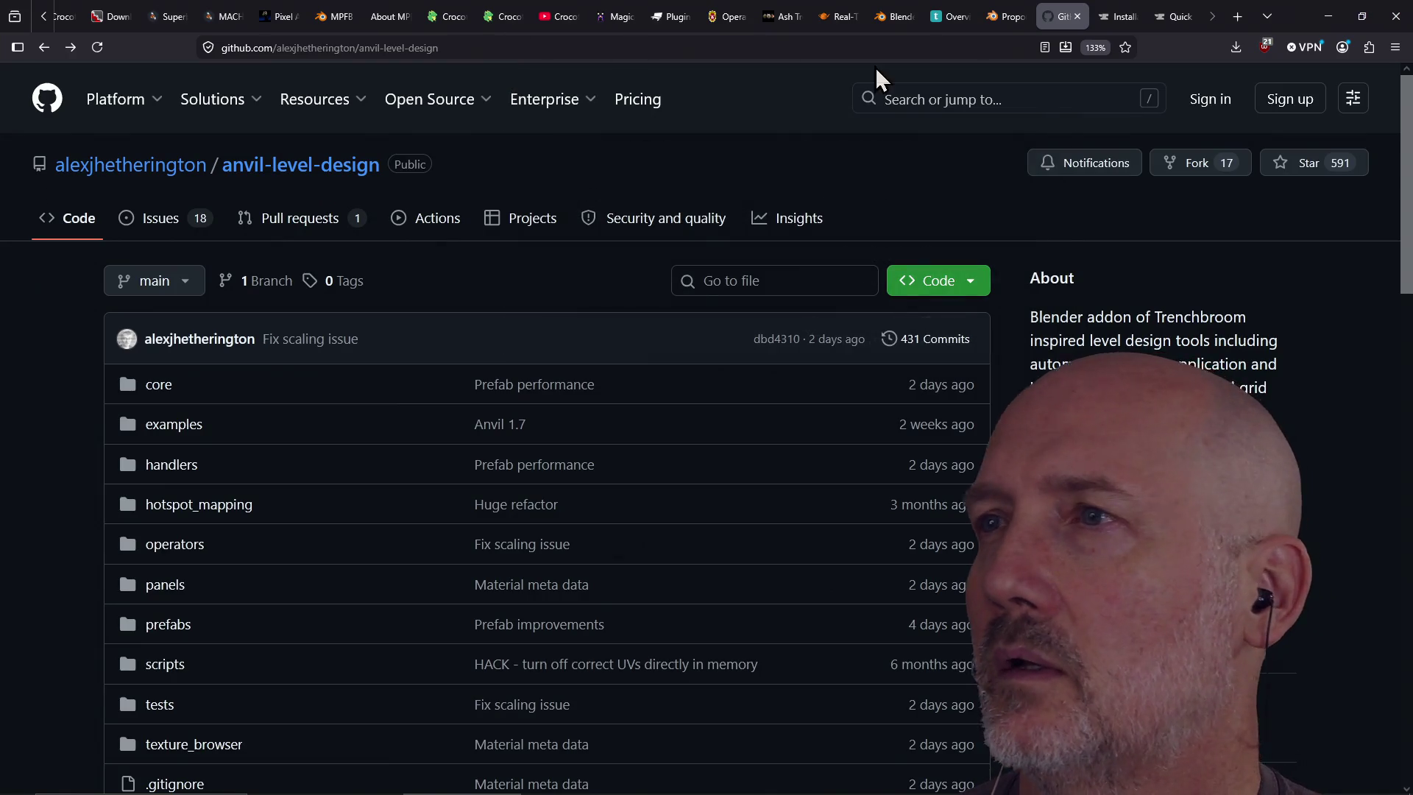
left_click(1119, 17)
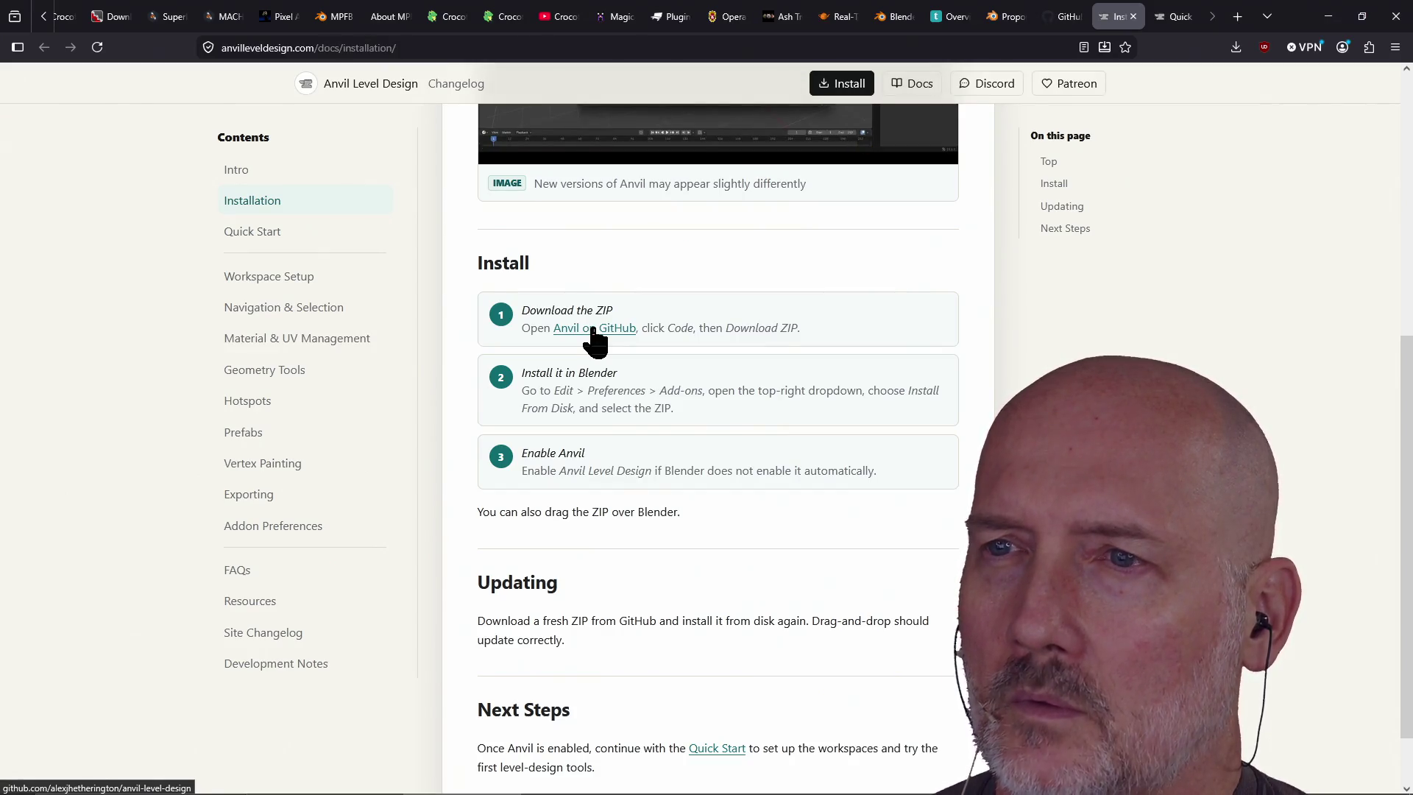
left_click(1053, 20)
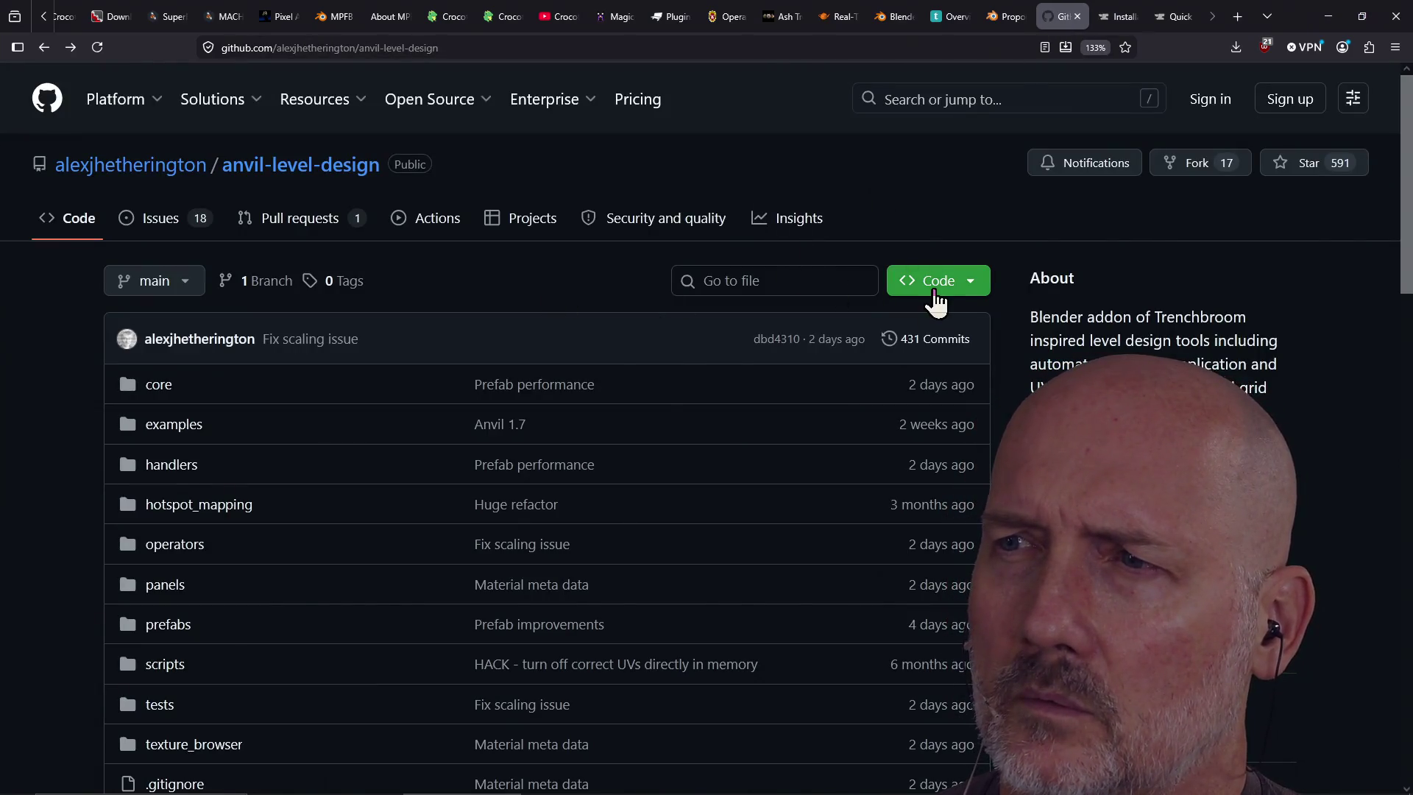
Download anvil-level-design-main.zip from the Code menu and dismiss the dropdown
left_click(935, 288)
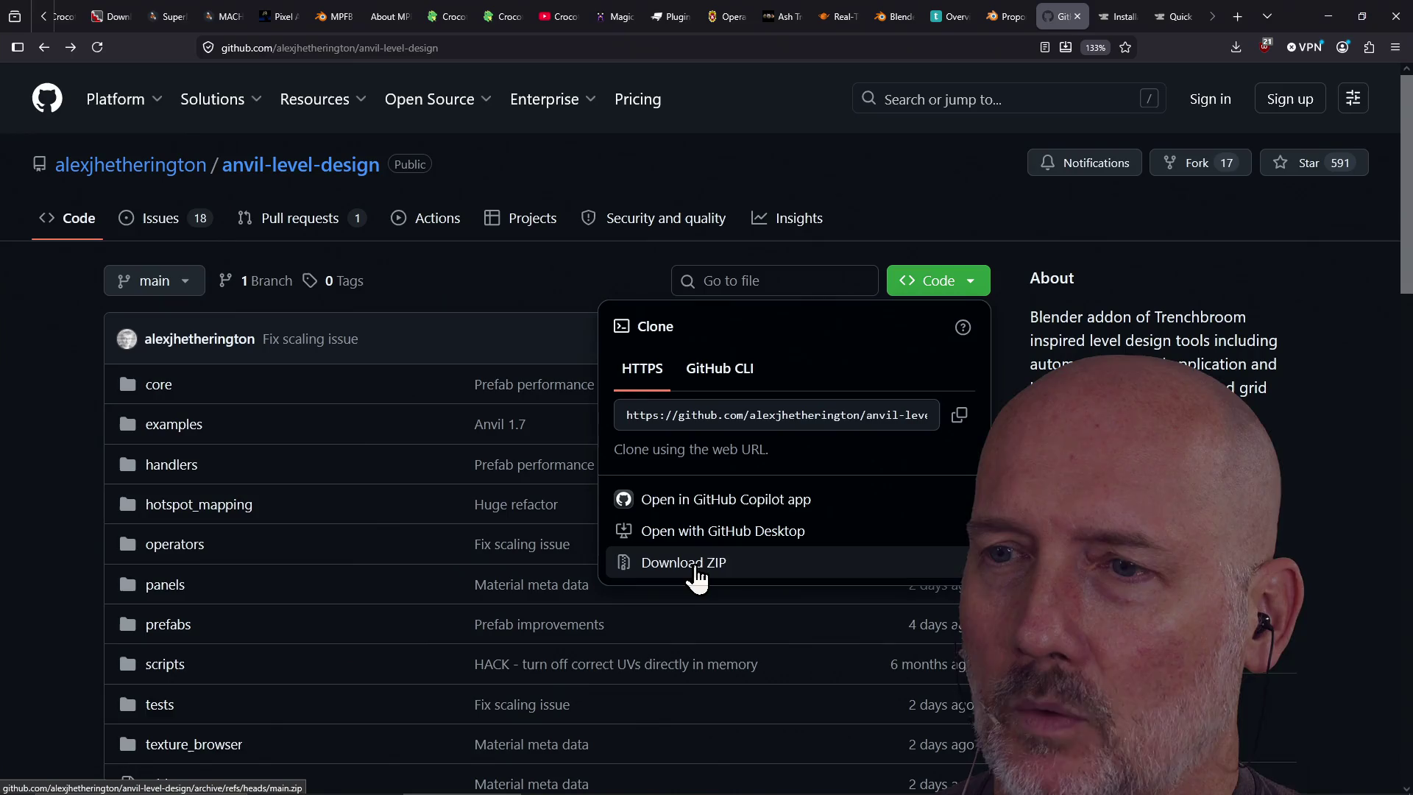
left_click(695, 568)
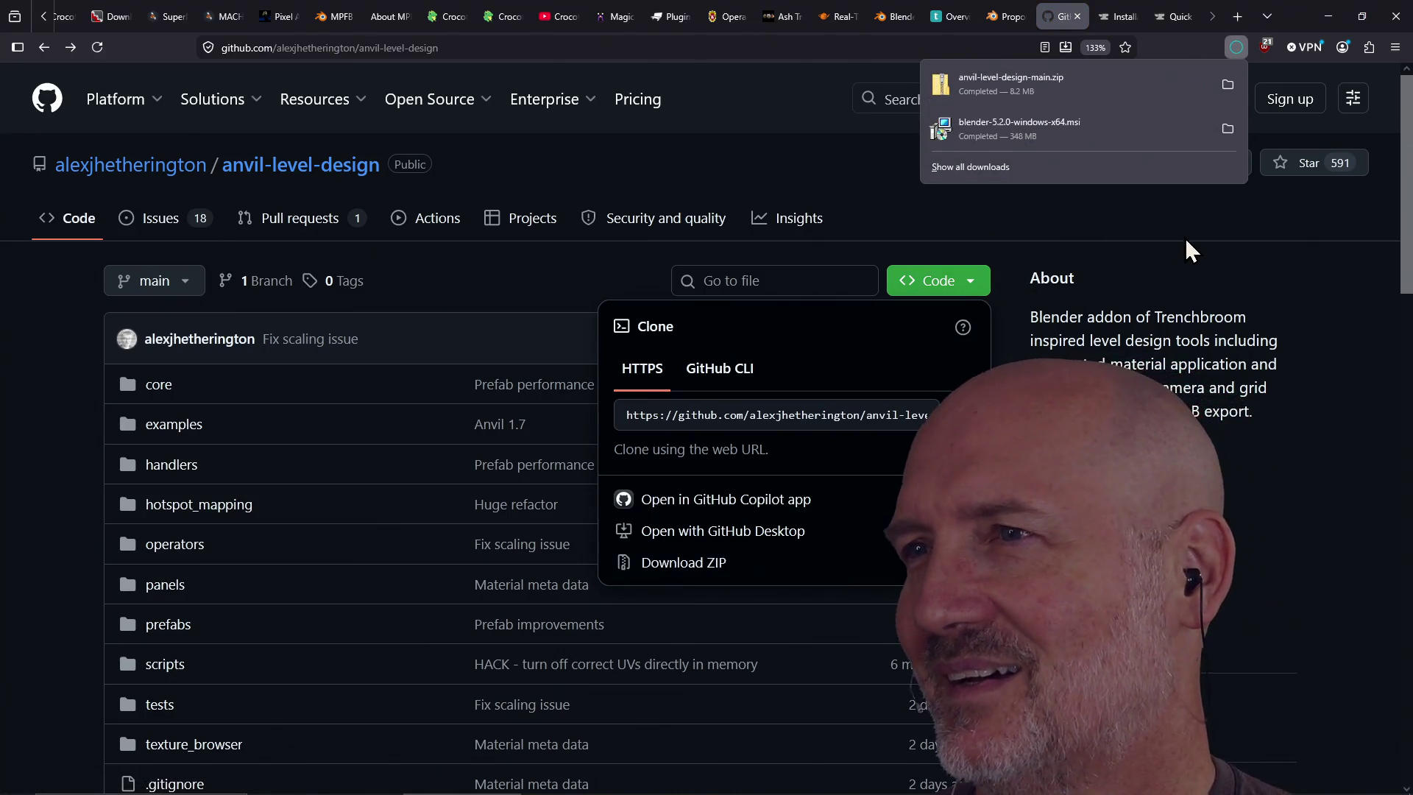
left_click(1157, 282)
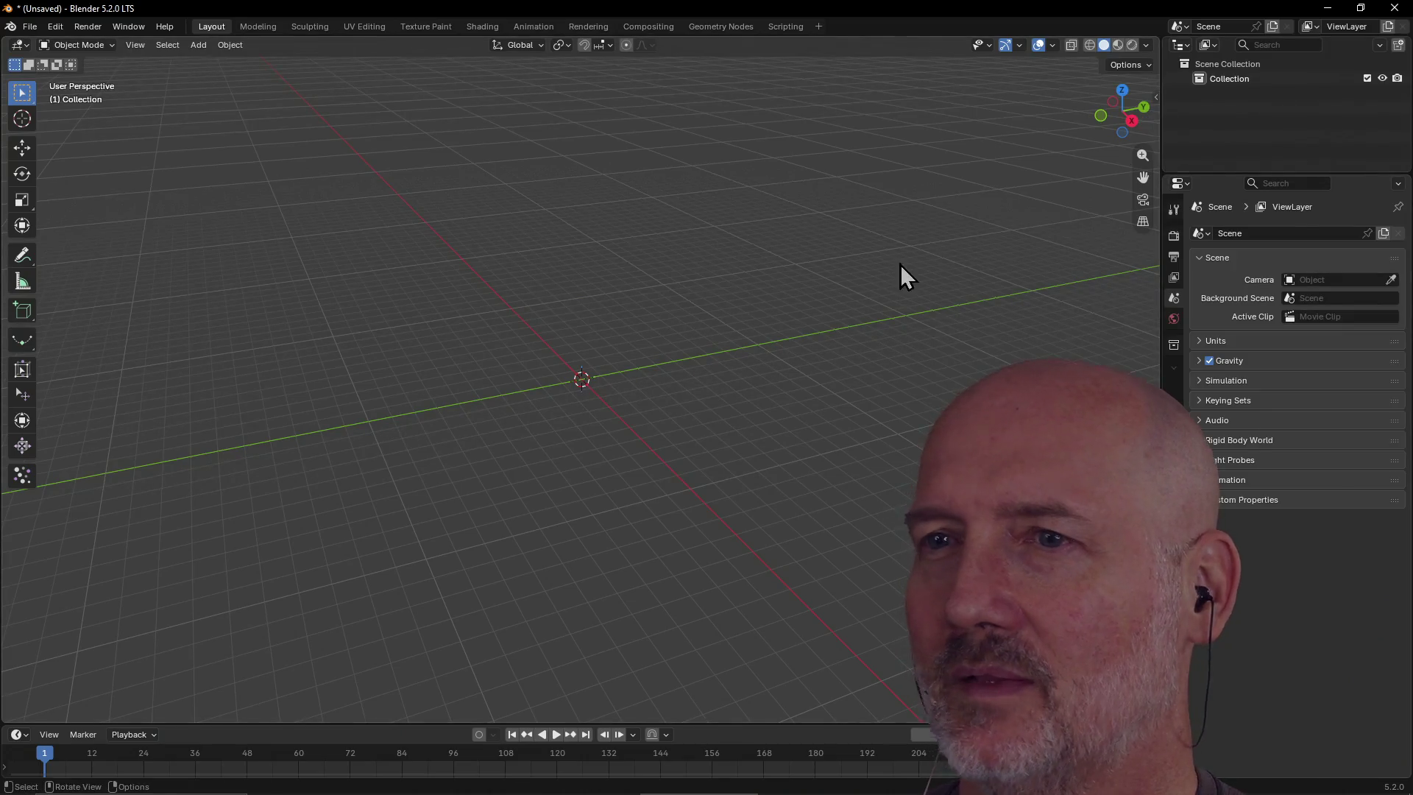
key("alt+Tab")
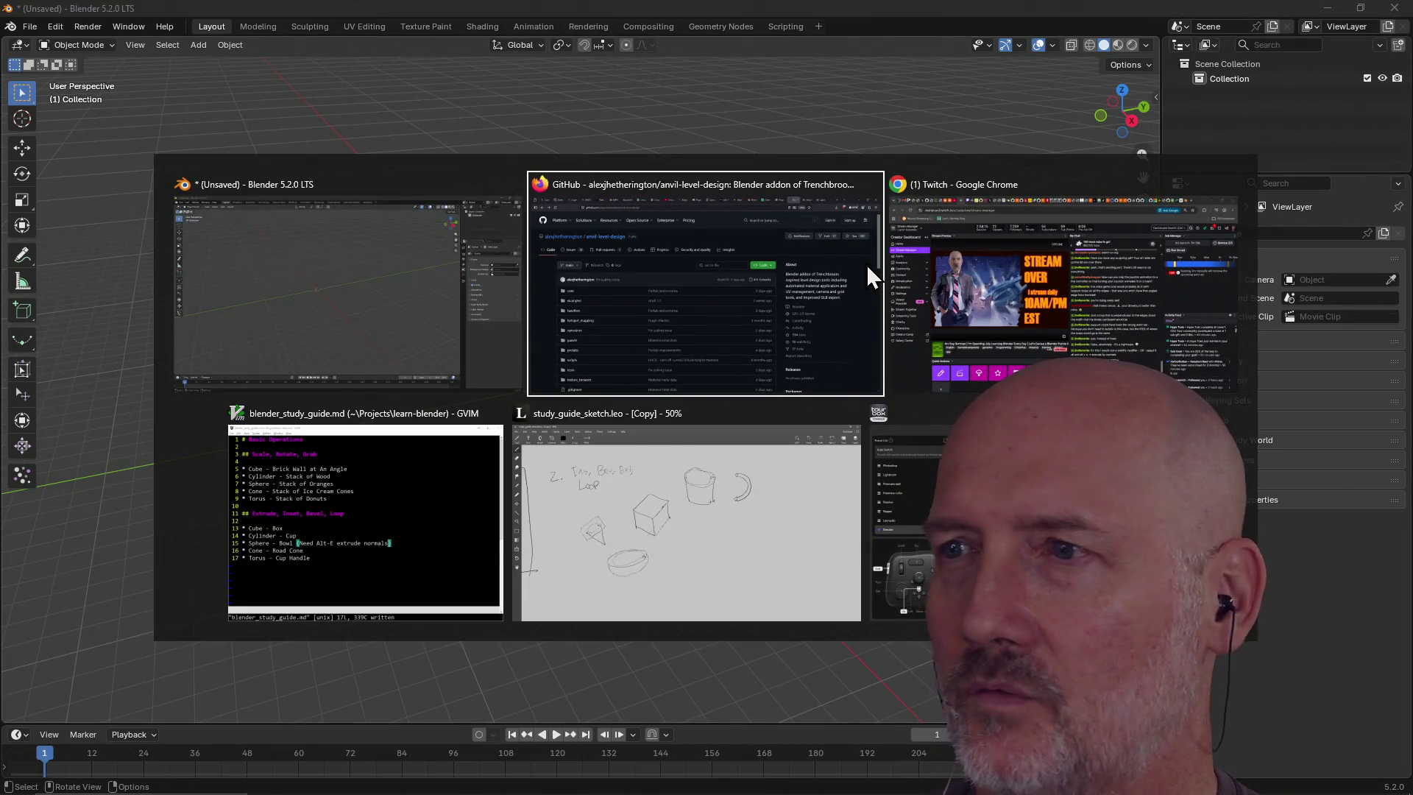
key("Tab")
key("Tab")
key("Tab")
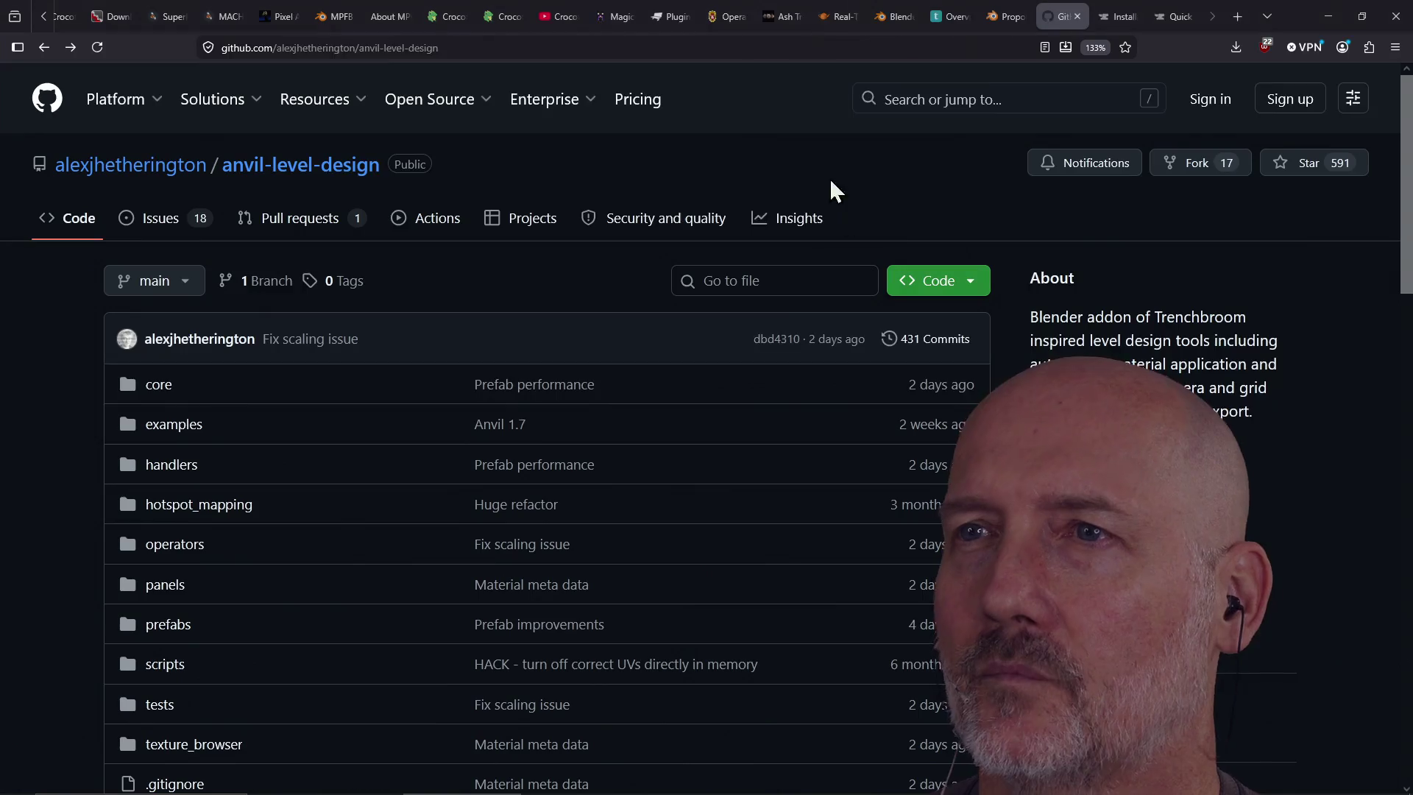
left_click(1117, 16)
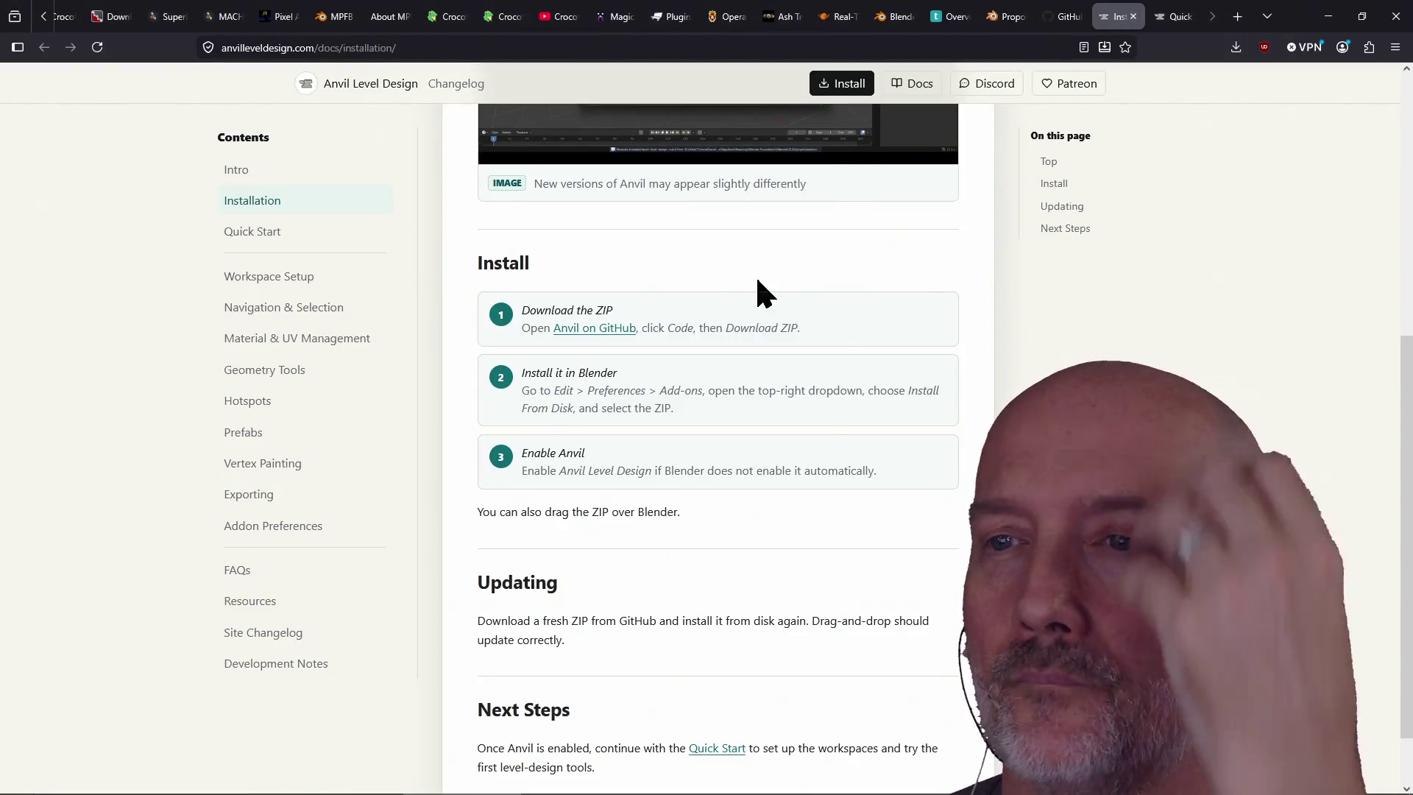
scroll(656, 393, "up", 5)
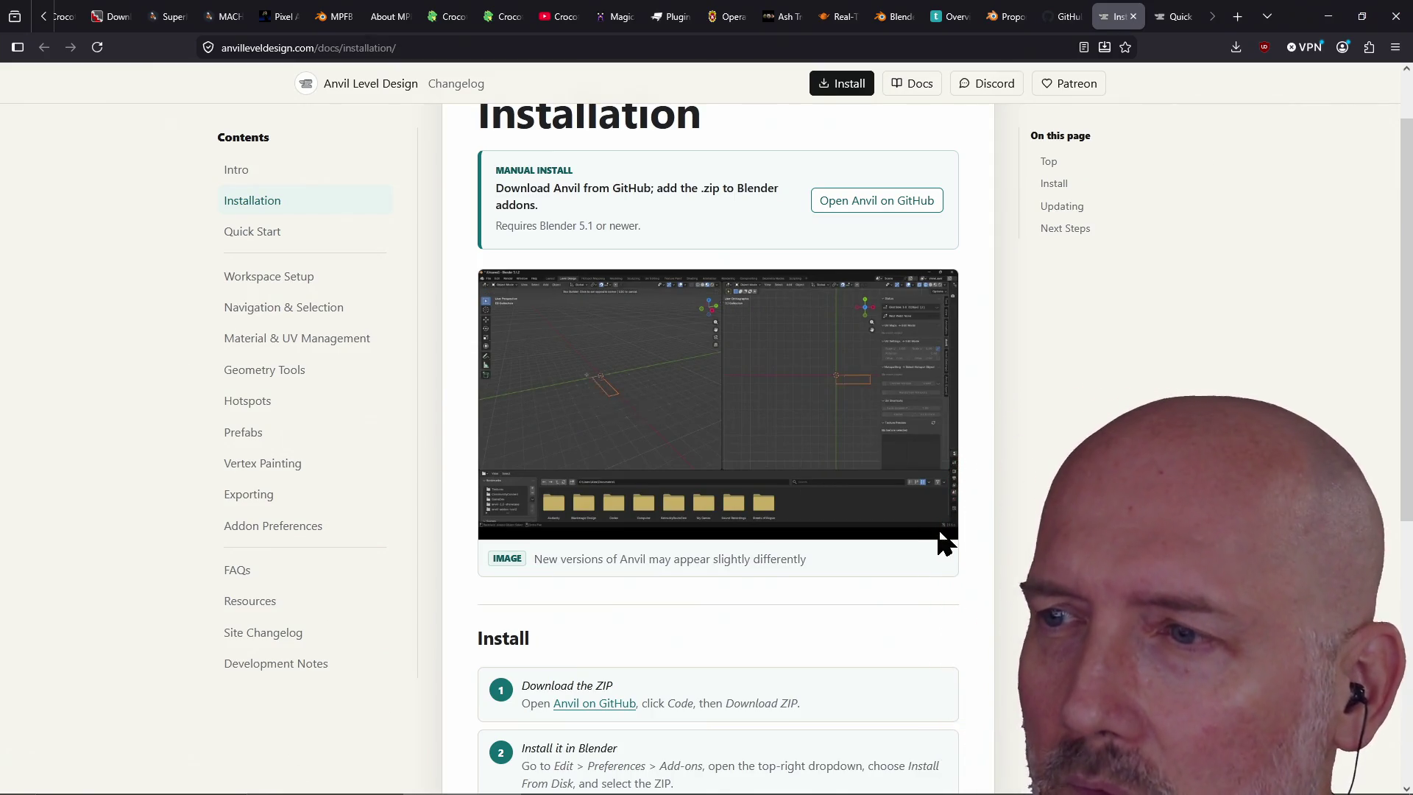
scroll(586, 306, "up", 1)
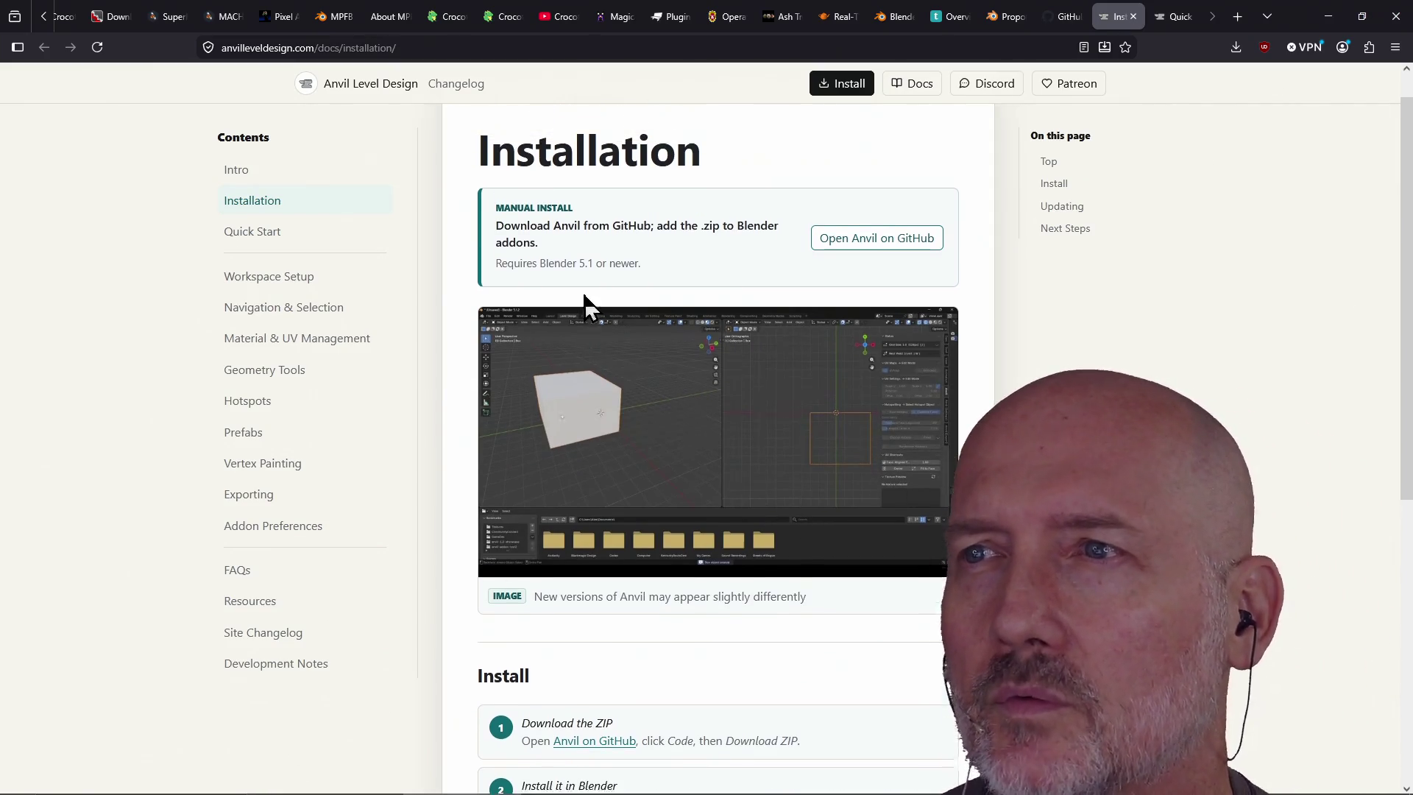
scroll(595, 368, "down", 7)
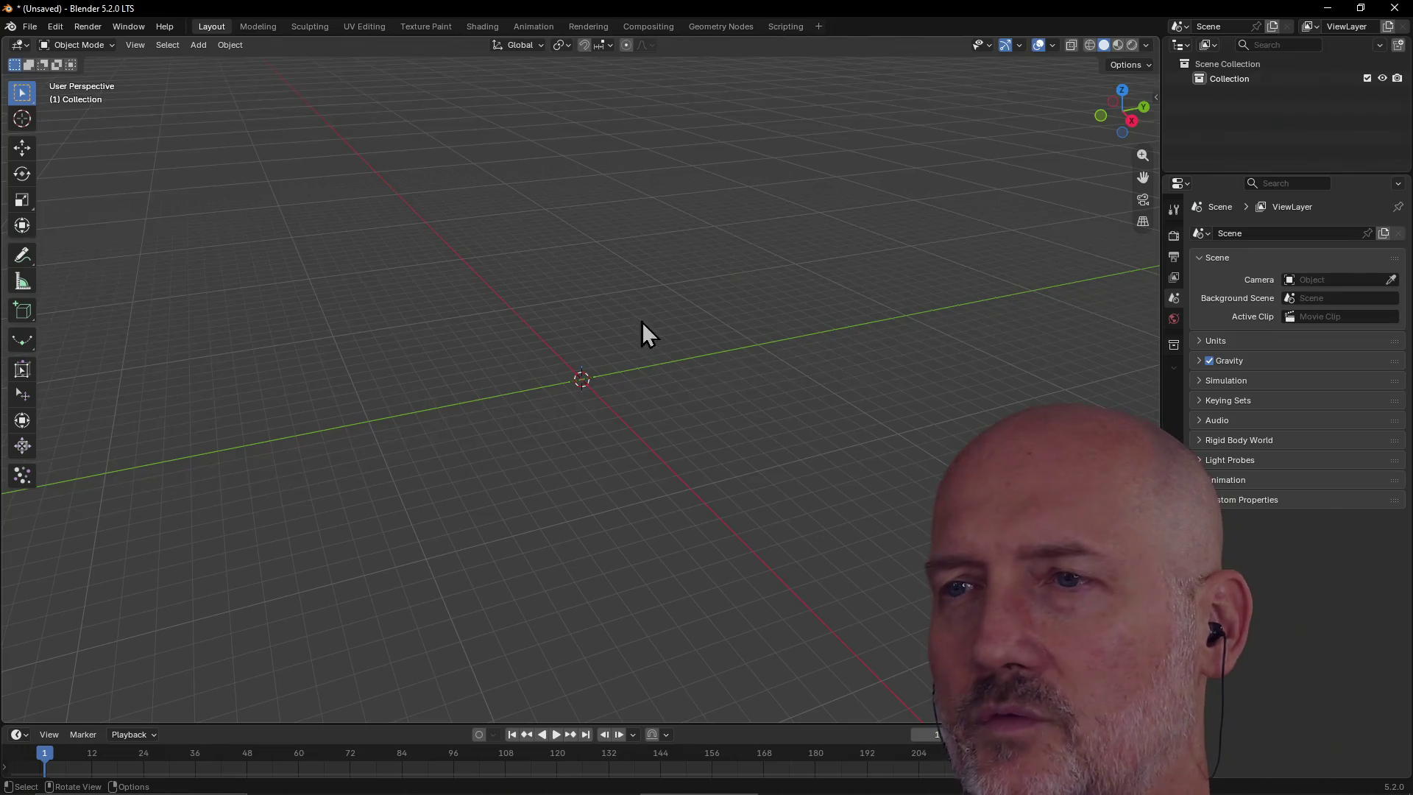
Open Preferences and start installing the Anvil Level Design add-on from its downloaded zip file
left_click(55, 26)
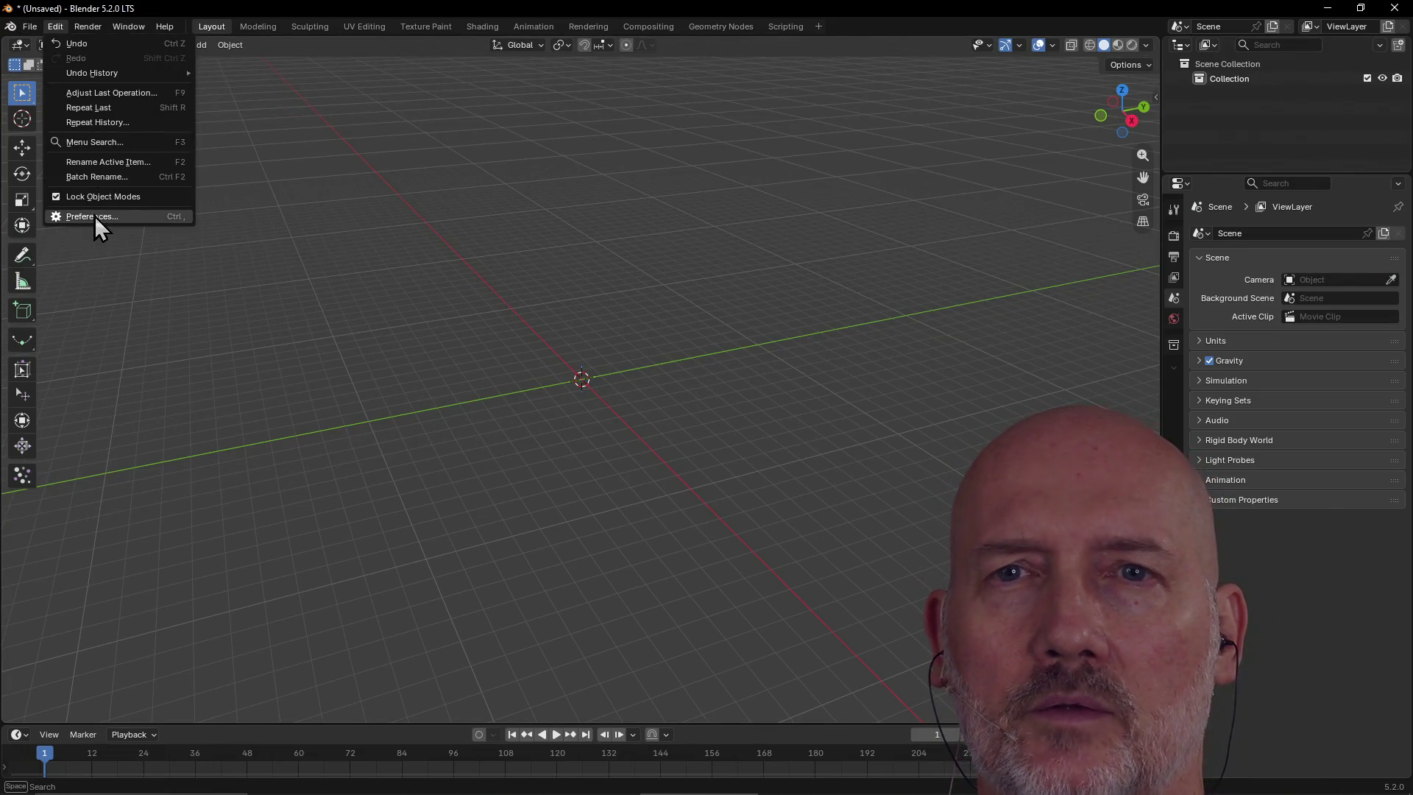
left_click(94, 217)
left_click(213, 323)
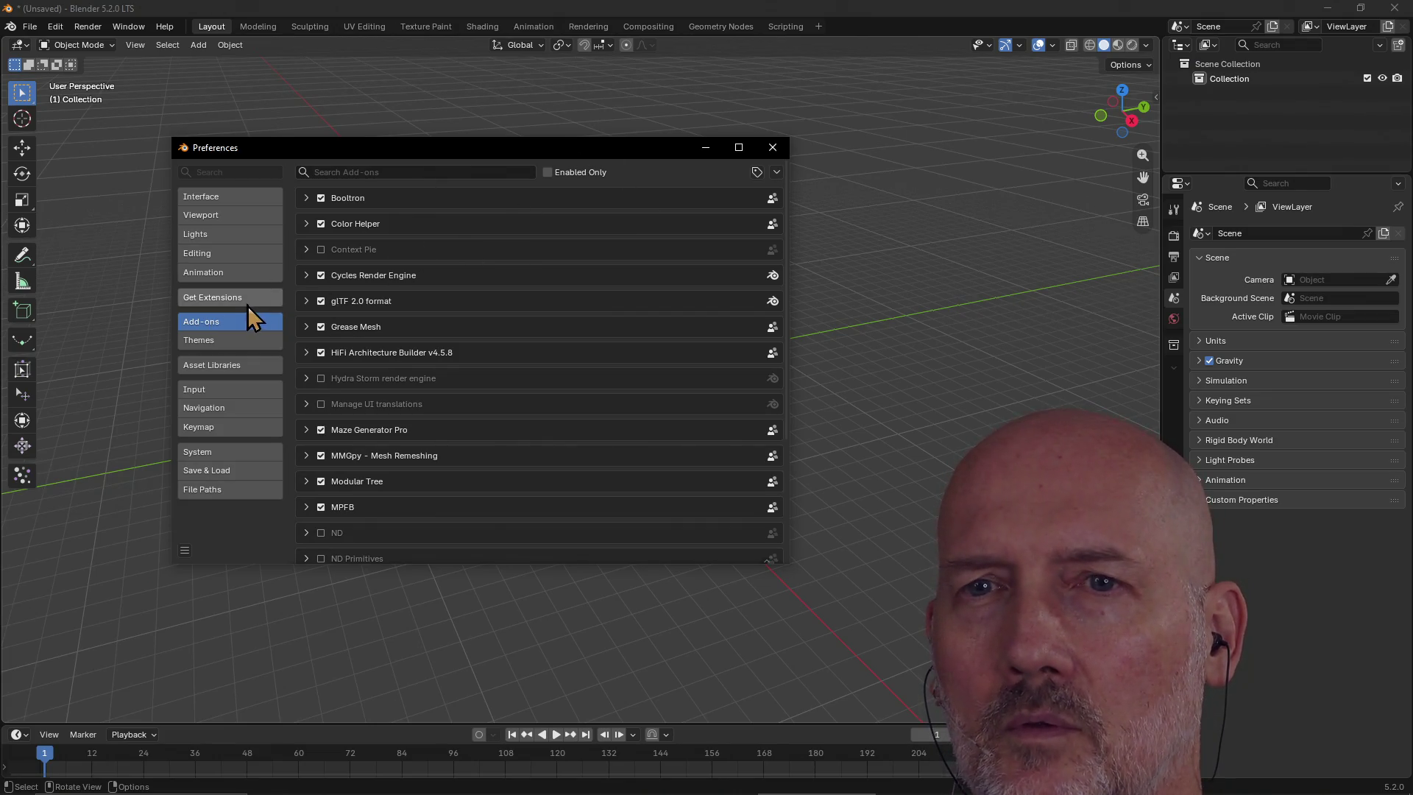
left_click(248, 302)
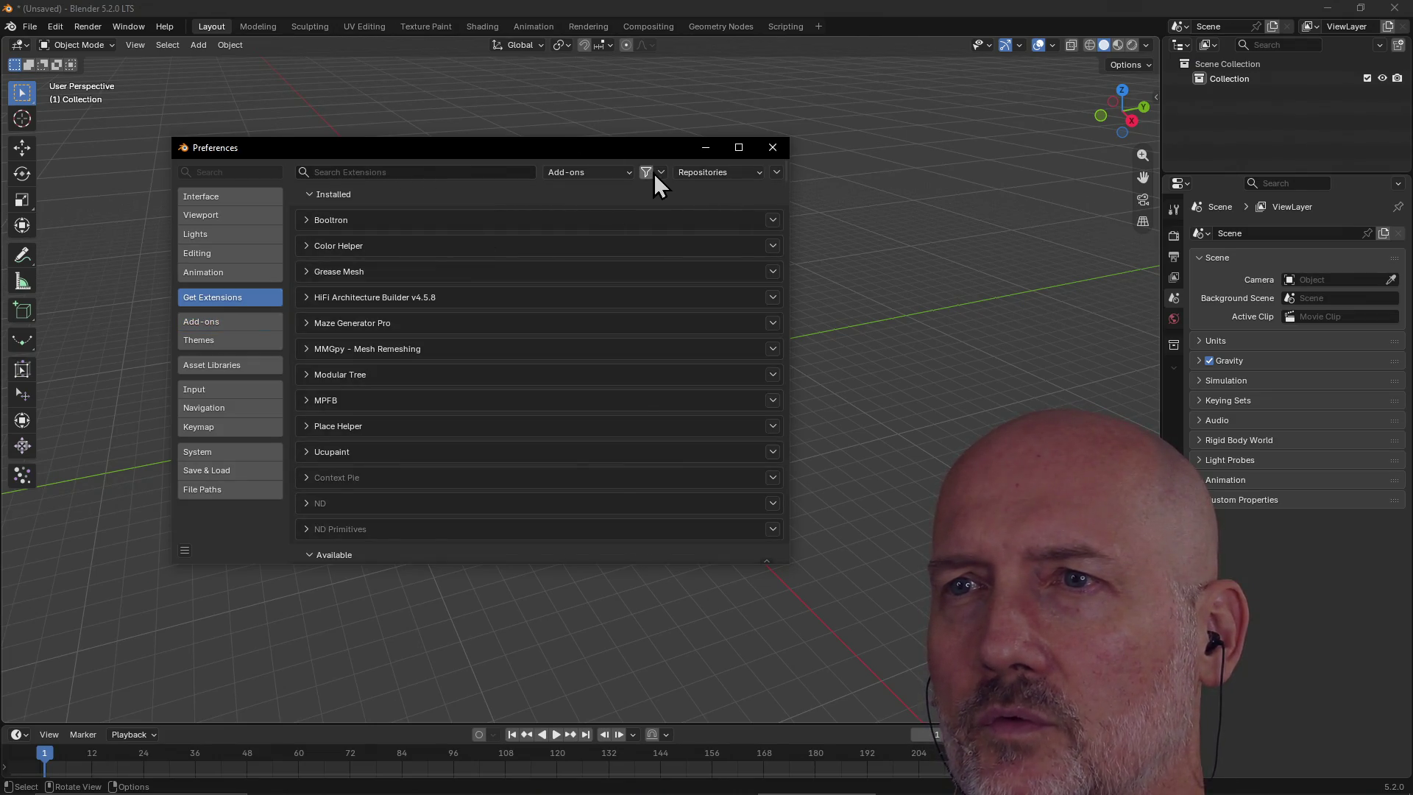
left_click(629, 176)
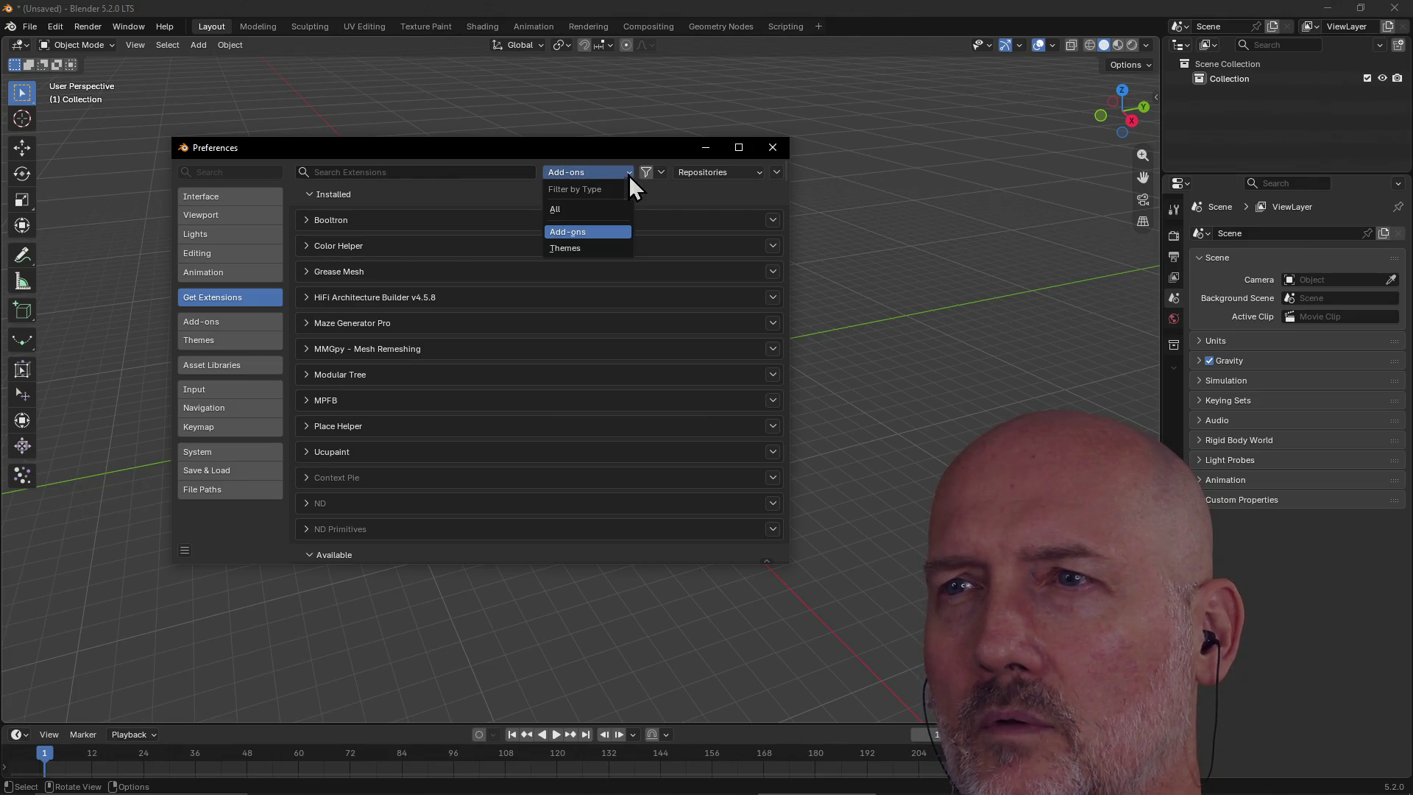
left_click(775, 172)
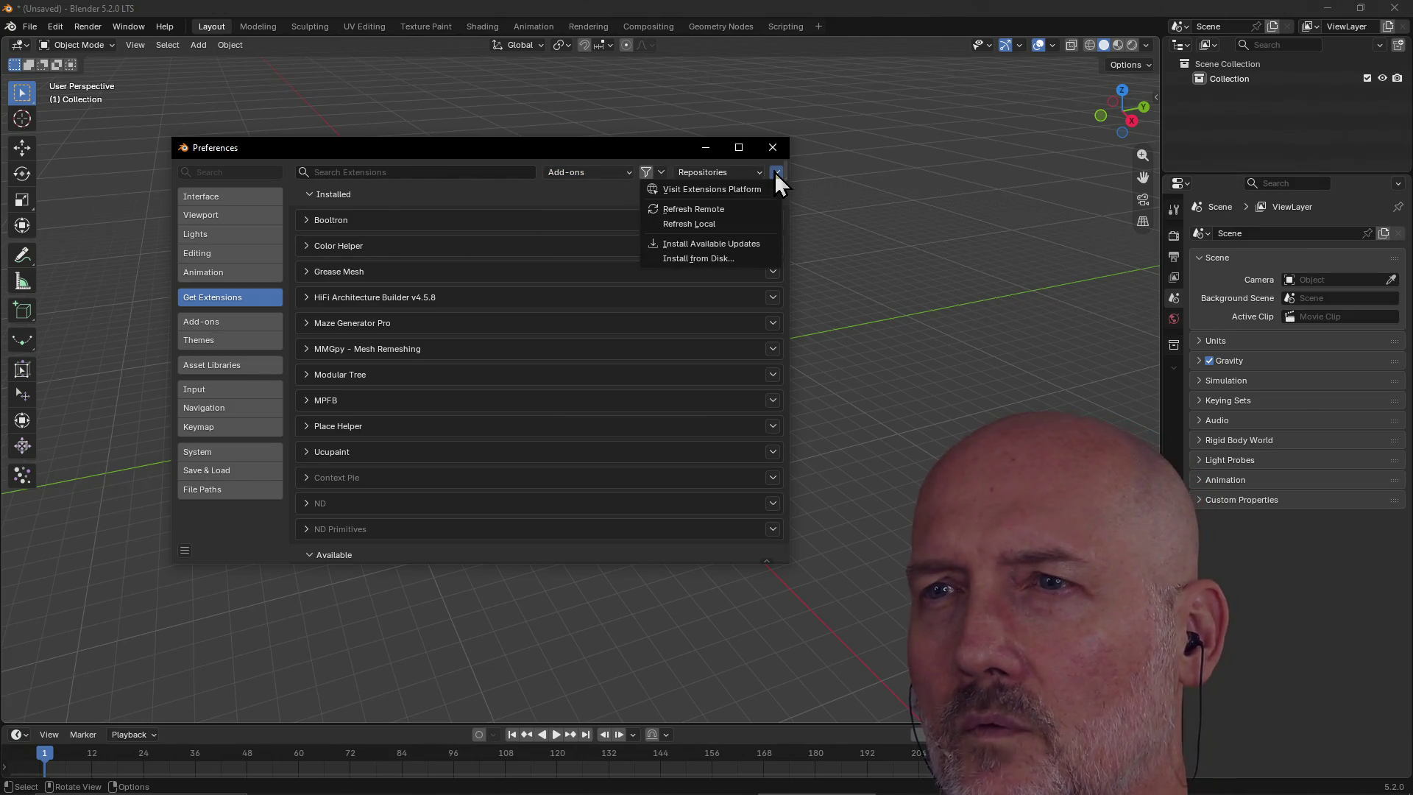
left_click(735, 260)
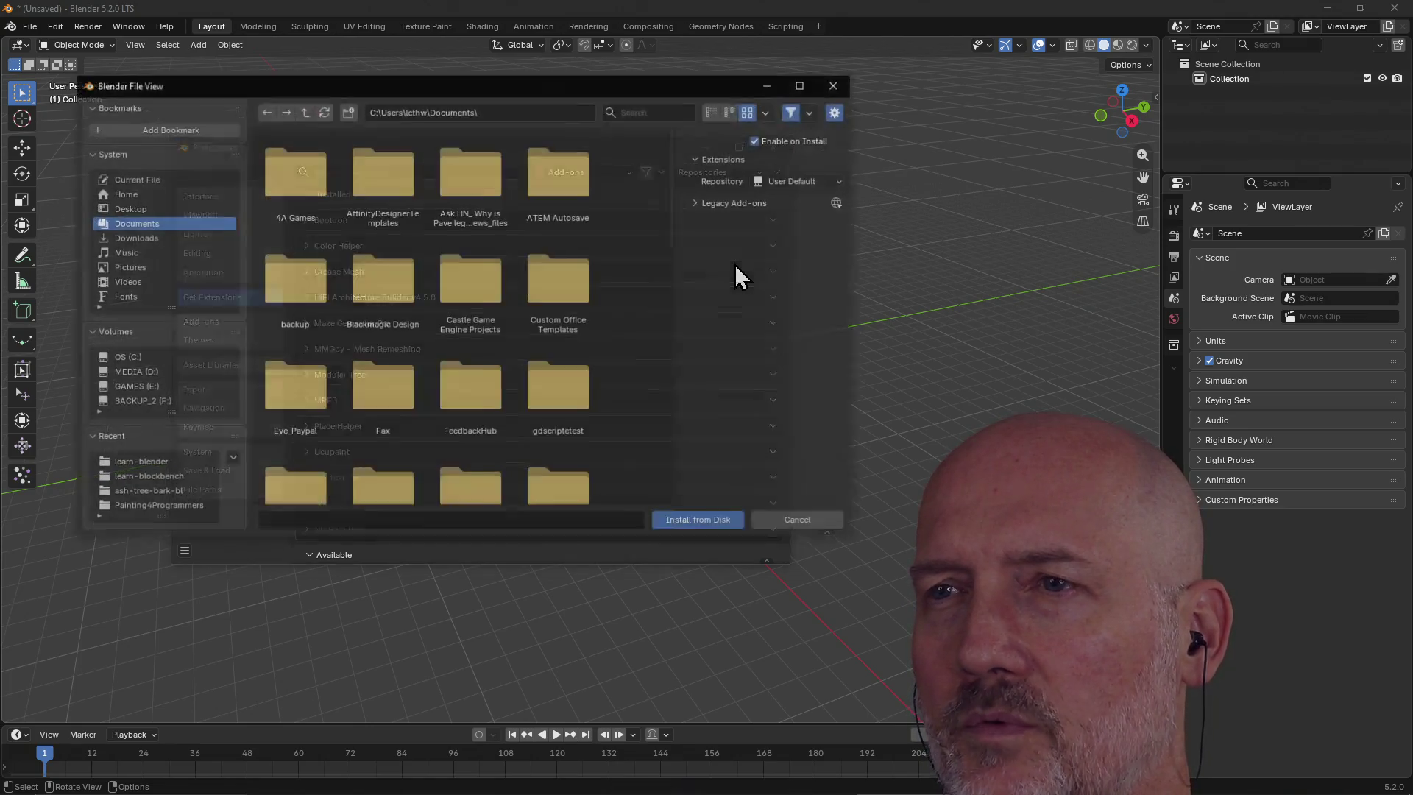
mouse_move(484, 87)
left_mouse_down()
mouse_move(1155, 248)
mouse_move(1412, 248)
mouse_move(1412, 162)
left_mouse_up()
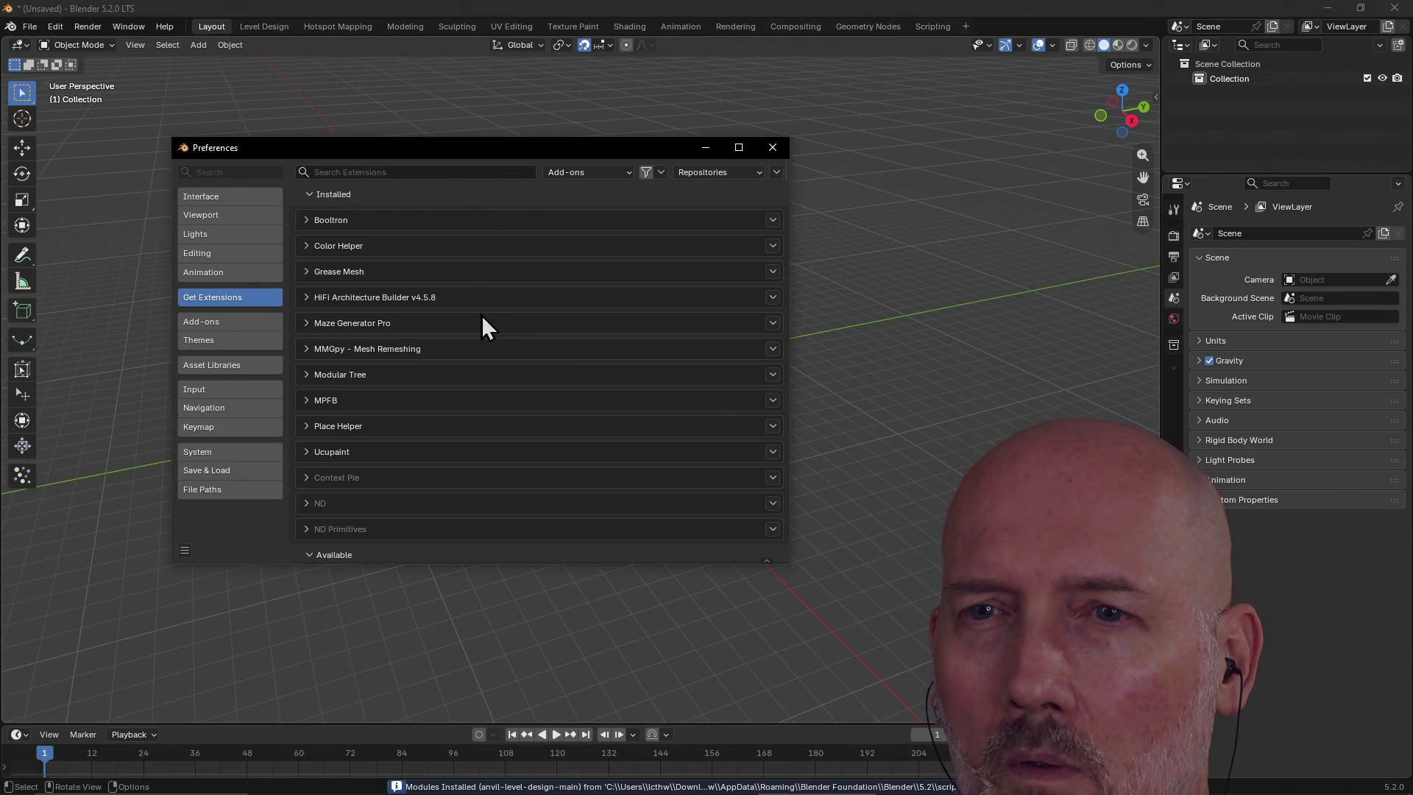
Confirm Anvil Level Design is enabled in Add-ons, clear the search, and close Preferences
scroll(461, 281, "down", 6)
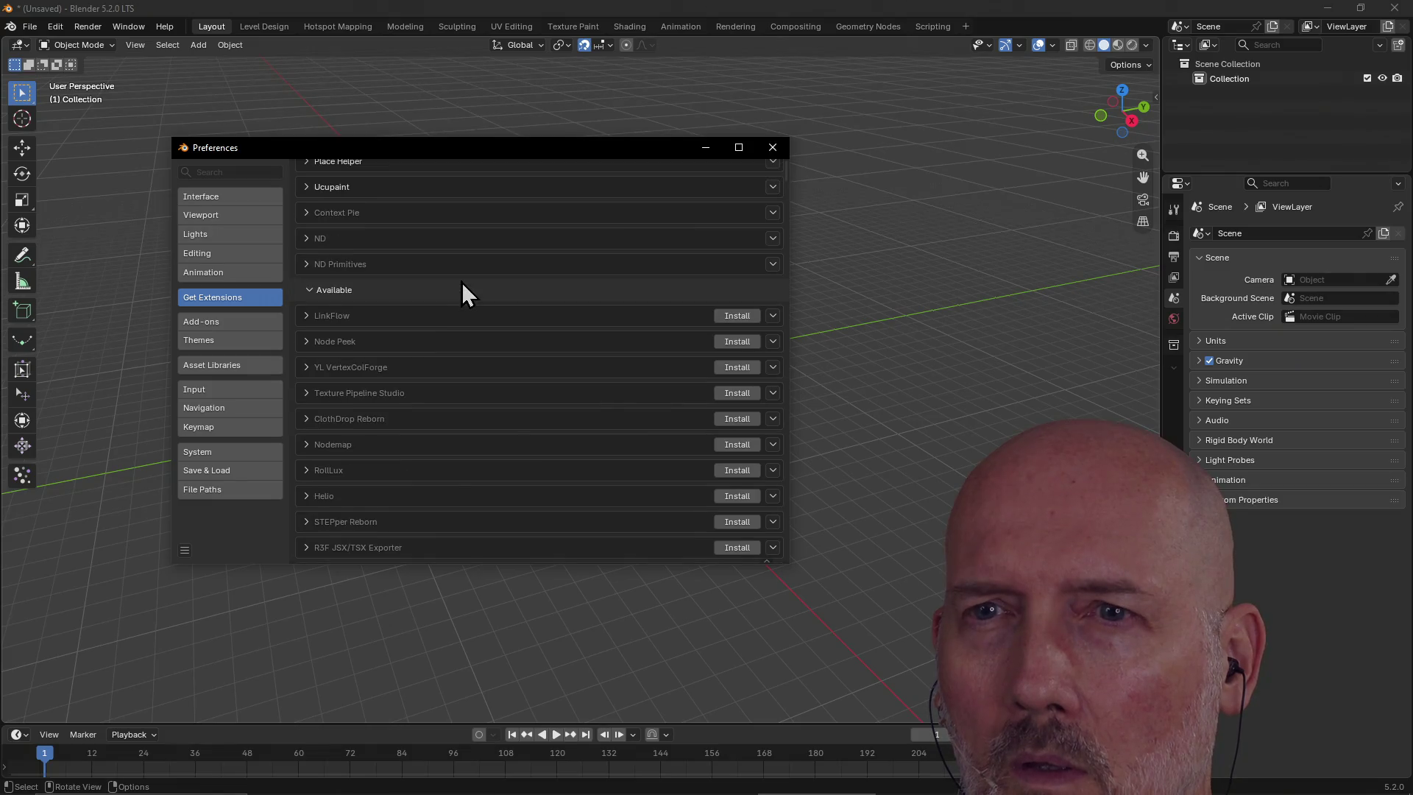
scroll(446, 287, "up", 6)
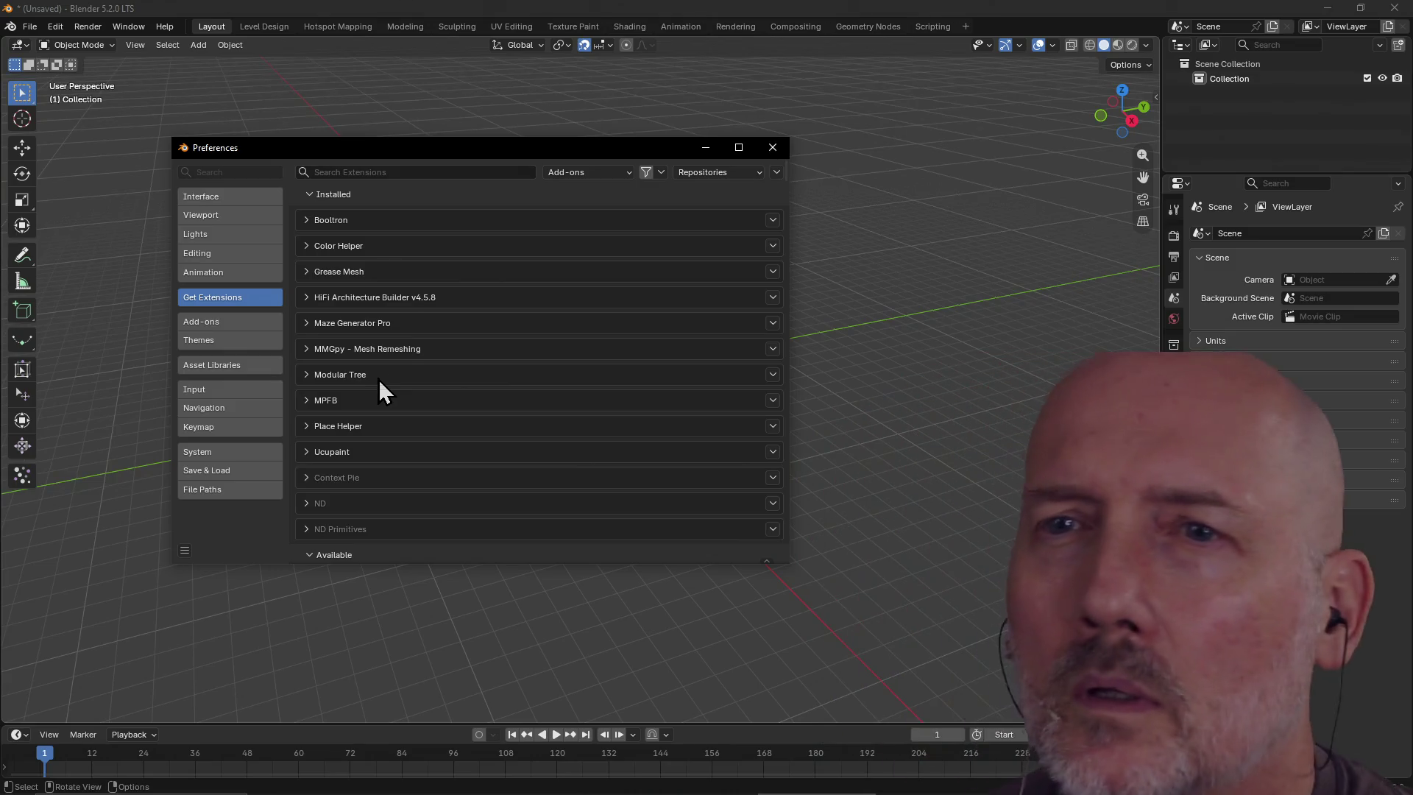
left_click(241, 324)
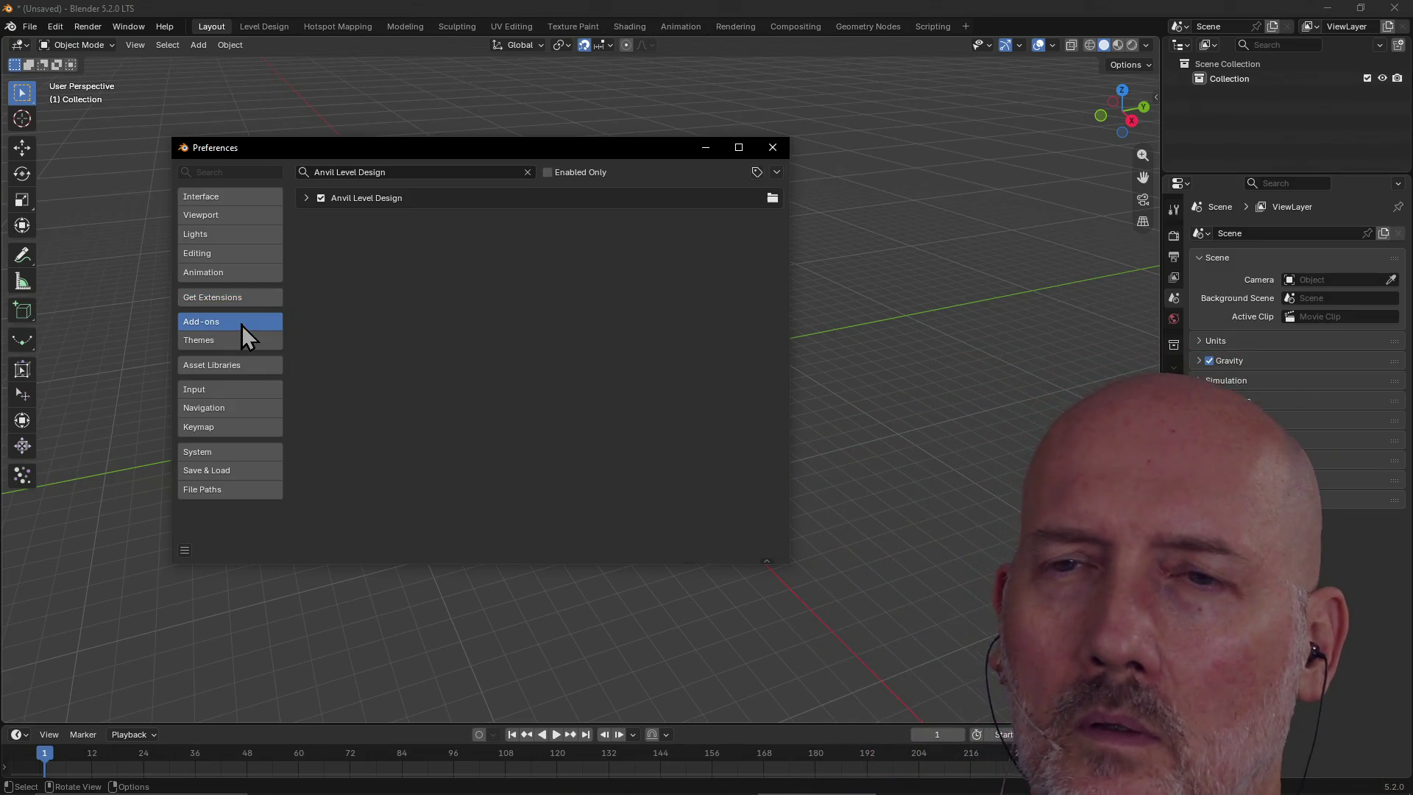
left_click(527, 172)
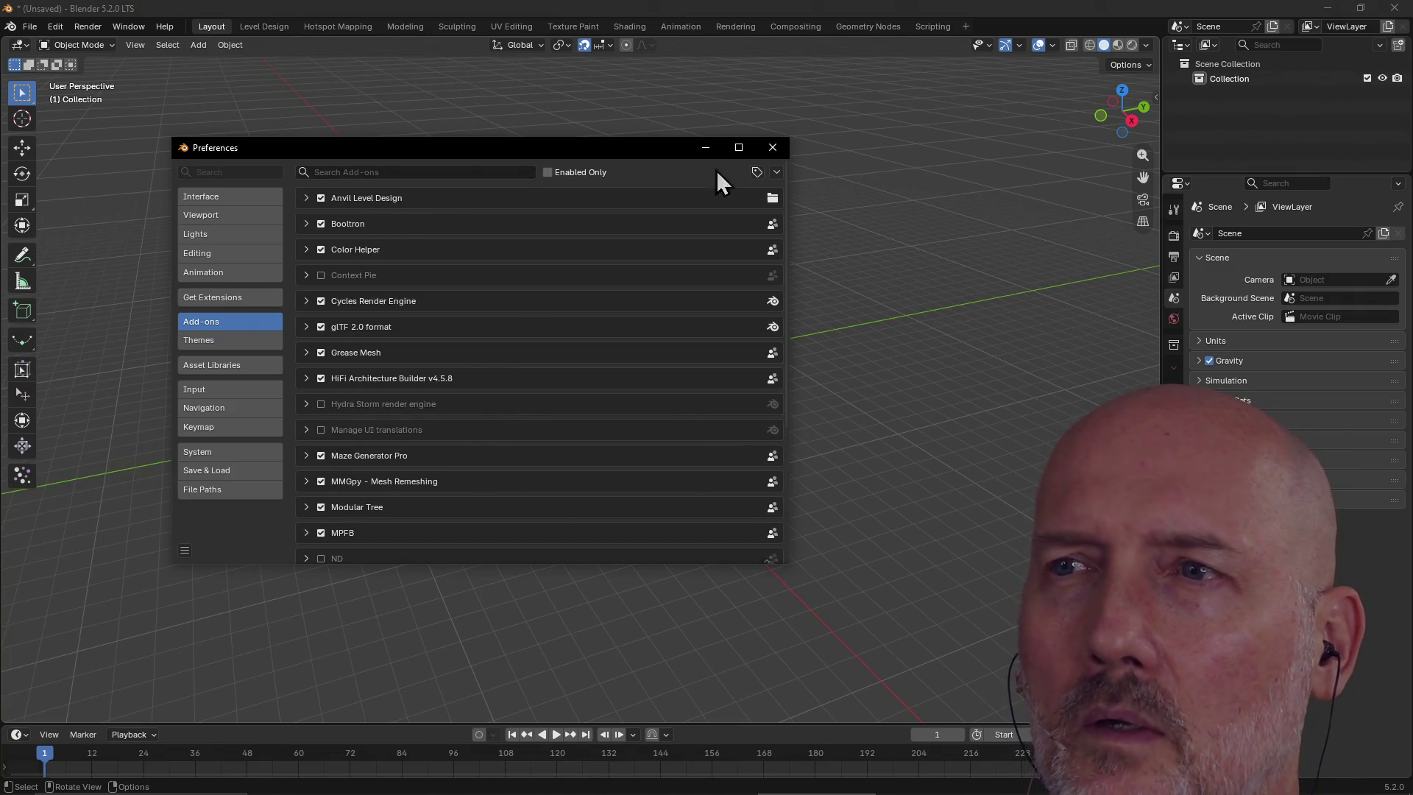
left_click(772, 148)
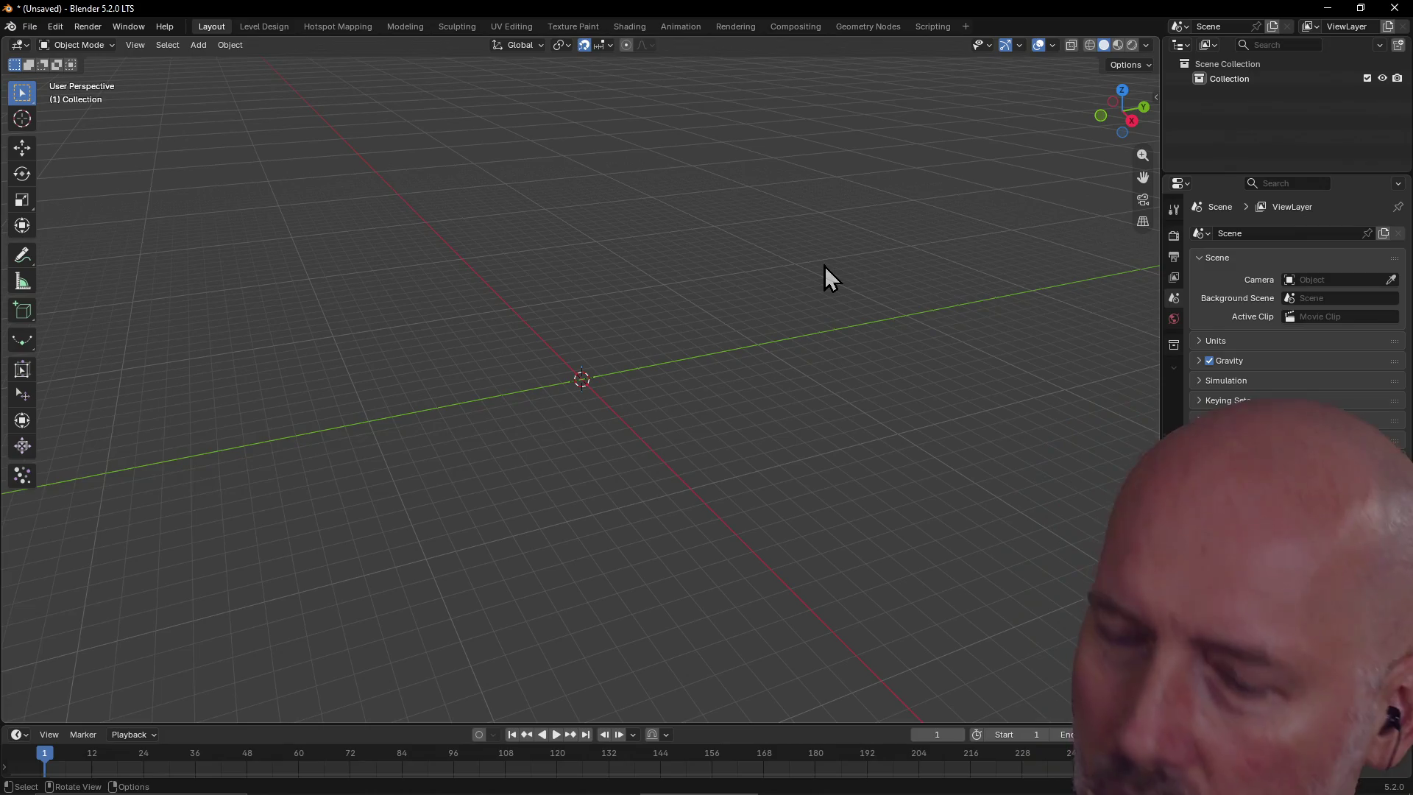
Show the viewport sidebar and switch to Anvil's Level Design workspace
key("n")
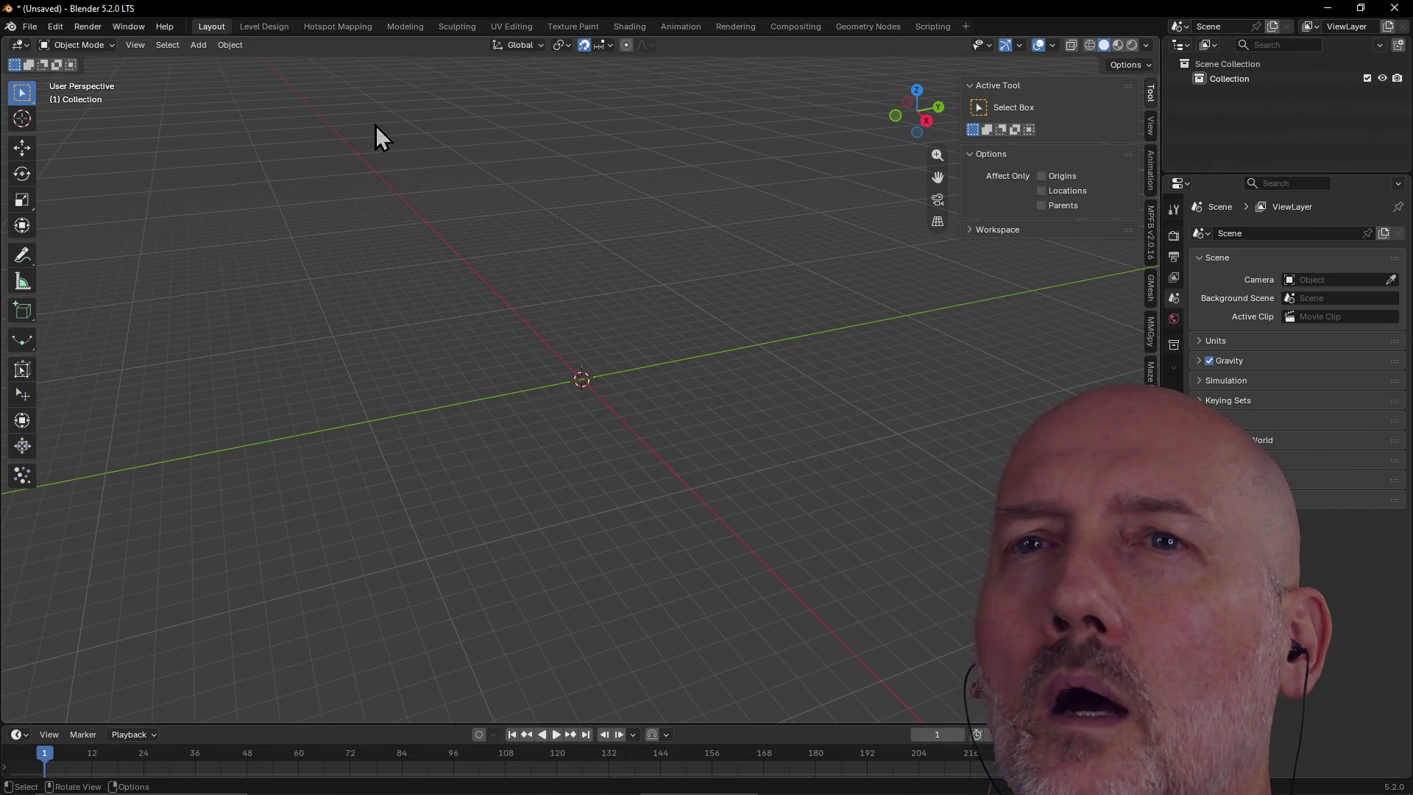
left_click(257, 24)
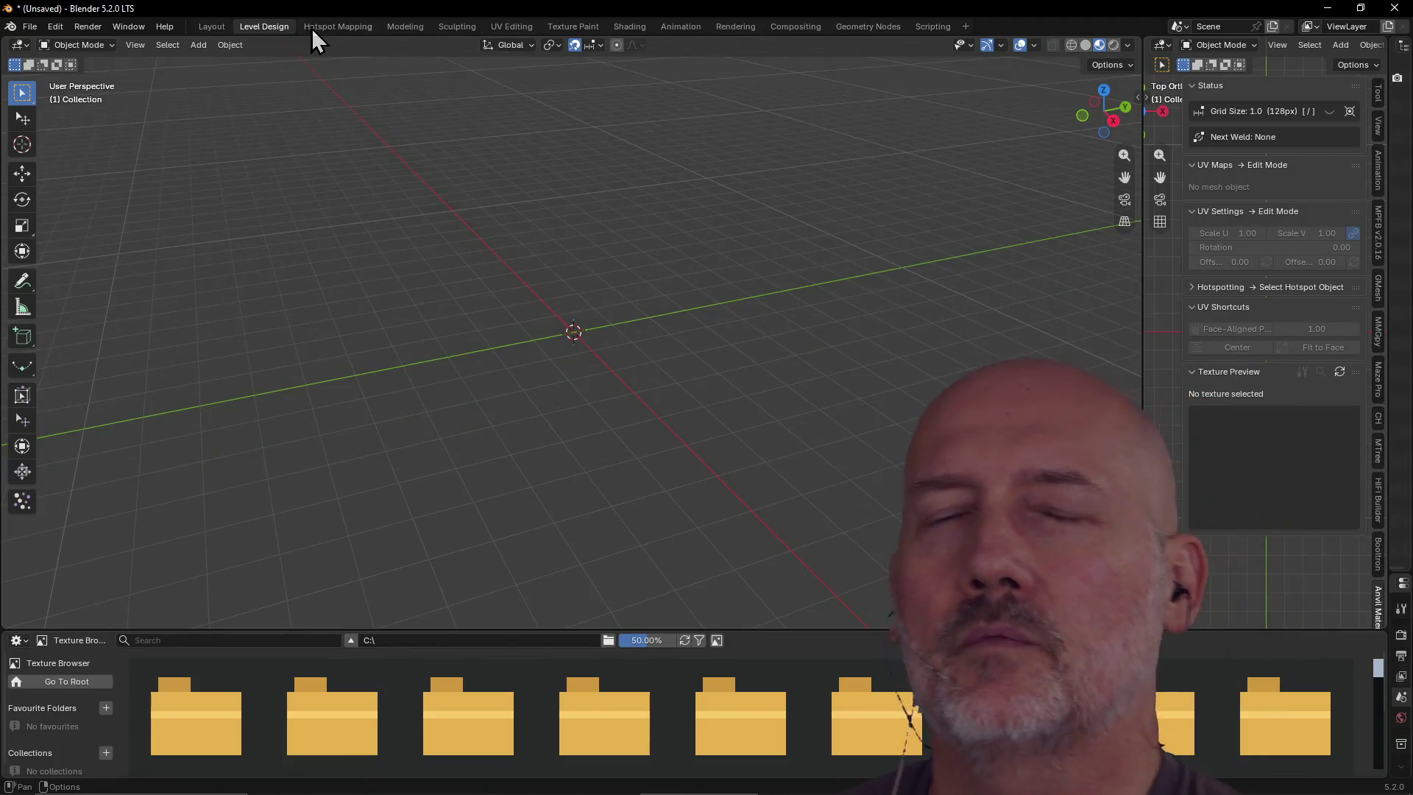
left_click(327, 28)
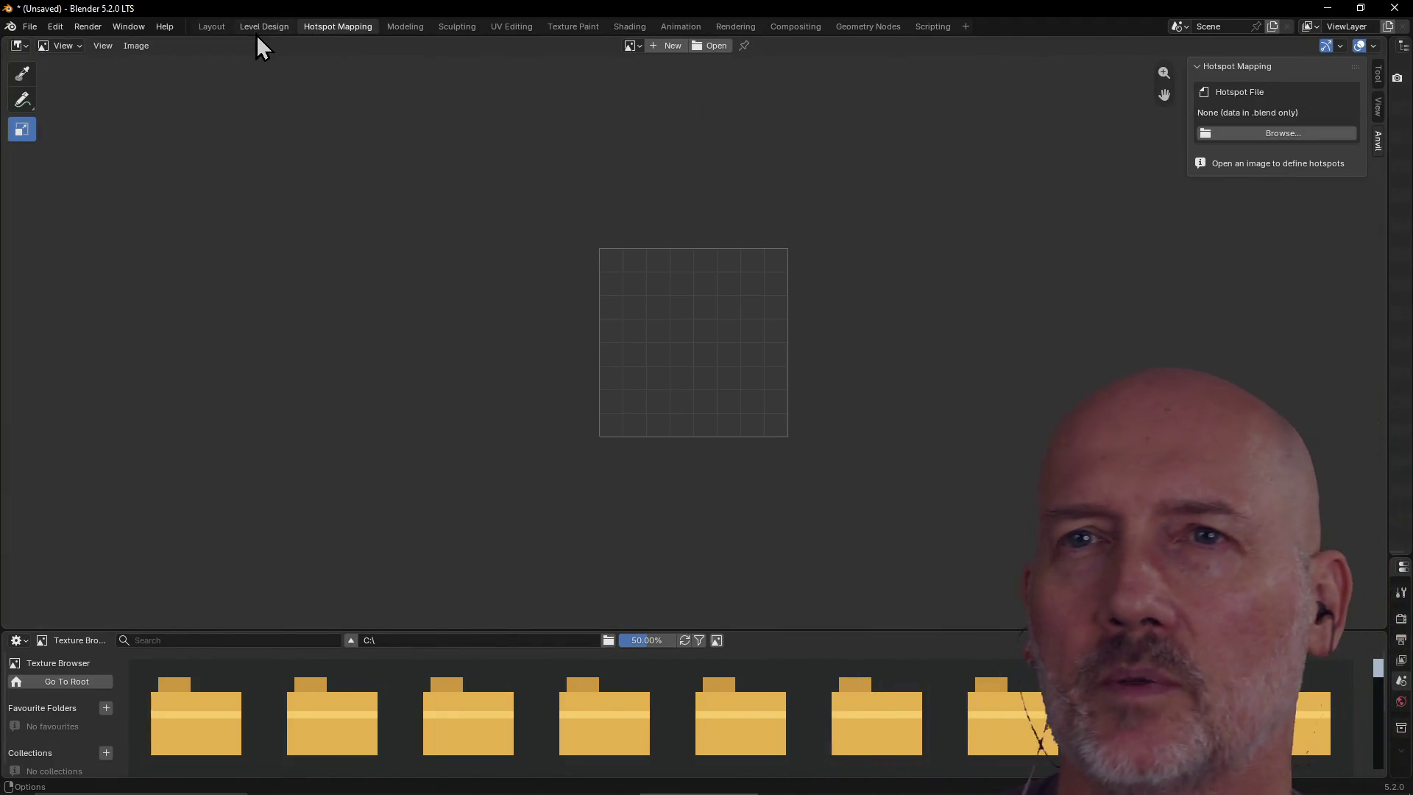
left_click(254, 28)
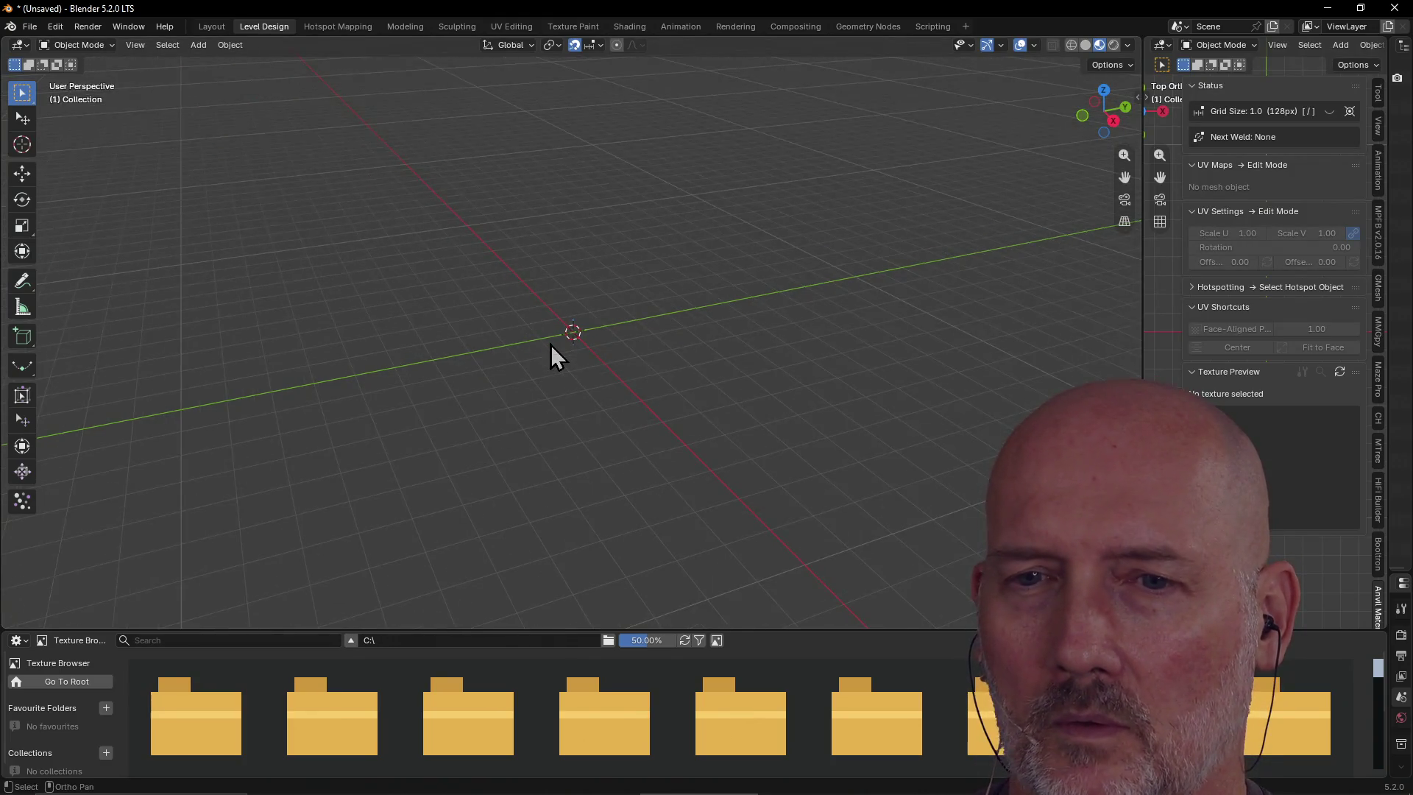
Orbit the empty Level Design view until the X axis stands vertical
mouse_move(551, 344)
middle_mouse_down()
mouse_move(621, 338)
mouse_move(621, 471)
mouse_move(609, 410)
mouse_move(562, 420)
mouse_move(662, 365)
mouse_move(615, 399)
mouse_move(586, 399)
middle_mouse_up()
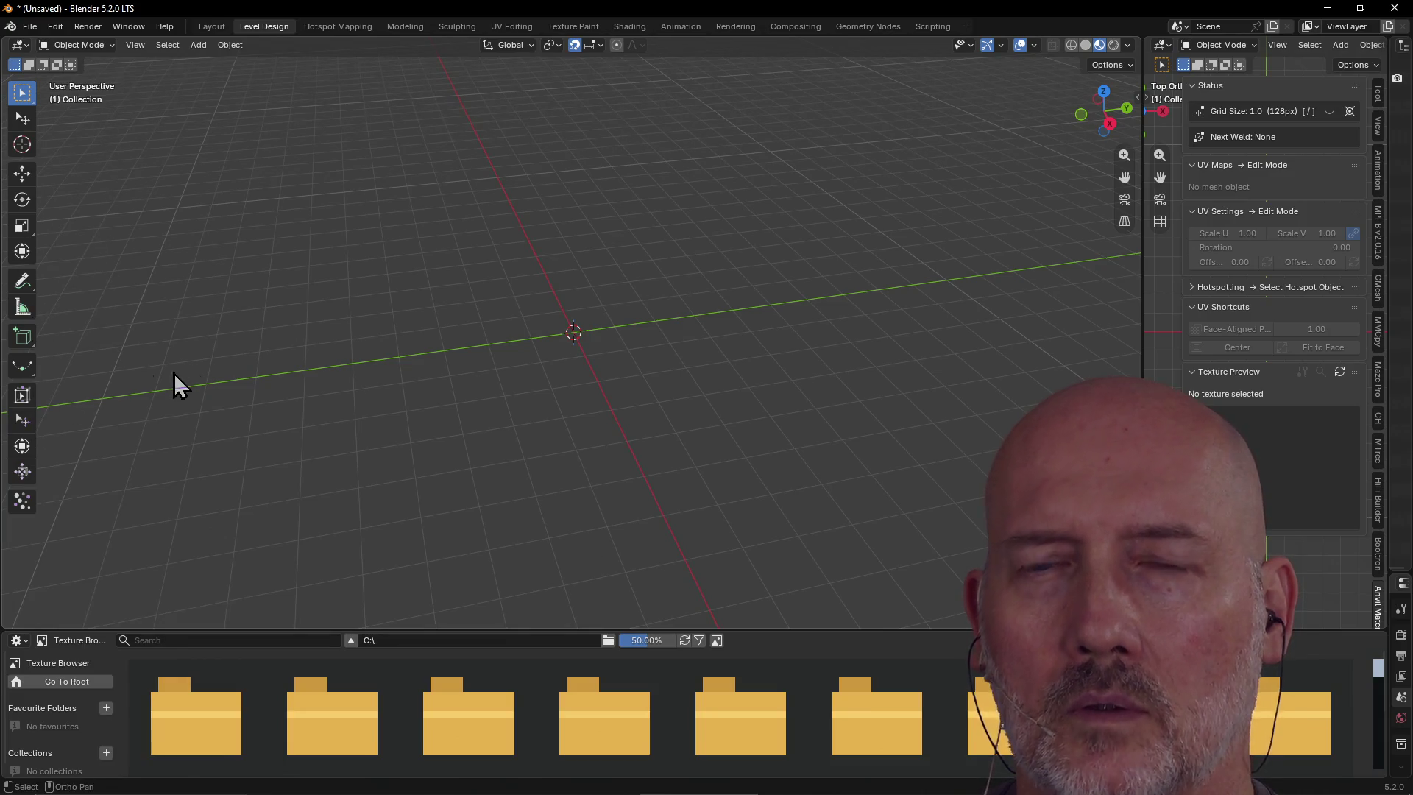
middle_click_drag(395, 361, 419, 354)
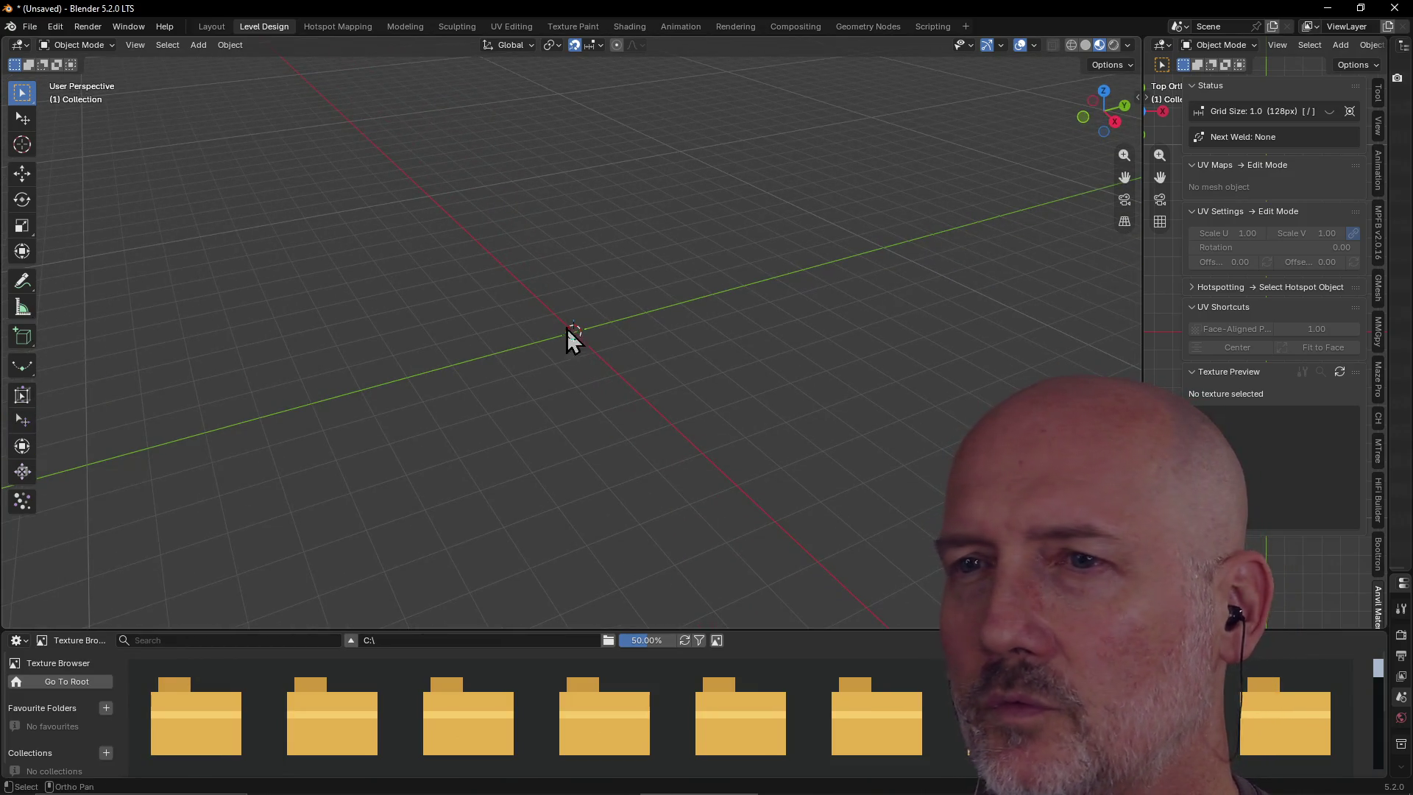
key("b")
left_click_drag(470, 343, 470, 342)
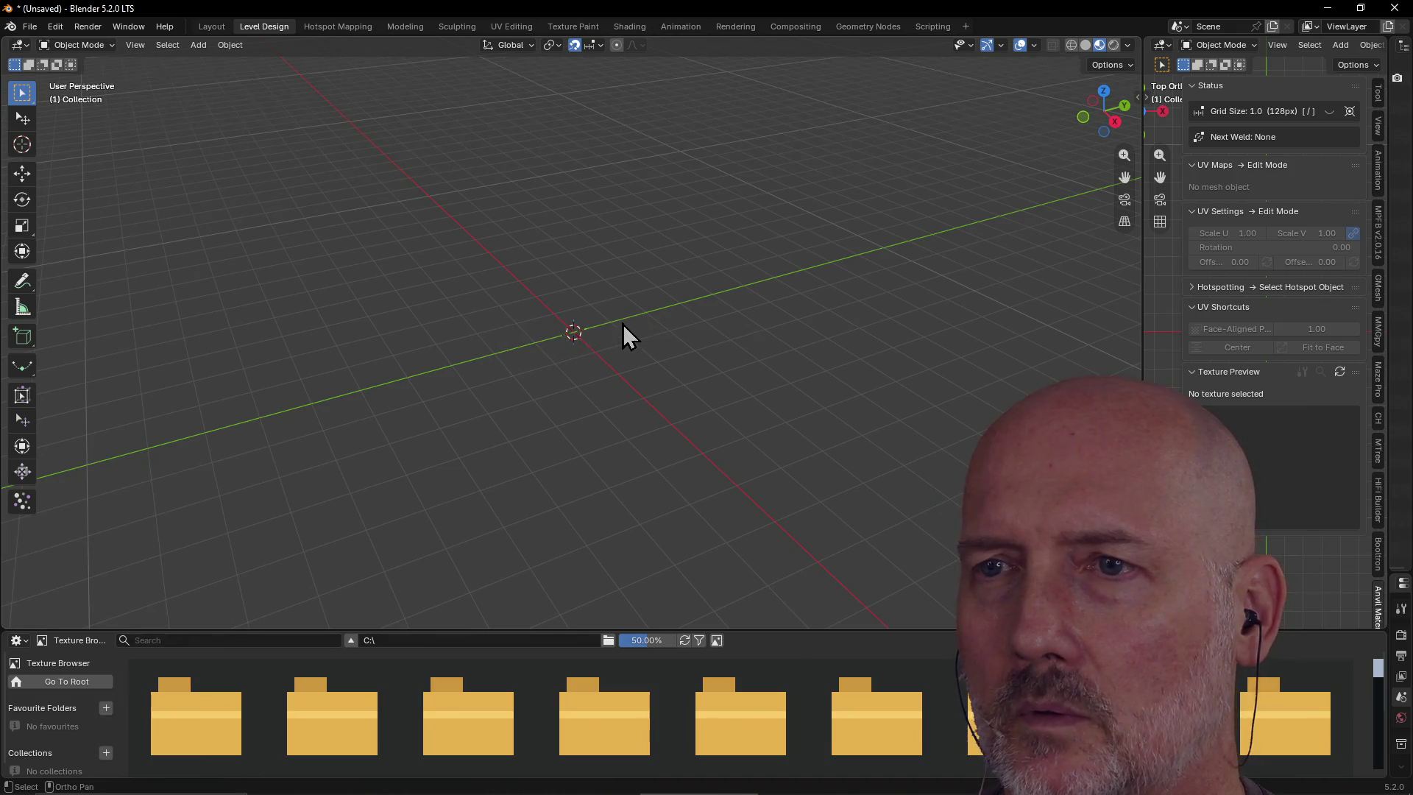
mouse_move(621, 324)
middle_mouse_down()
mouse_move(603, 302)
mouse_move(576, 310)
mouse_move(583, 302)
middle_mouse_up()
Close the GVim study guide and dock the docs browser beside Blender
key("alt+Tab")
key("alt+Tab")
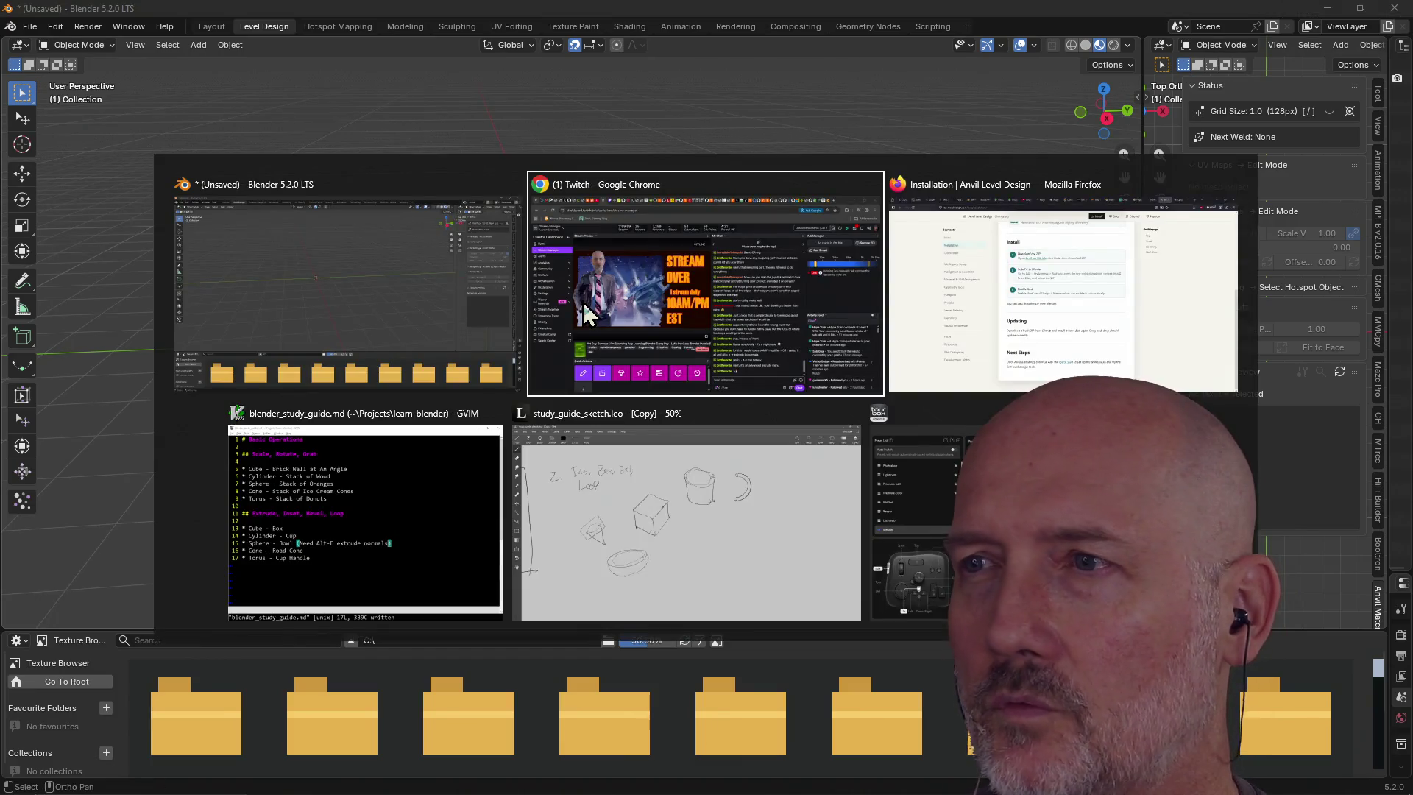
key("alt+Tab")
key("alt+Tab")
key("alt+Tab")
key("alt+Tab")
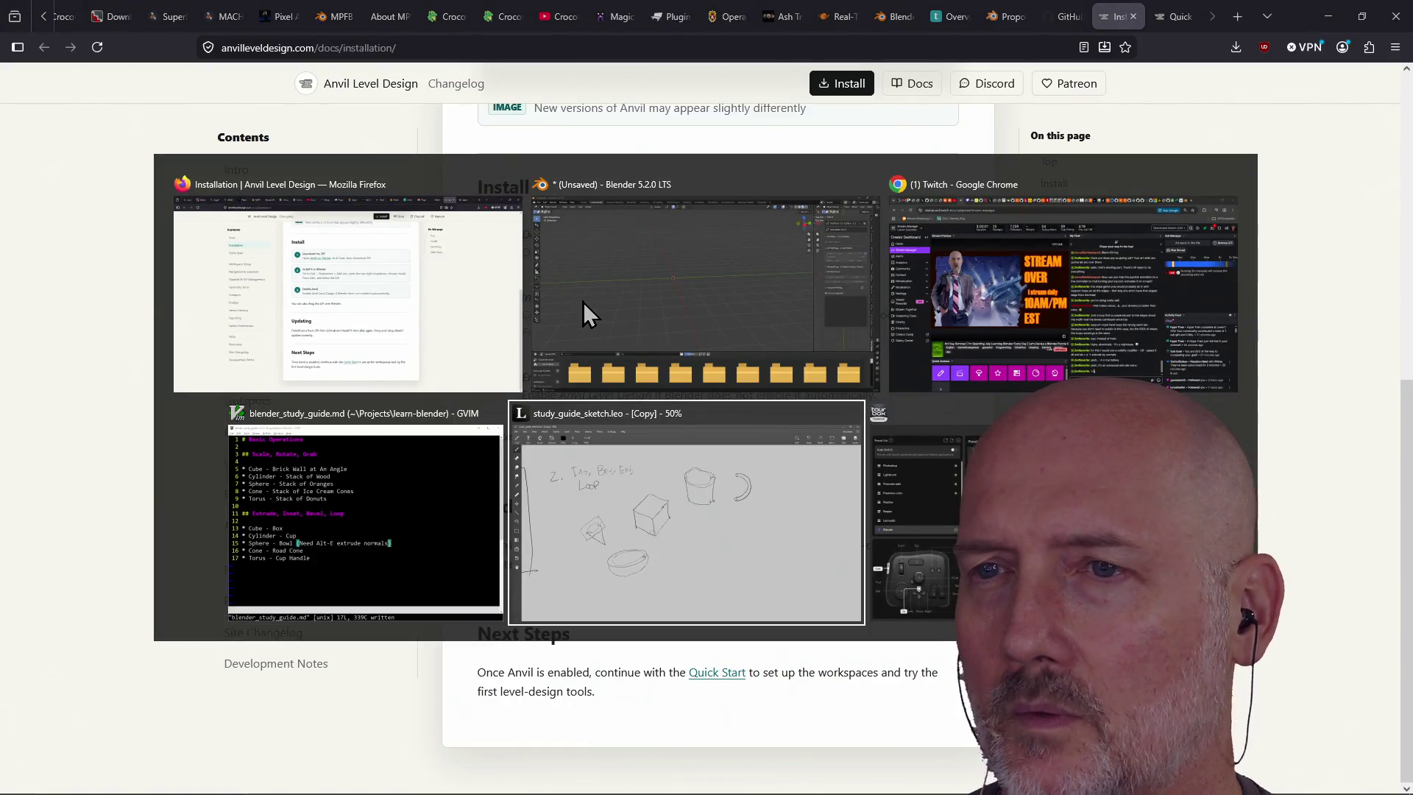
key("alt+Tab")
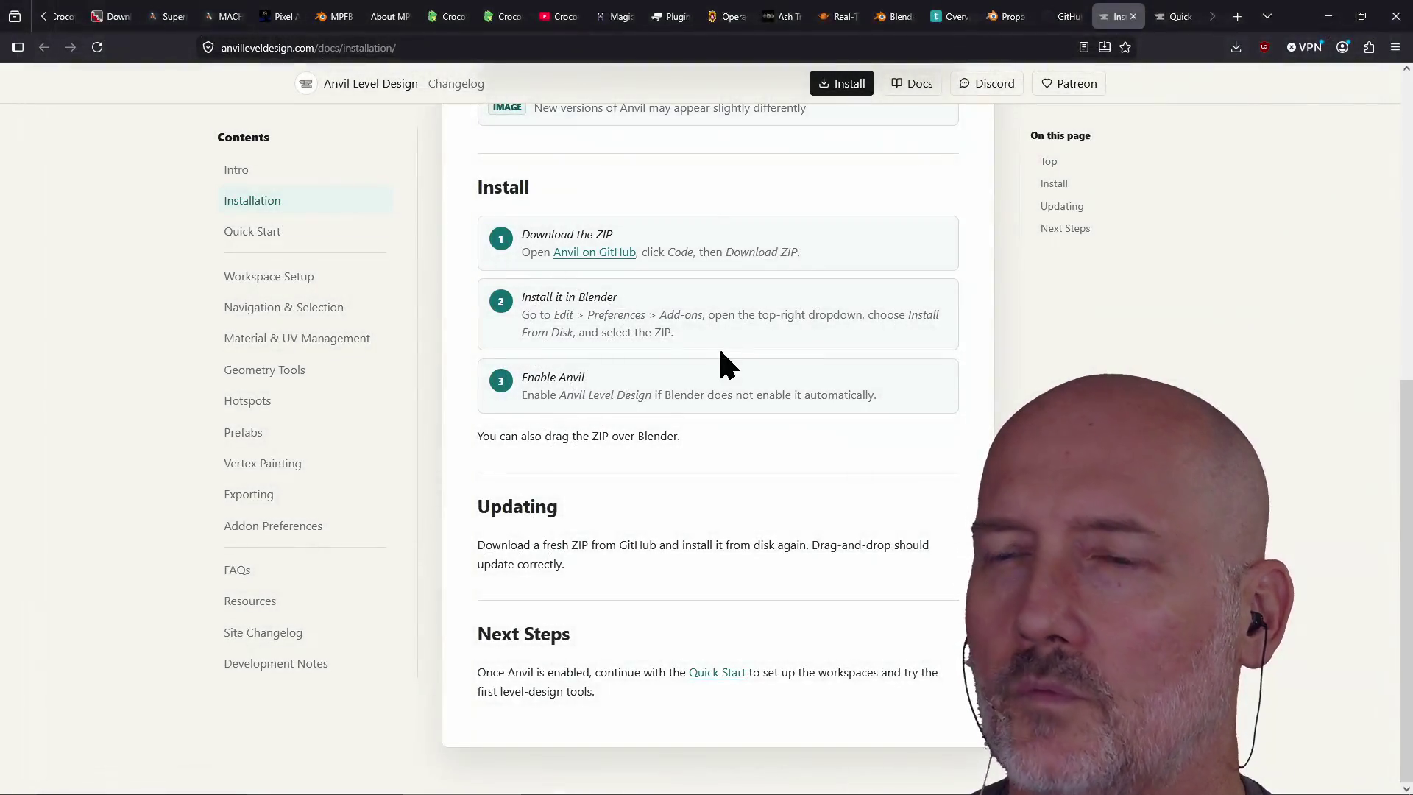
key("alt+Tab")
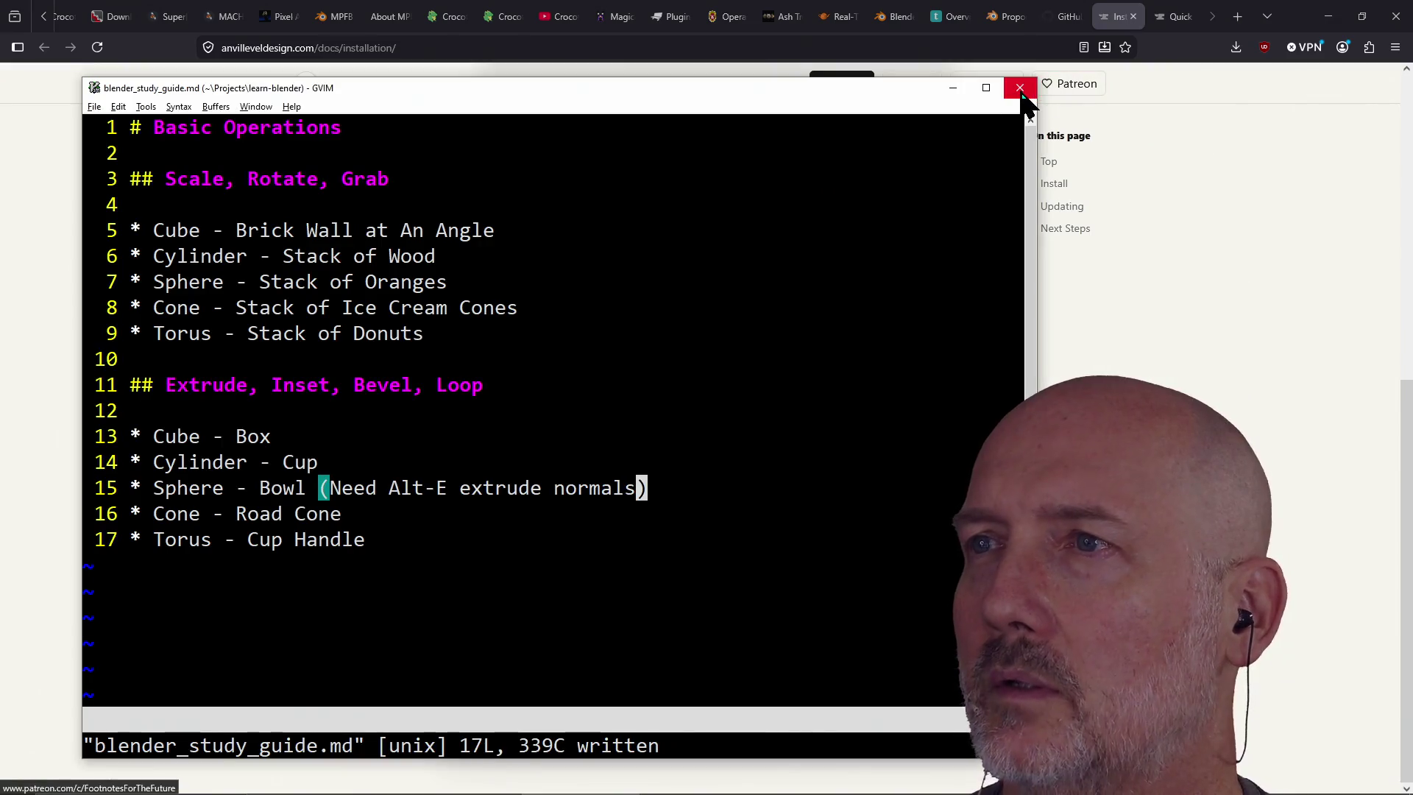
left_click(1020, 88)
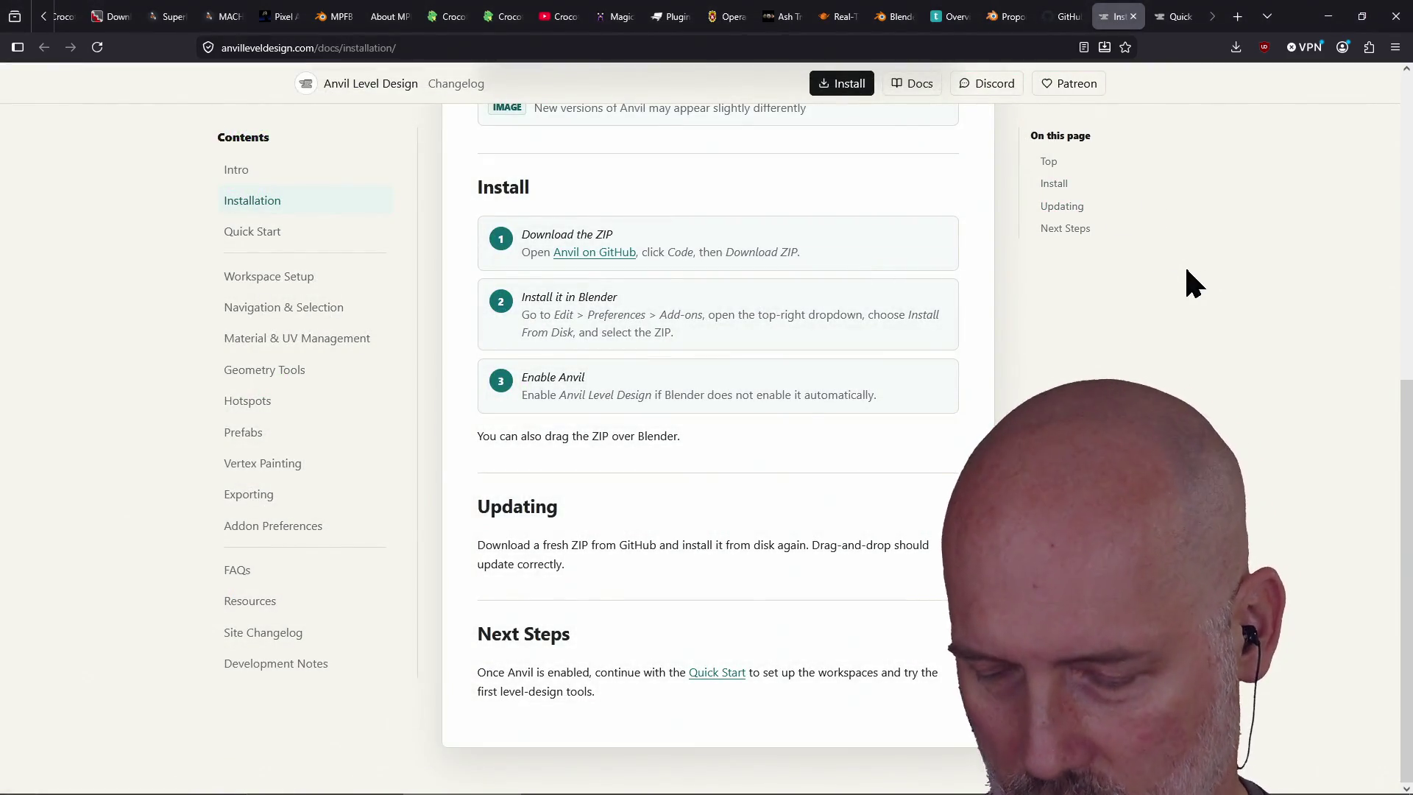
key("super+Down")
key("super+Down")
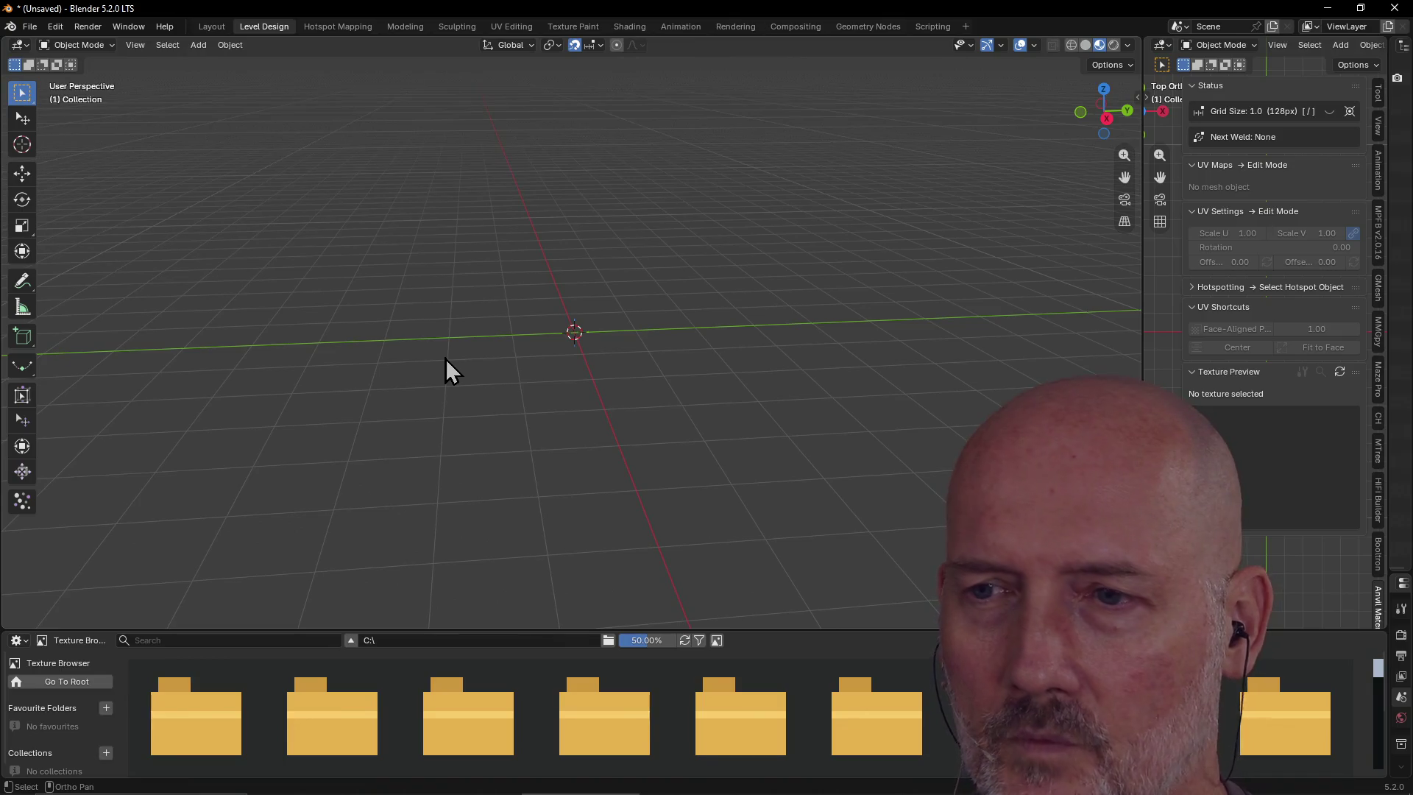
key("alt+Tab")
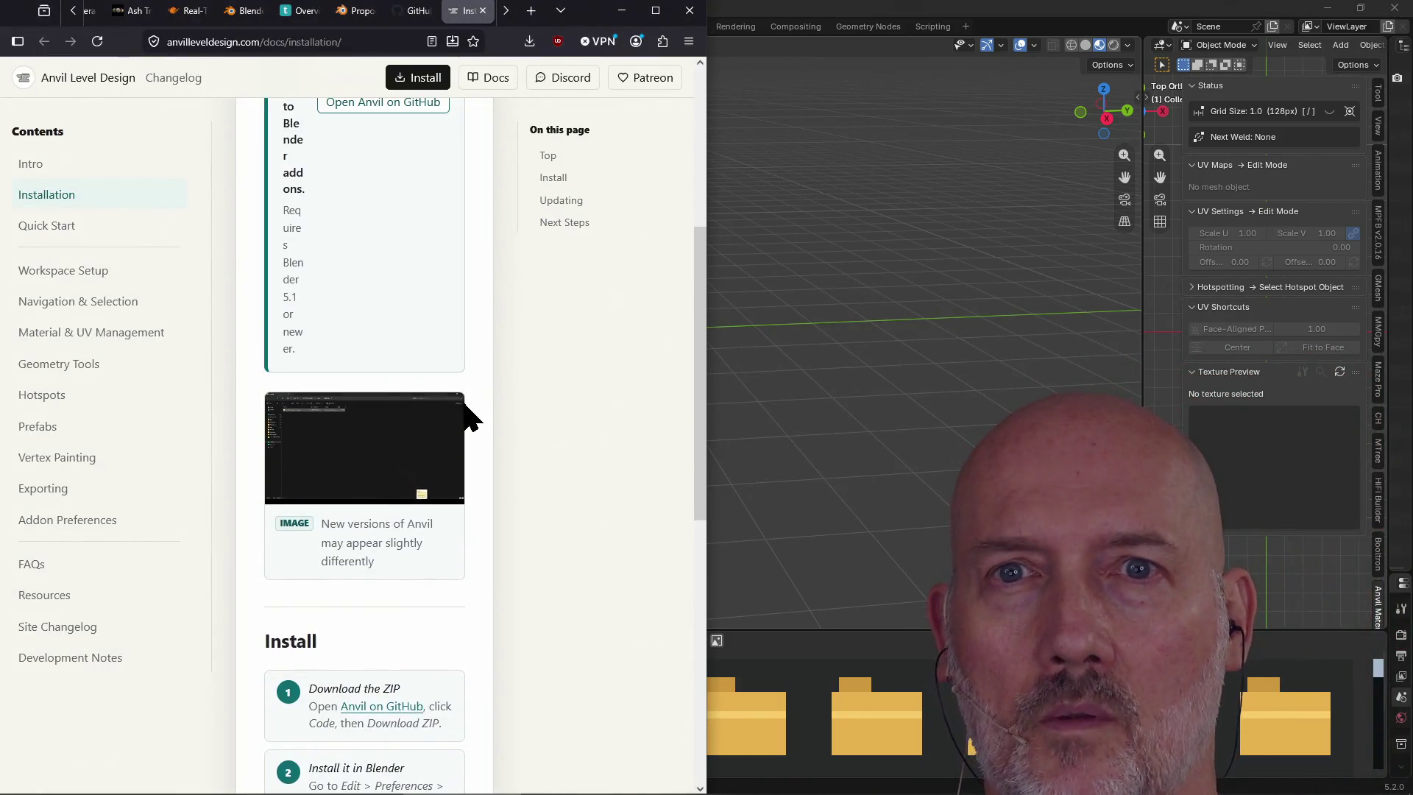
Read the Quick Start docs page down to its Navigation section, then return to Blender's viewport
left_click(44, 225)
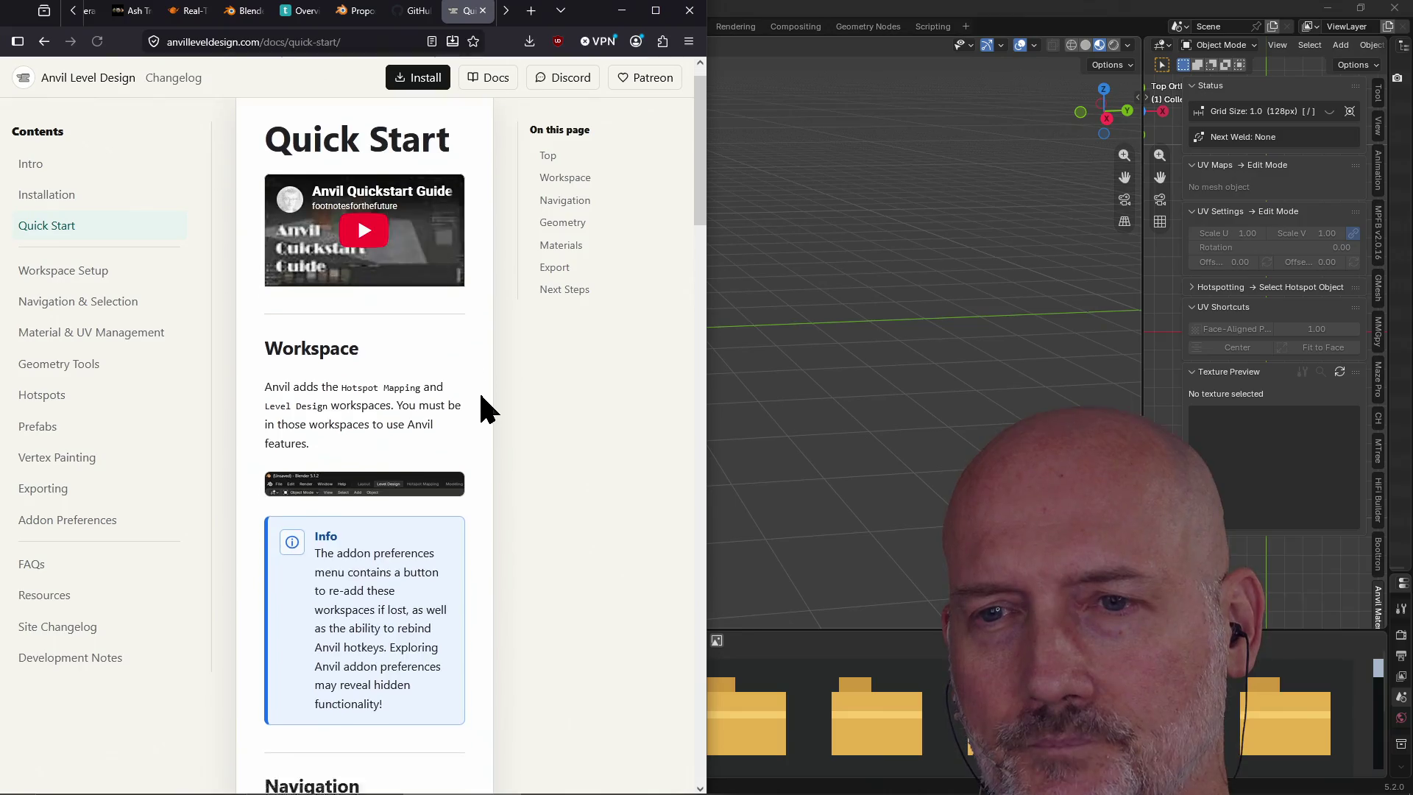
scroll(485, 402, "down", 2)
scroll(484, 401, "up", 2)
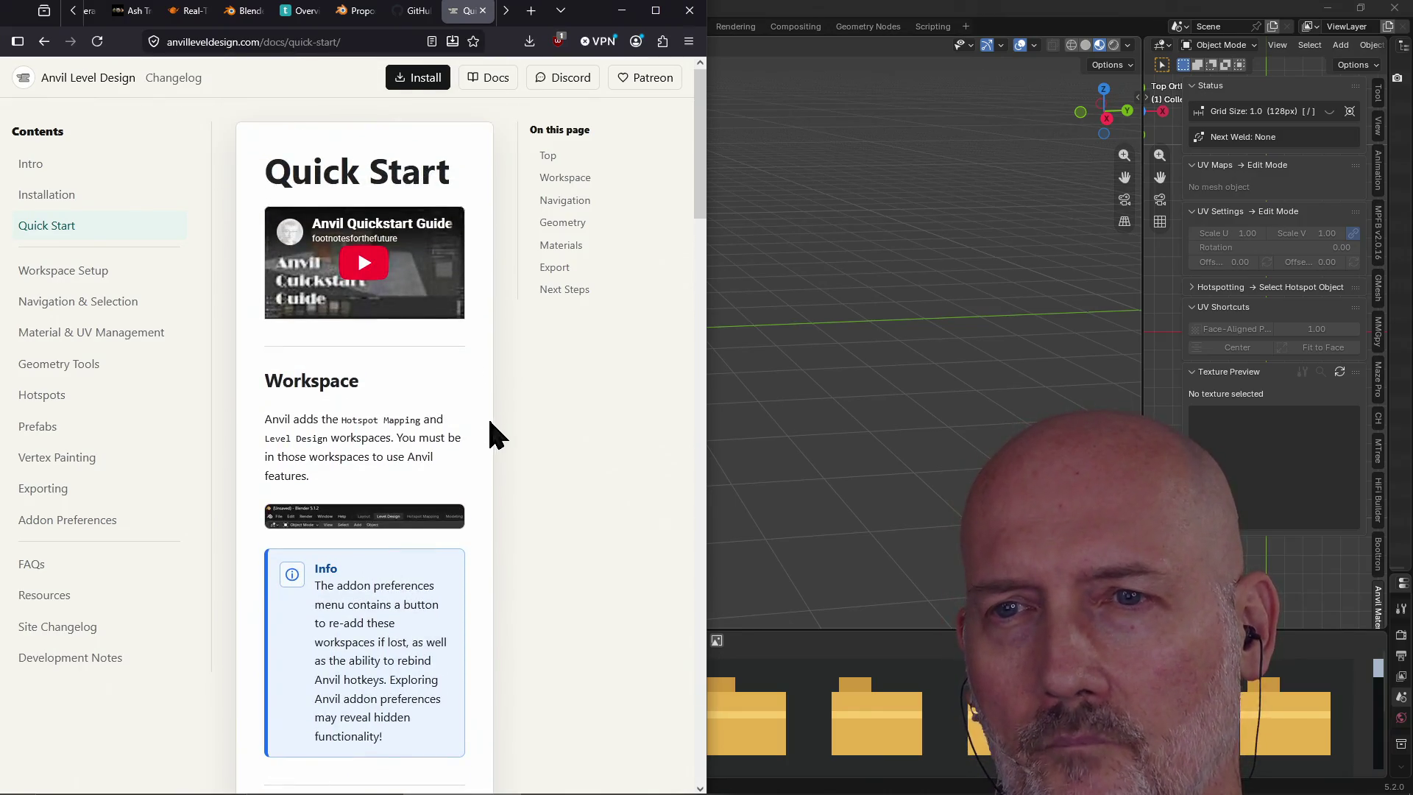
scroll(523, 461, "down", 5)
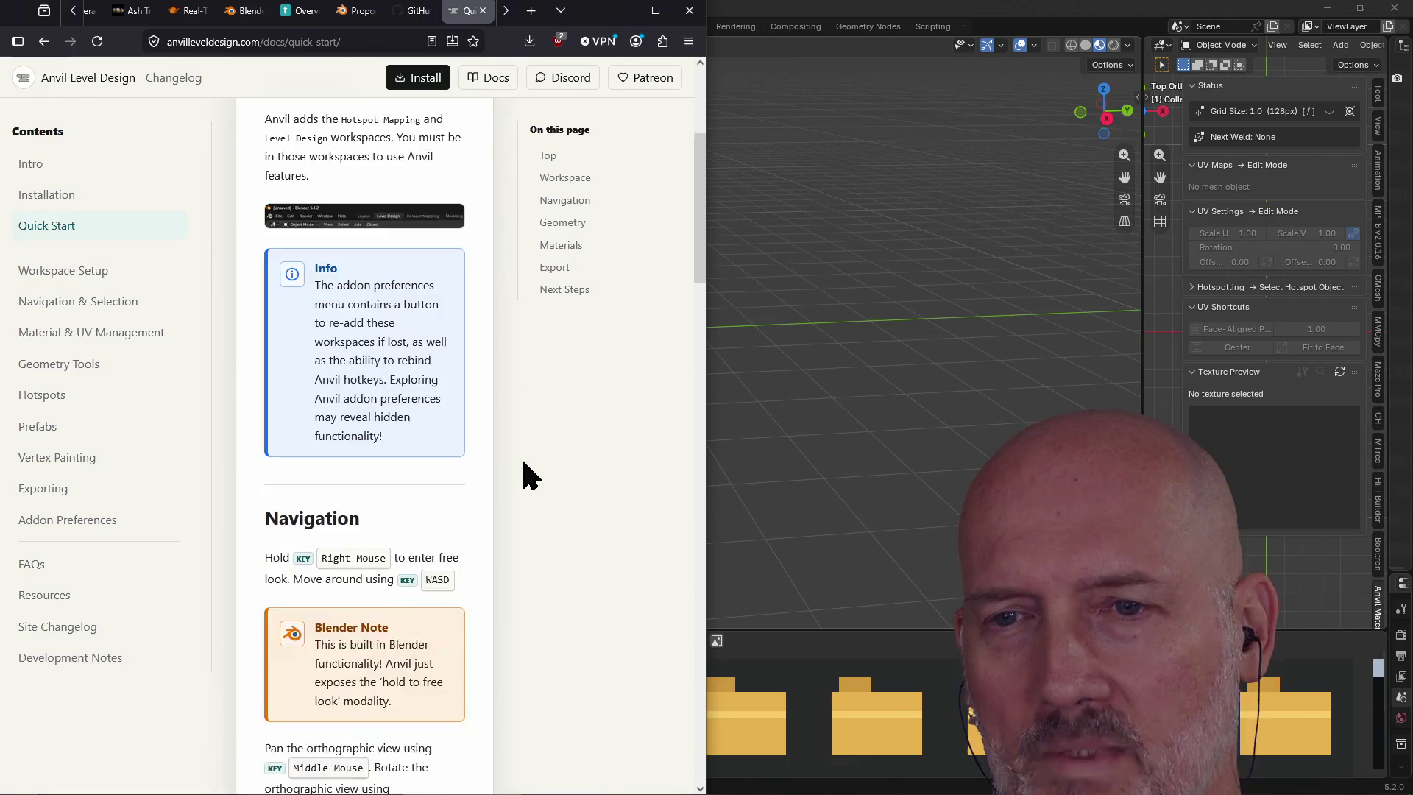
scroll(523, 462, "down", 1)
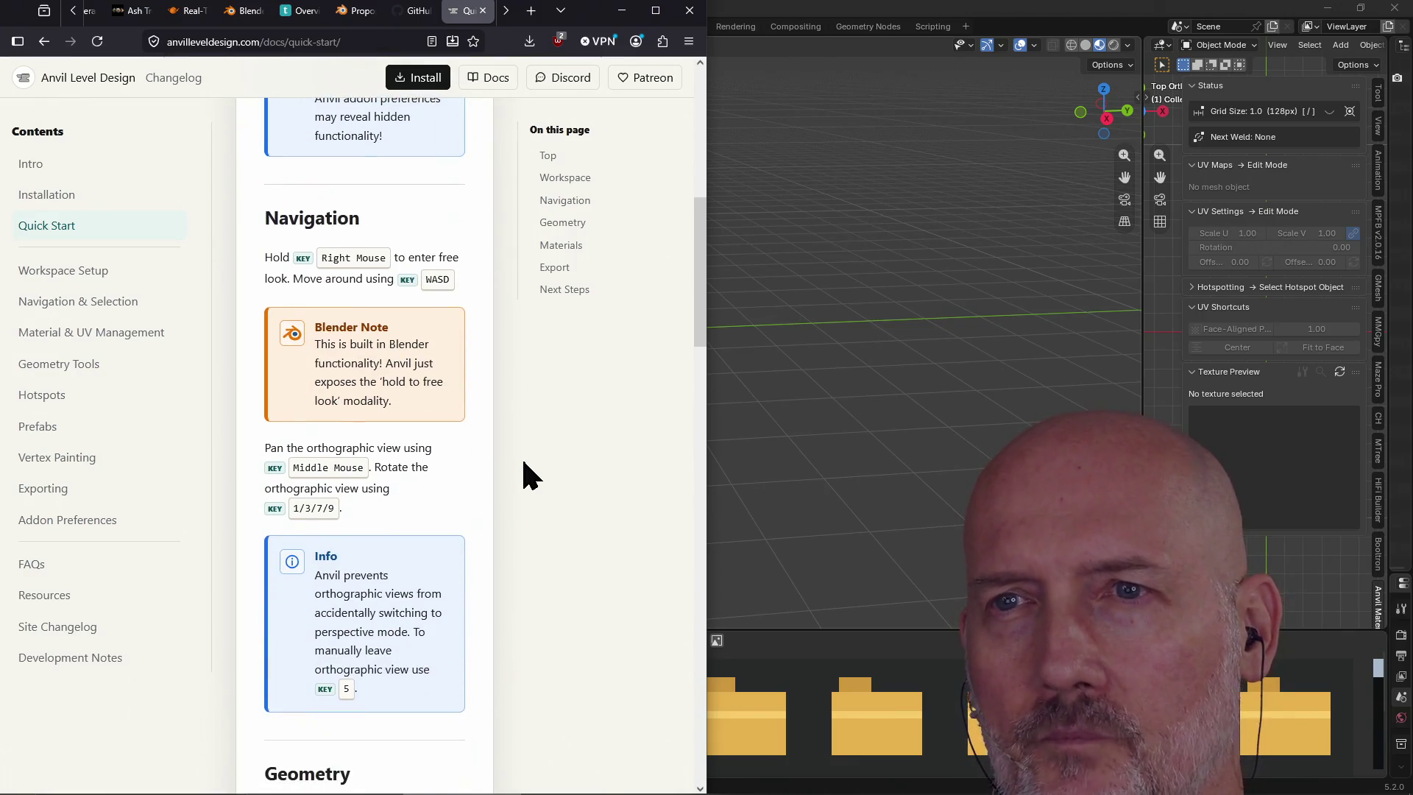
left_click(844, 335)
key("shift+grave")
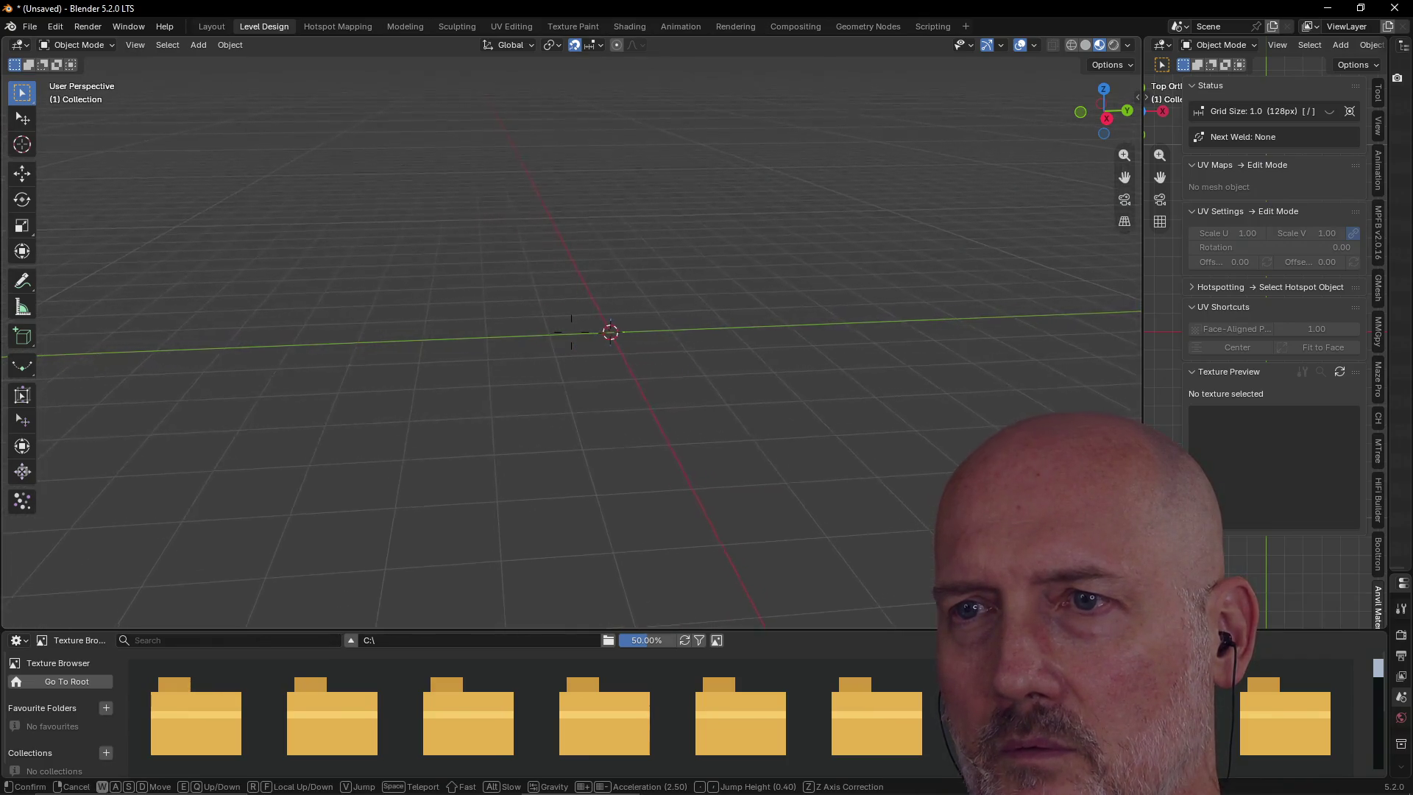
left_click(543, 381)
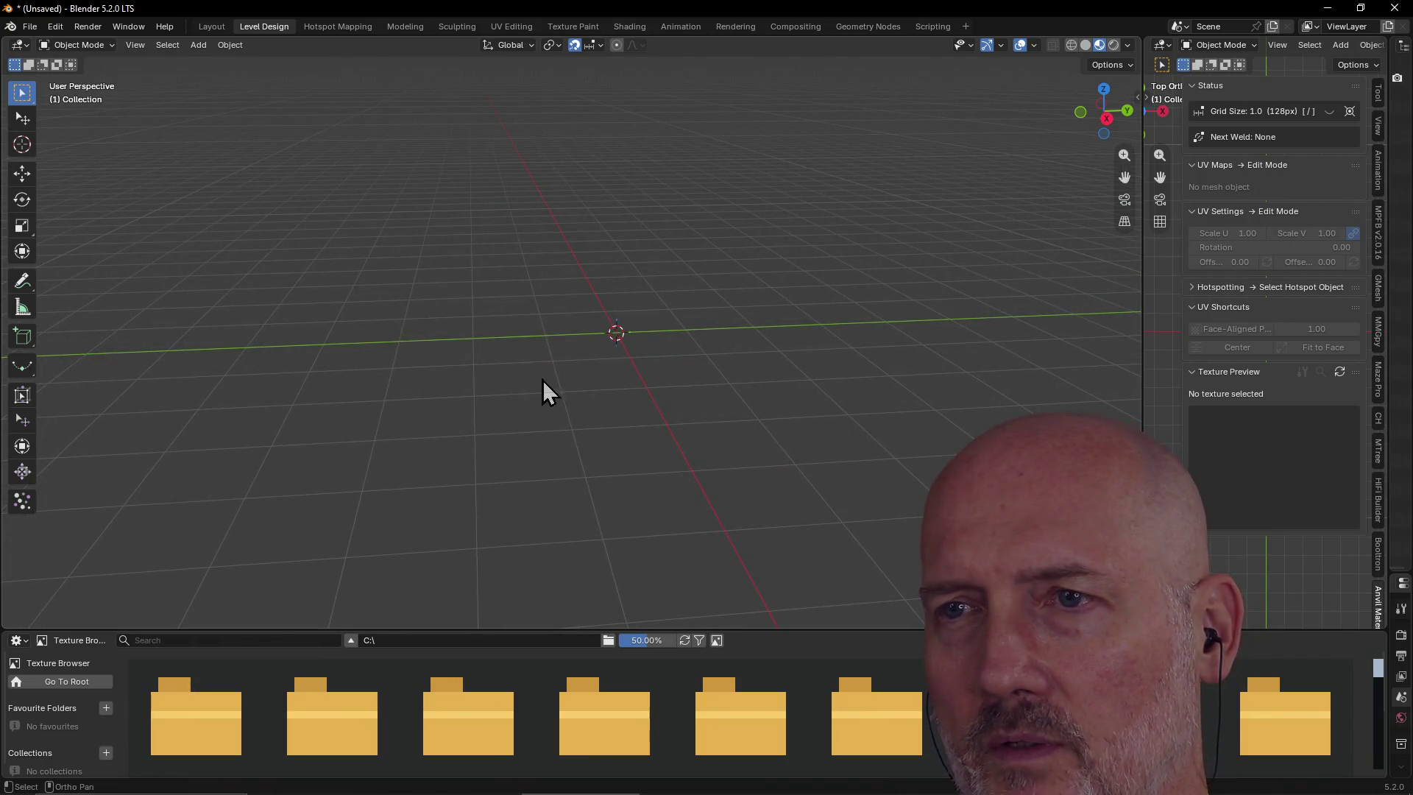
mouse_move(528, 376)
middle_mouse_down()
mouse_move(609, 385)
mouse_move(552, 398)
mouse_move(642, 426)
mouse_move(511, 437)
mouse_move(555, 433)
middle_mouse_up()
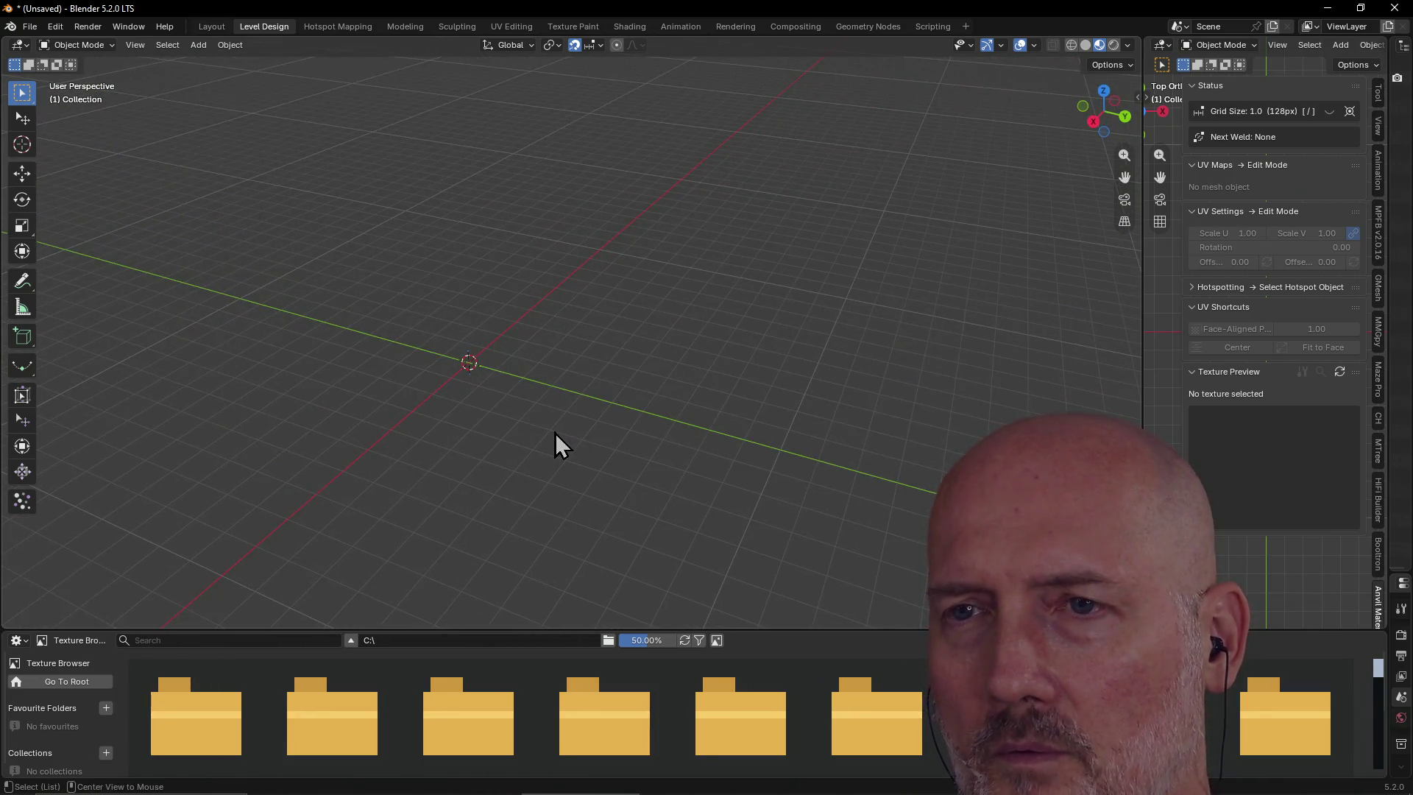
key("alt+Tab")
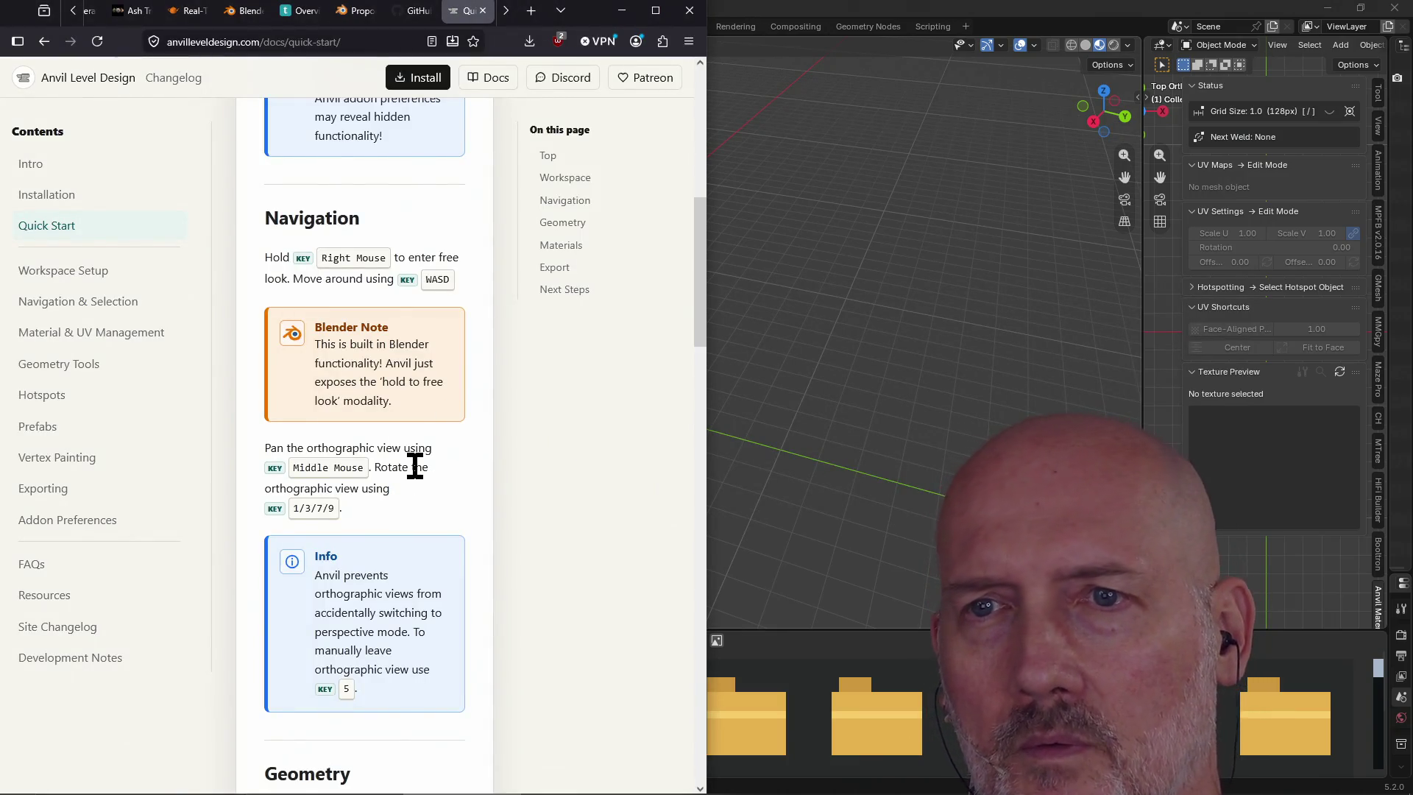
scroll(416, 466, "down", 3)
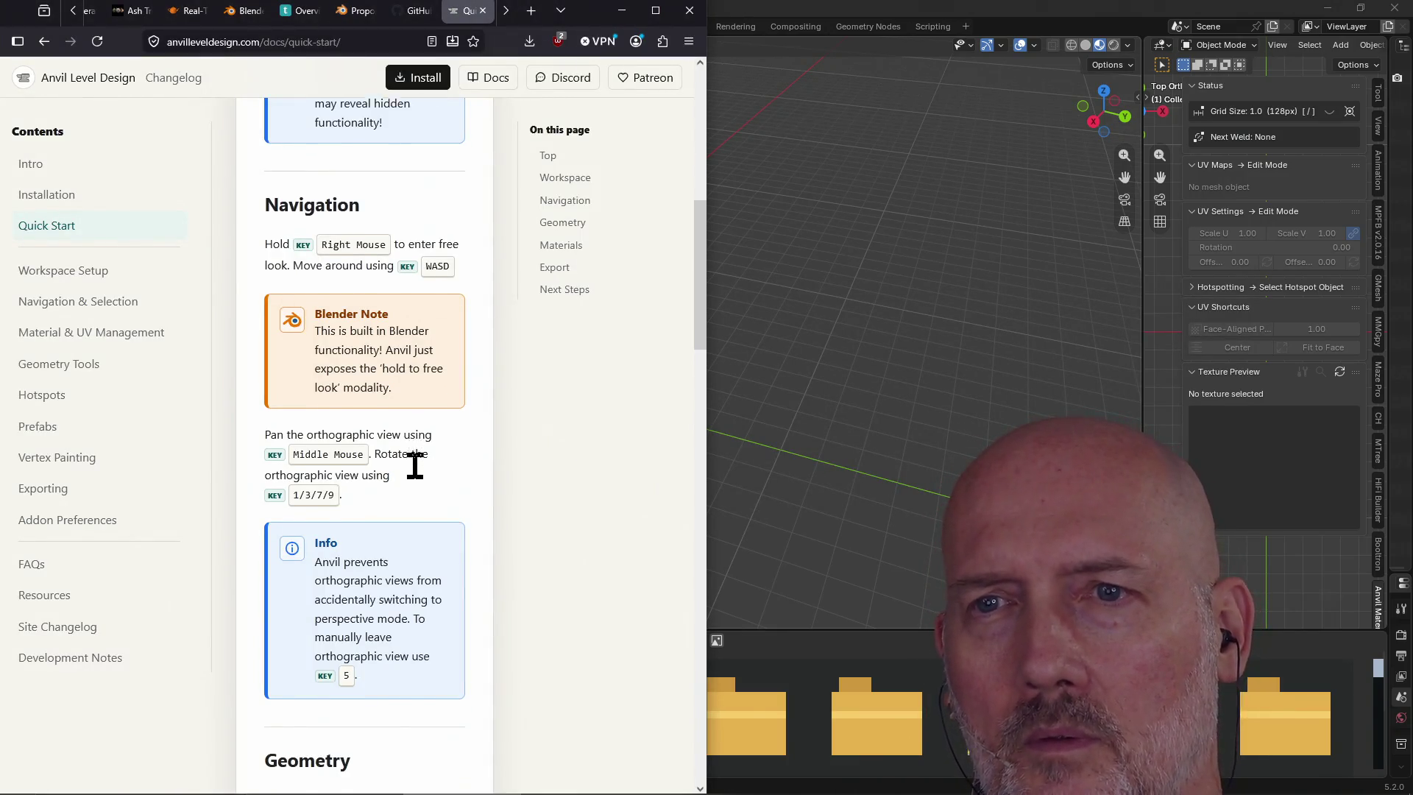
scroll(418, 475, "up", 1)
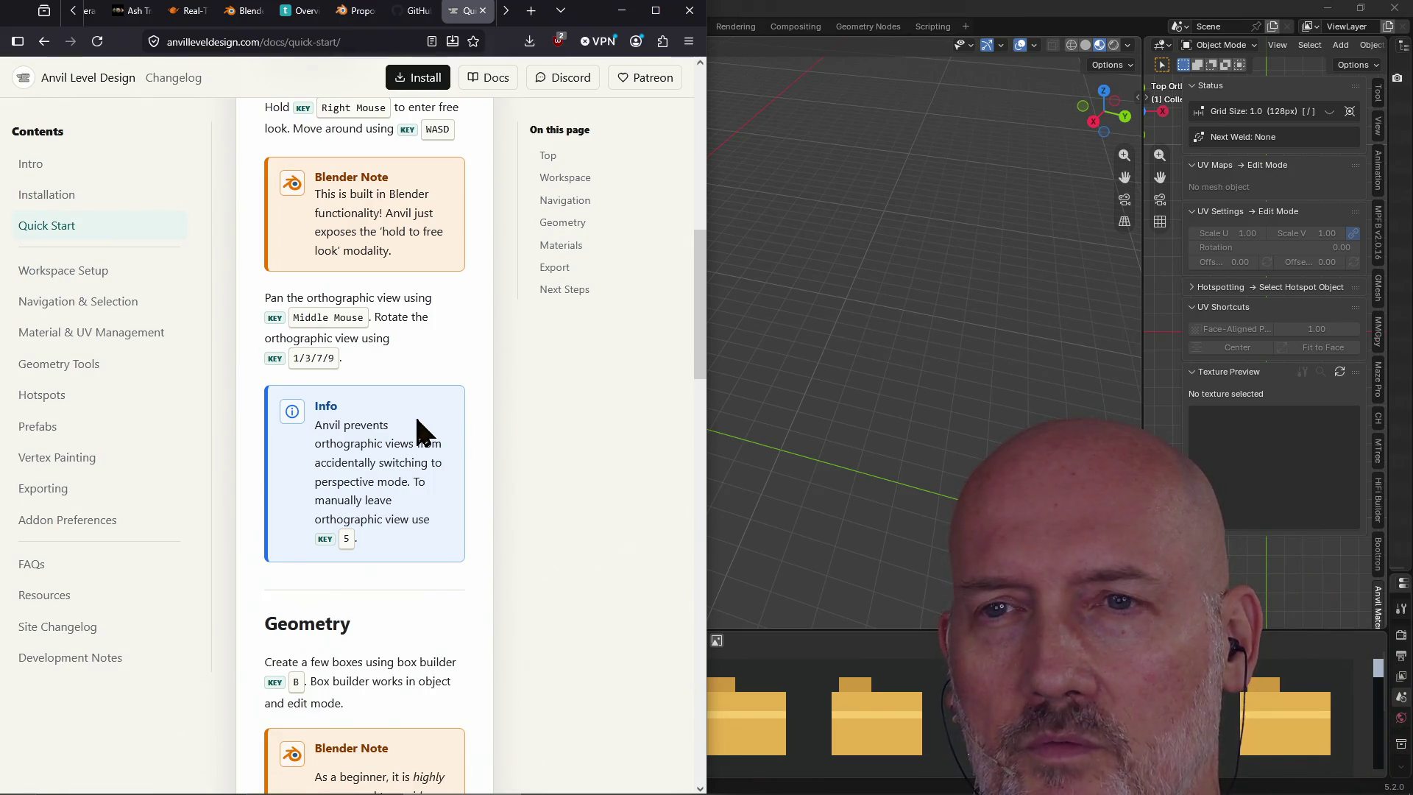
left_click(731, 346)
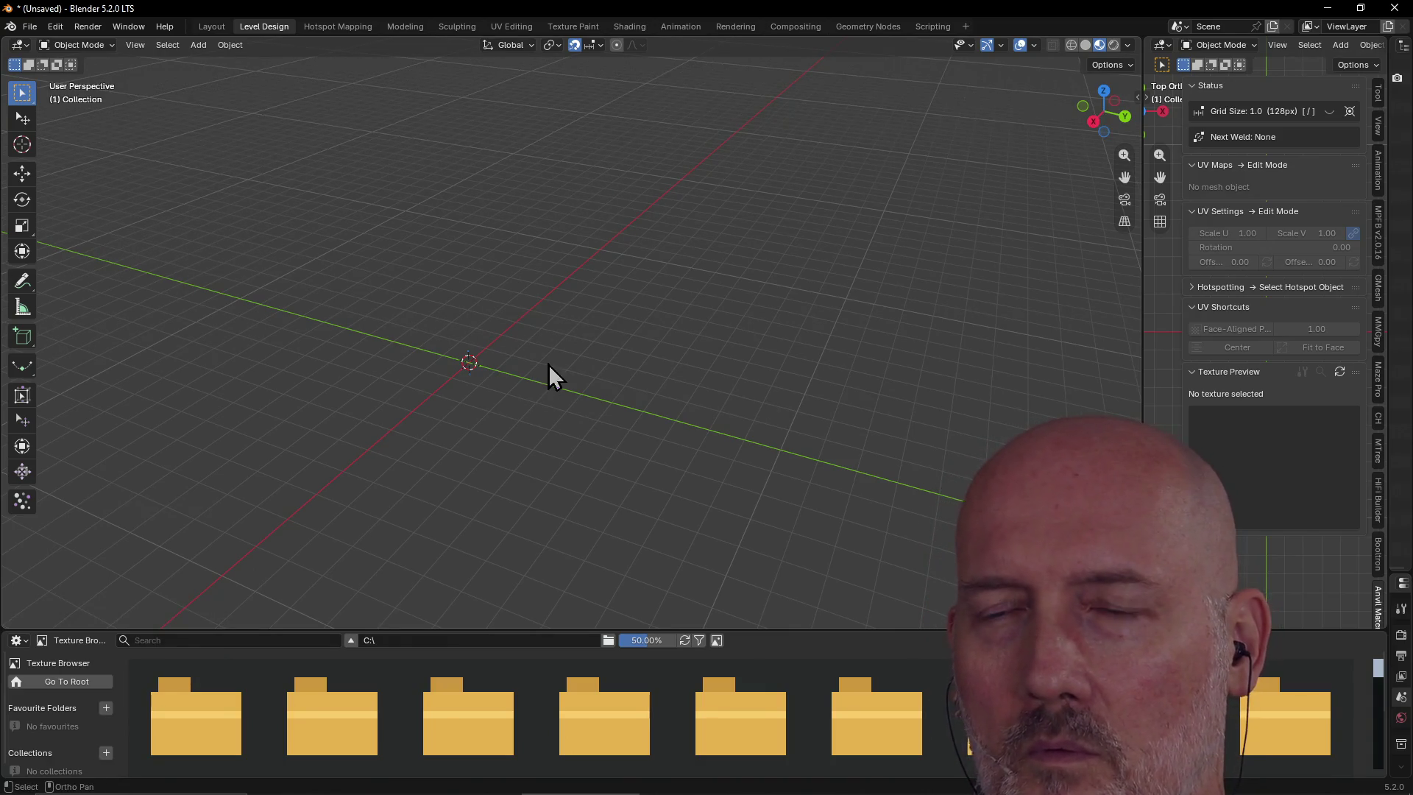
mouse_move(549, 364)
middle_mouse_down()
mouse_move(608, 376)
mouse_move(590, 363)
middle_mouse_up()
key("alt+Tab")
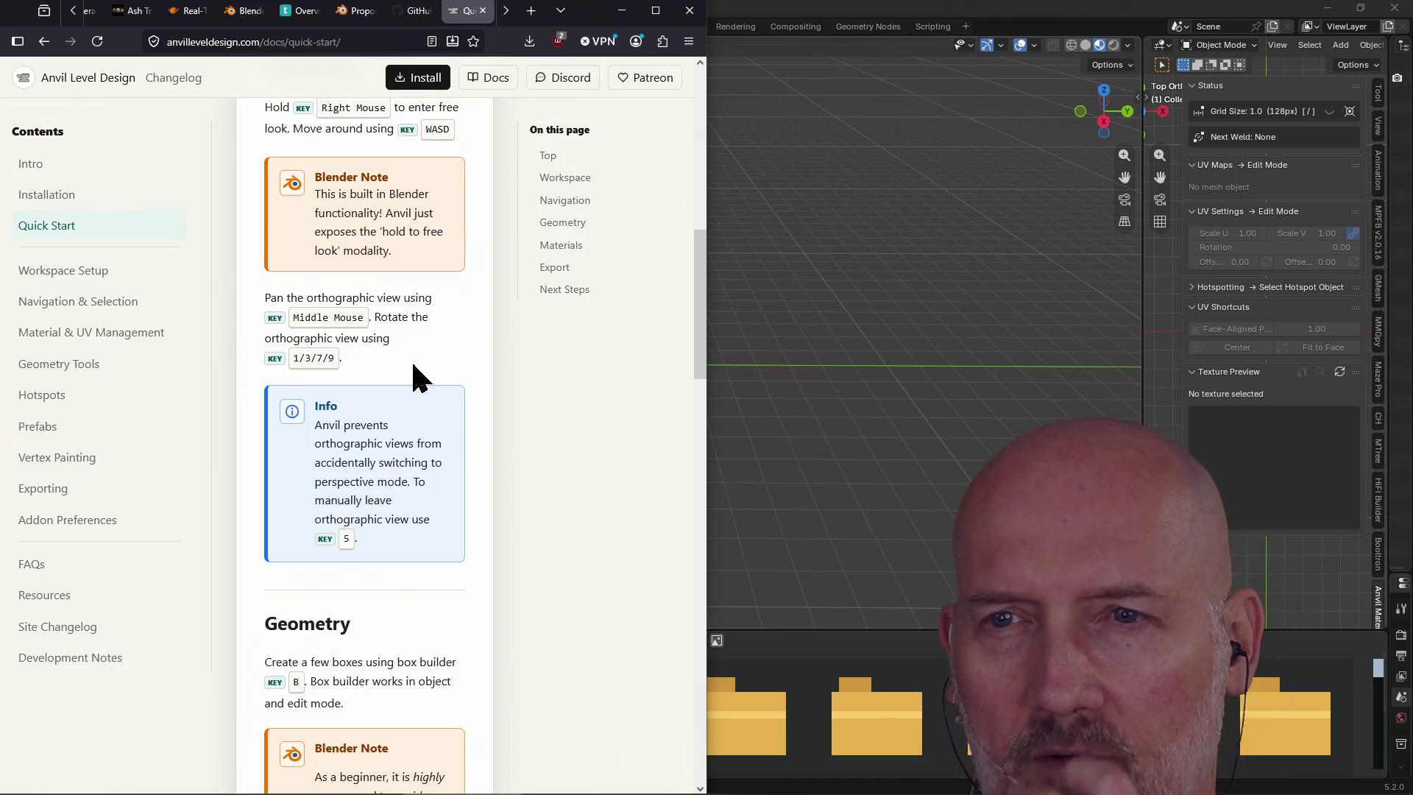
left_click(795, 405)
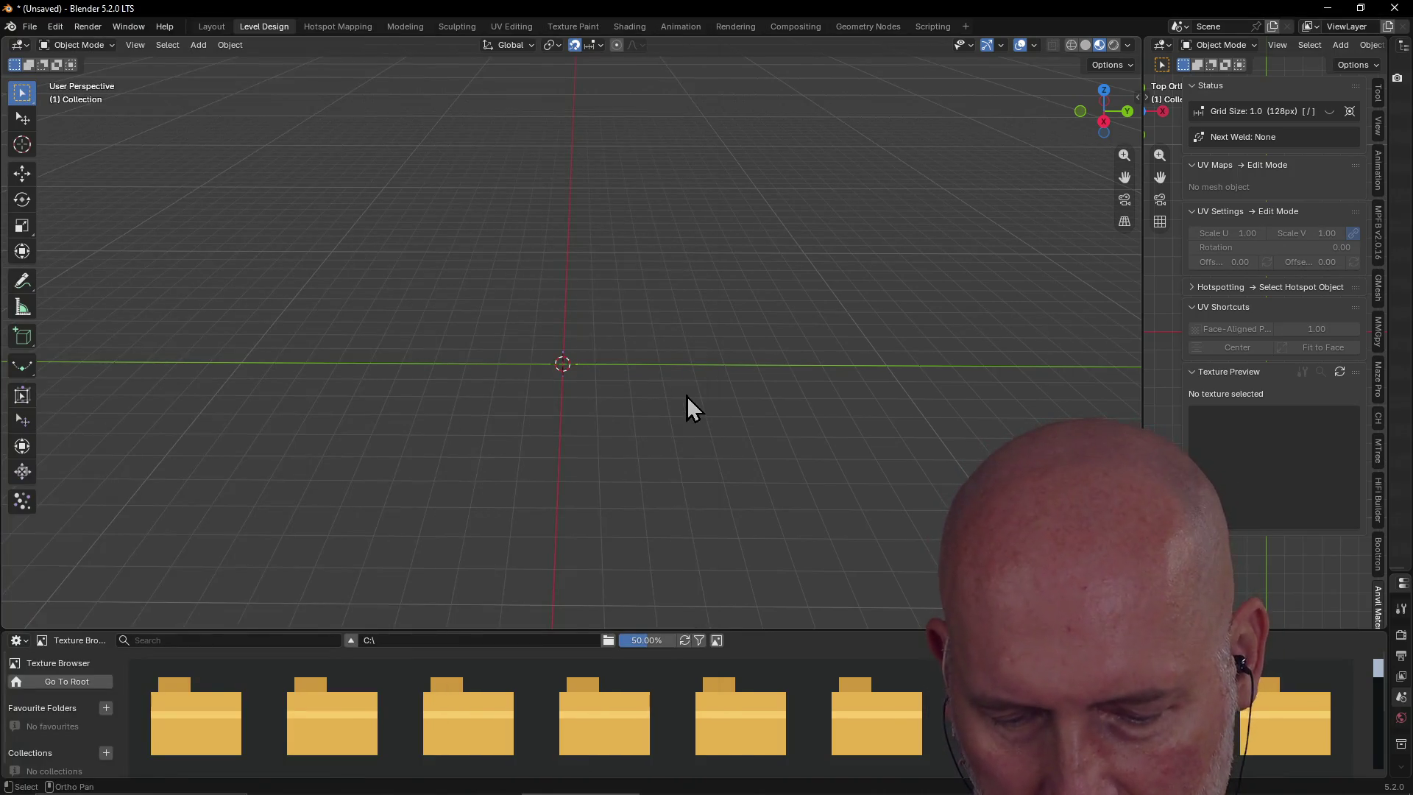
key("ctrl+alt+q")
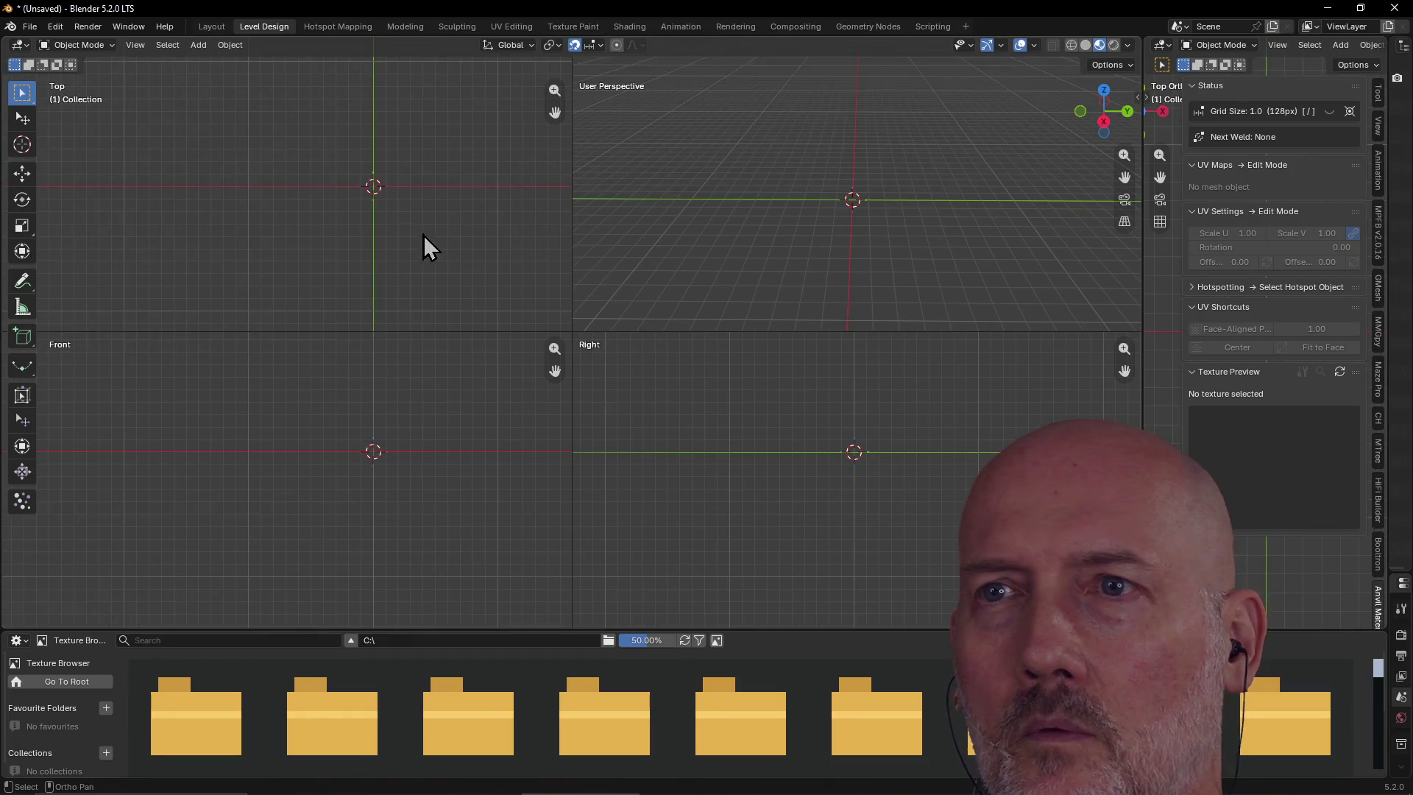
key("ctrl+alt+q")
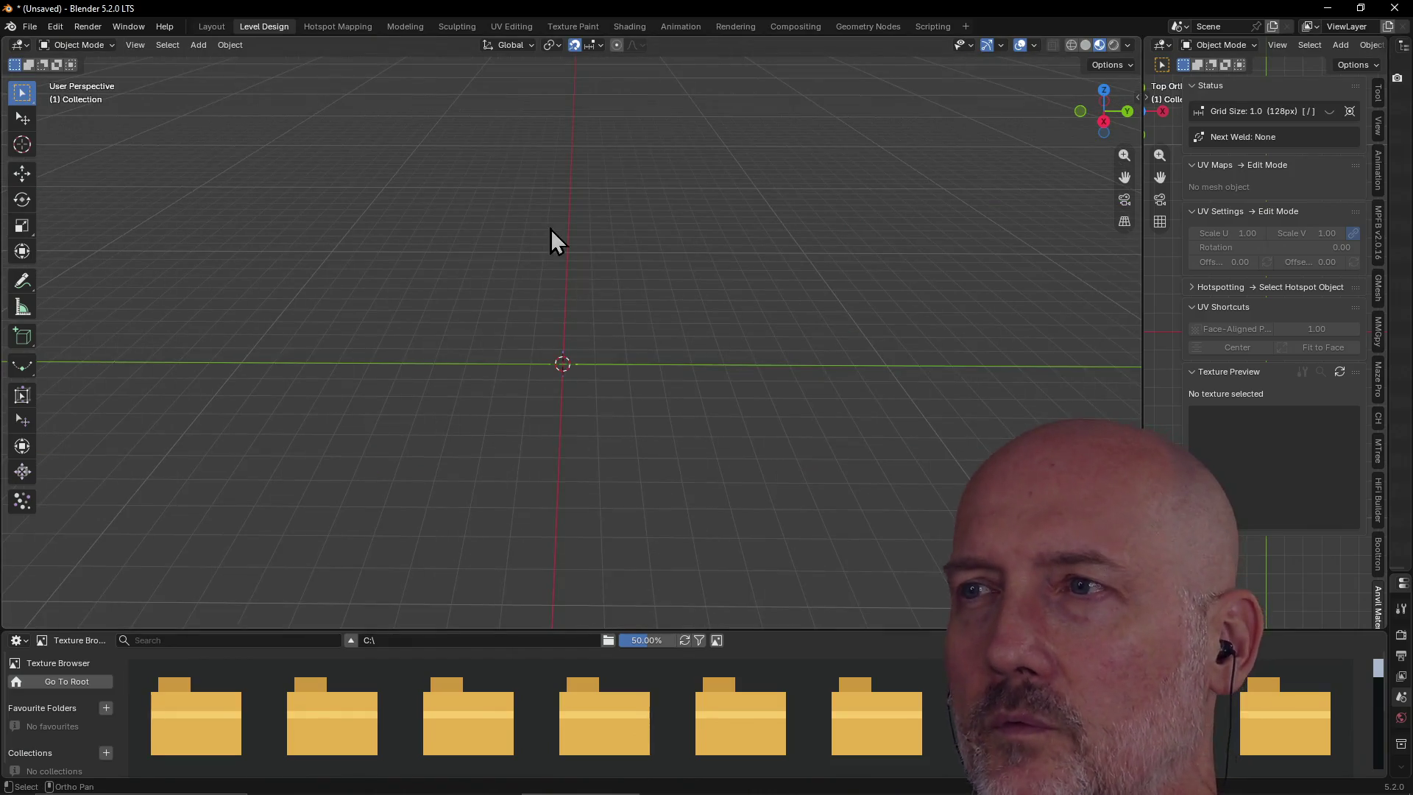
left_click(1124, 223)
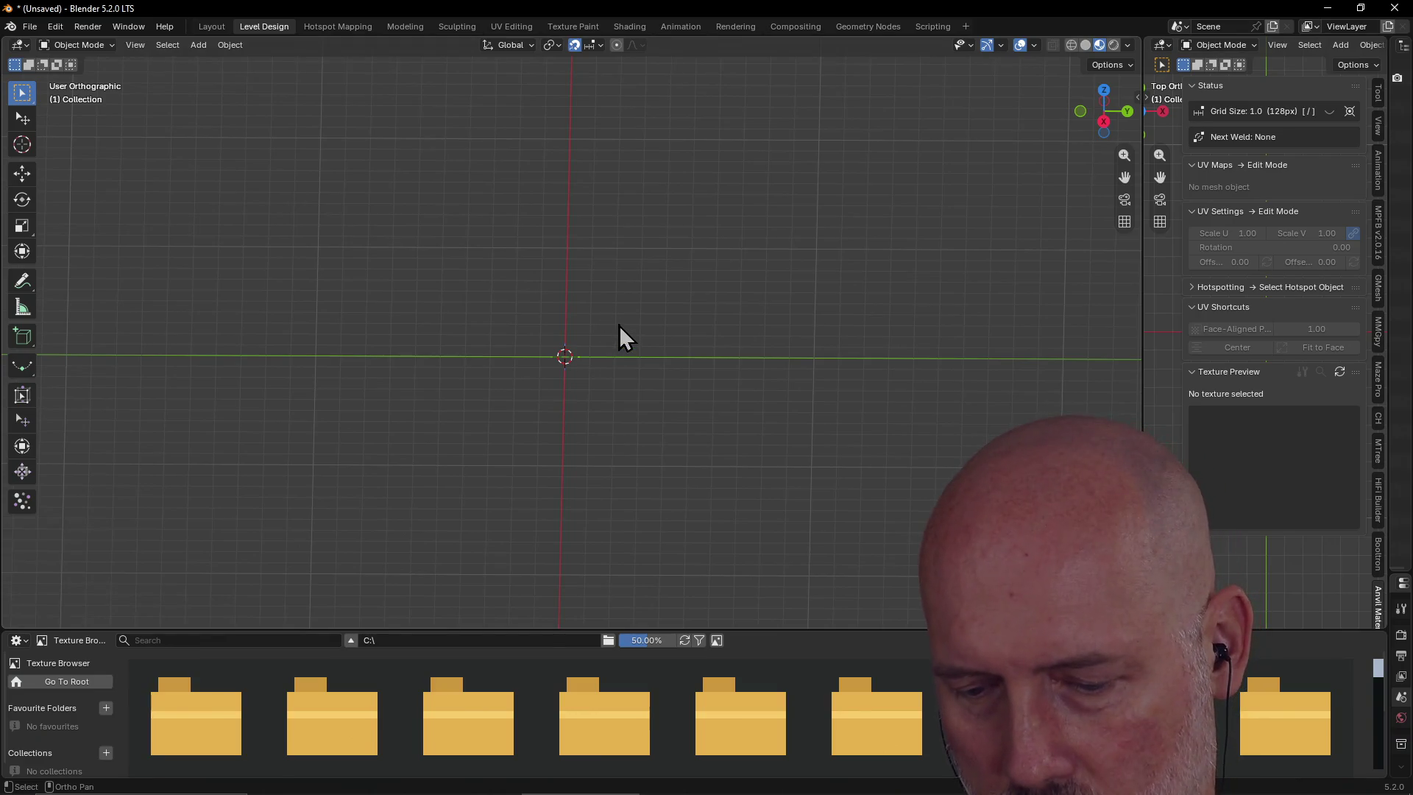
left_click(1132, 222)
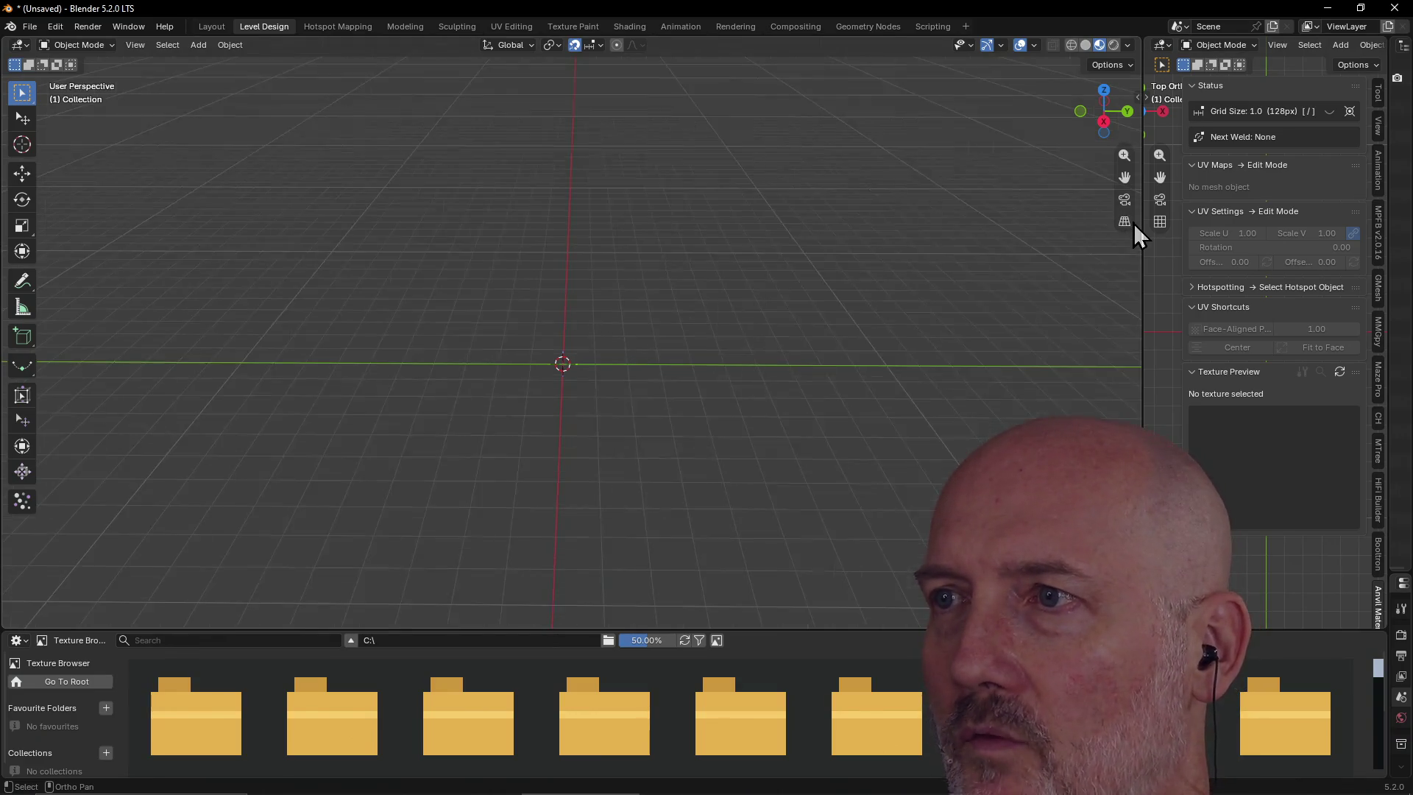
mouse_move(822, 355)
middle_mouse_down()
mouse_move(717, 324)
mouse_move(652, 374)
mouse_move(626, 373)
middle_mouse_up()
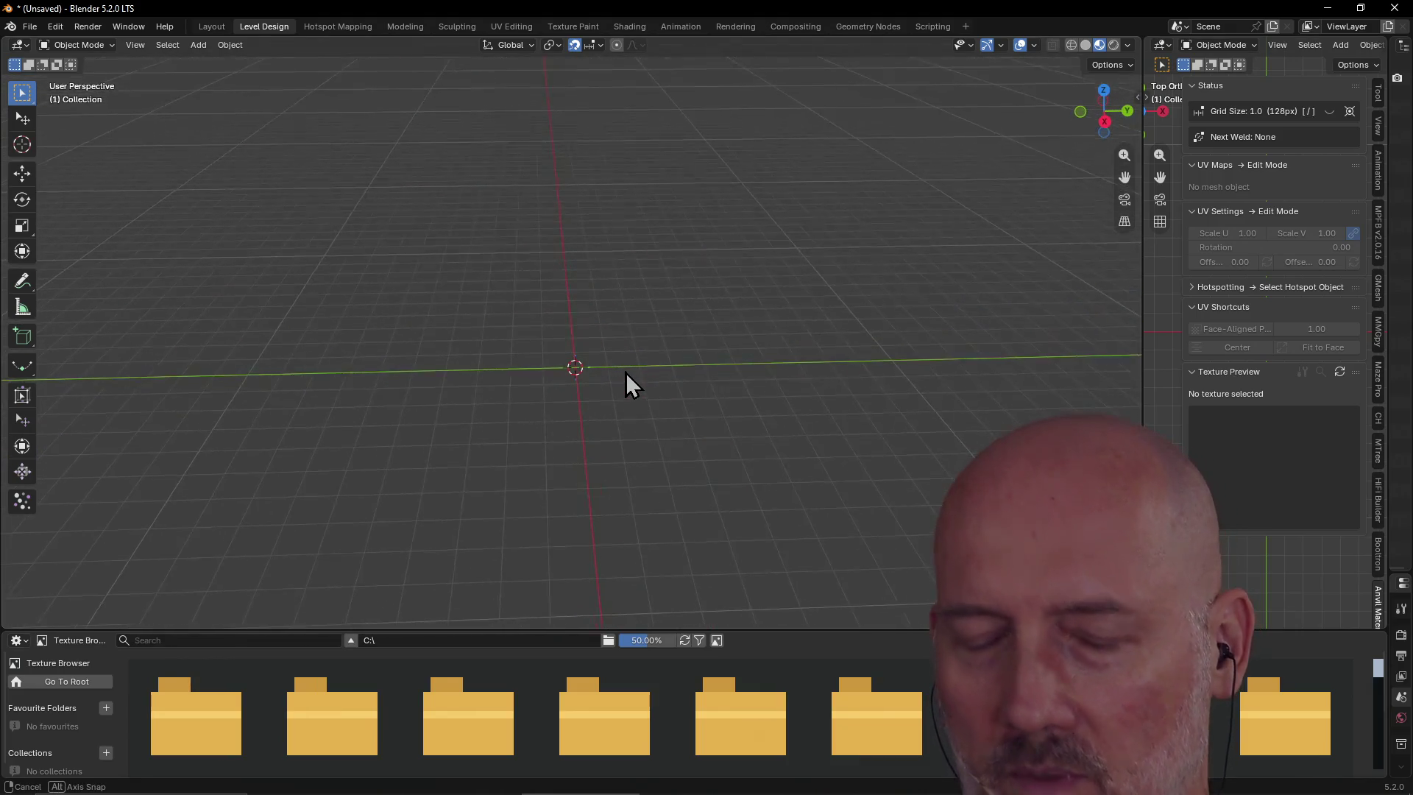
key("alt+Tab")
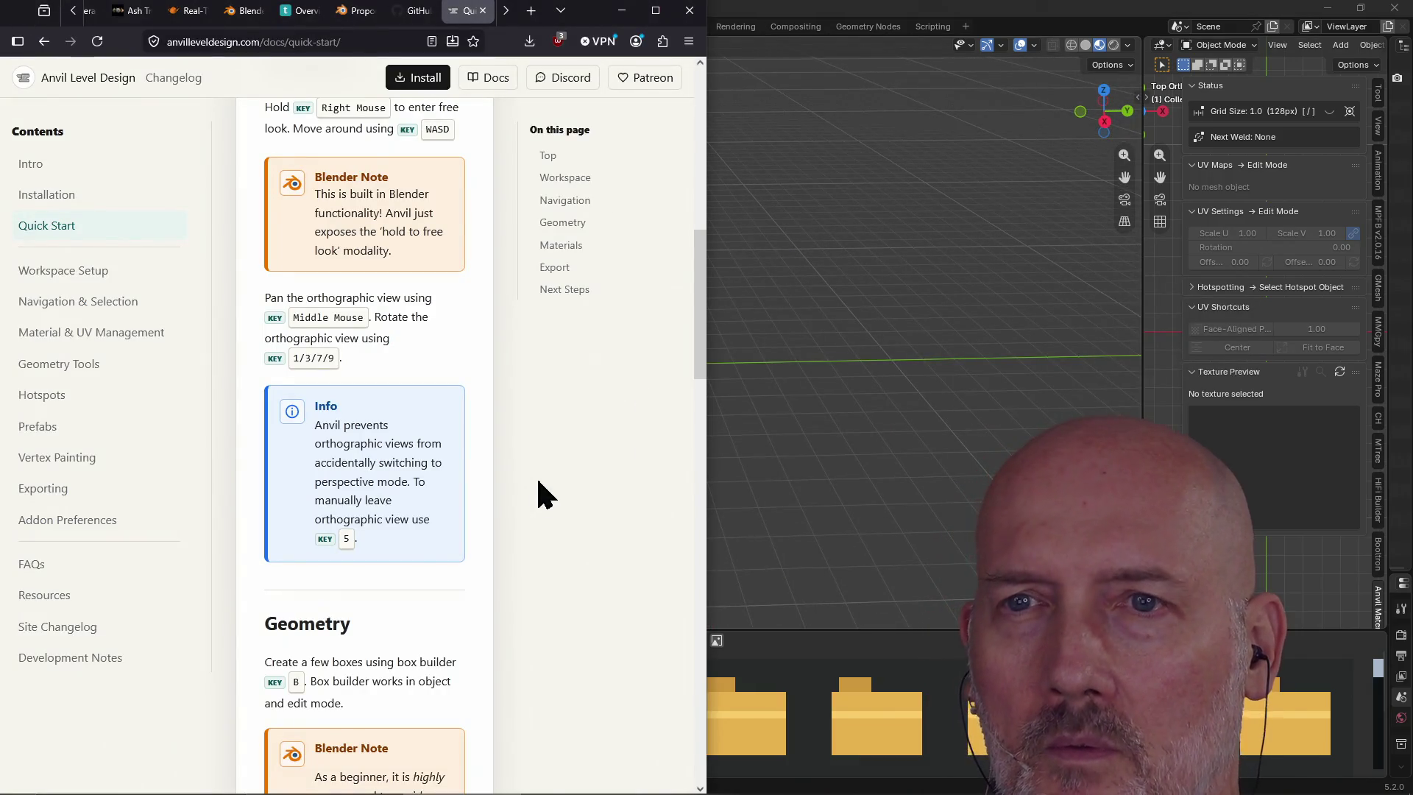
scroll(539, 483, "down", 2)
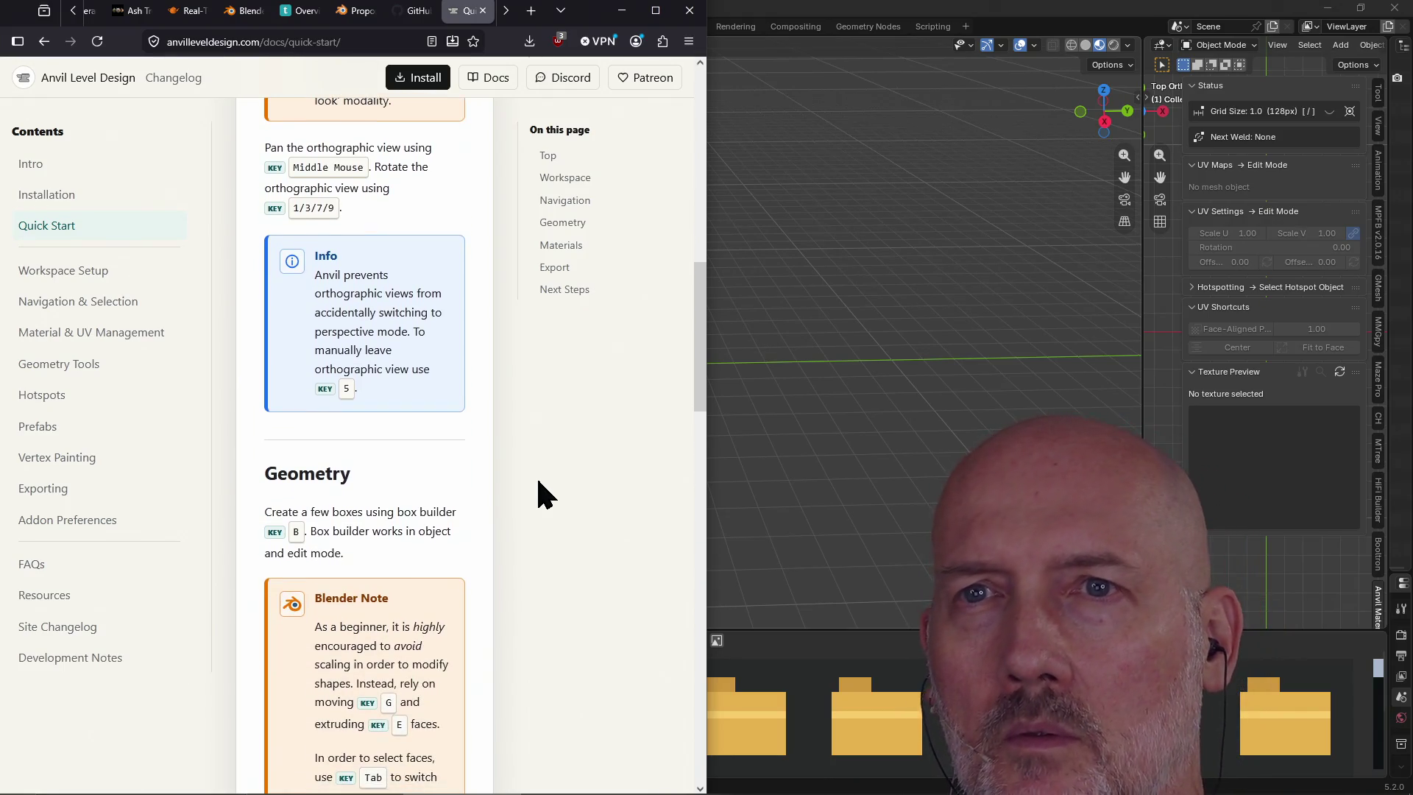
scroll(538, 482, "down", 4)
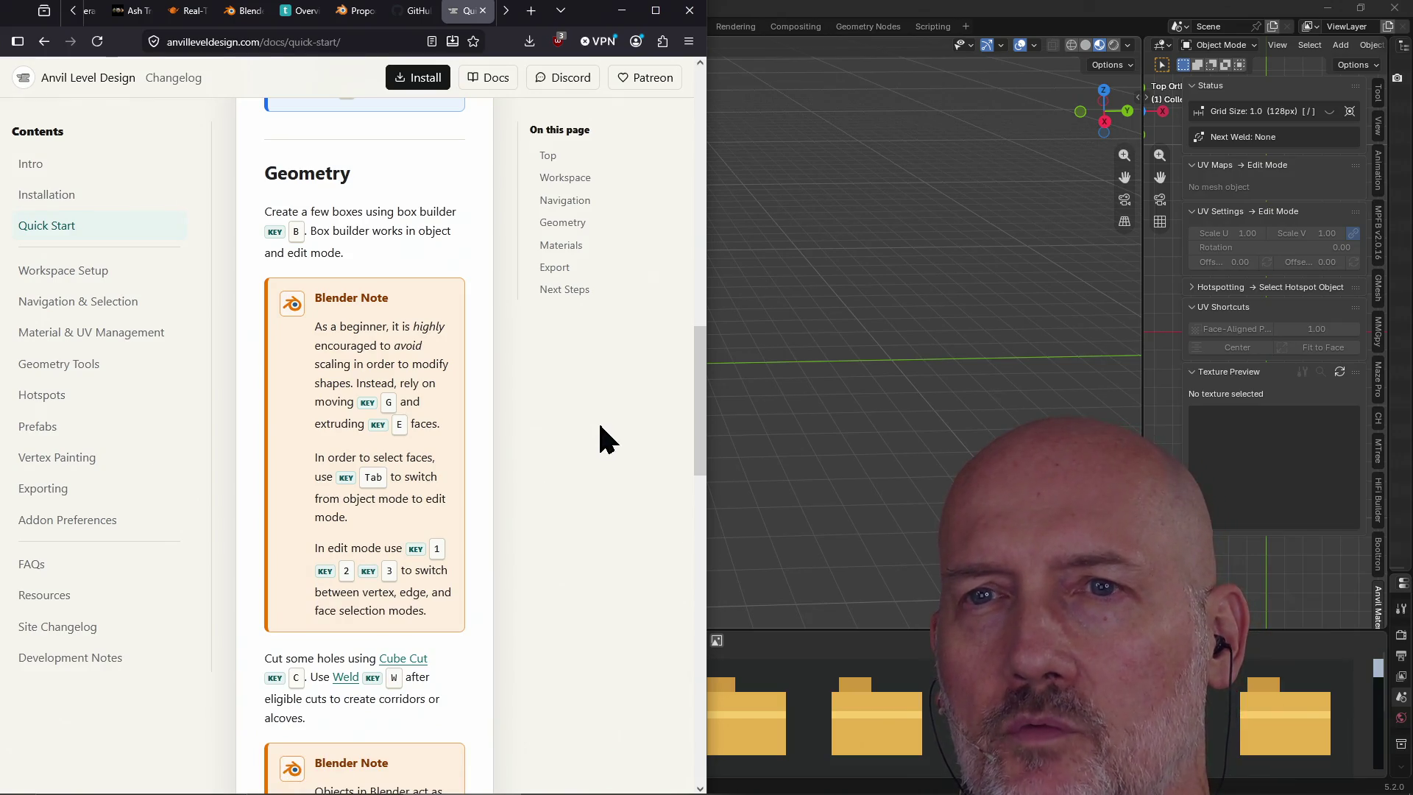
left_click(815, 298)
mouse_move(652, 346)
middle_mouse_down()
mouse_move(649, 393)
mouse_move(675, 361)
middle_mouse_up()
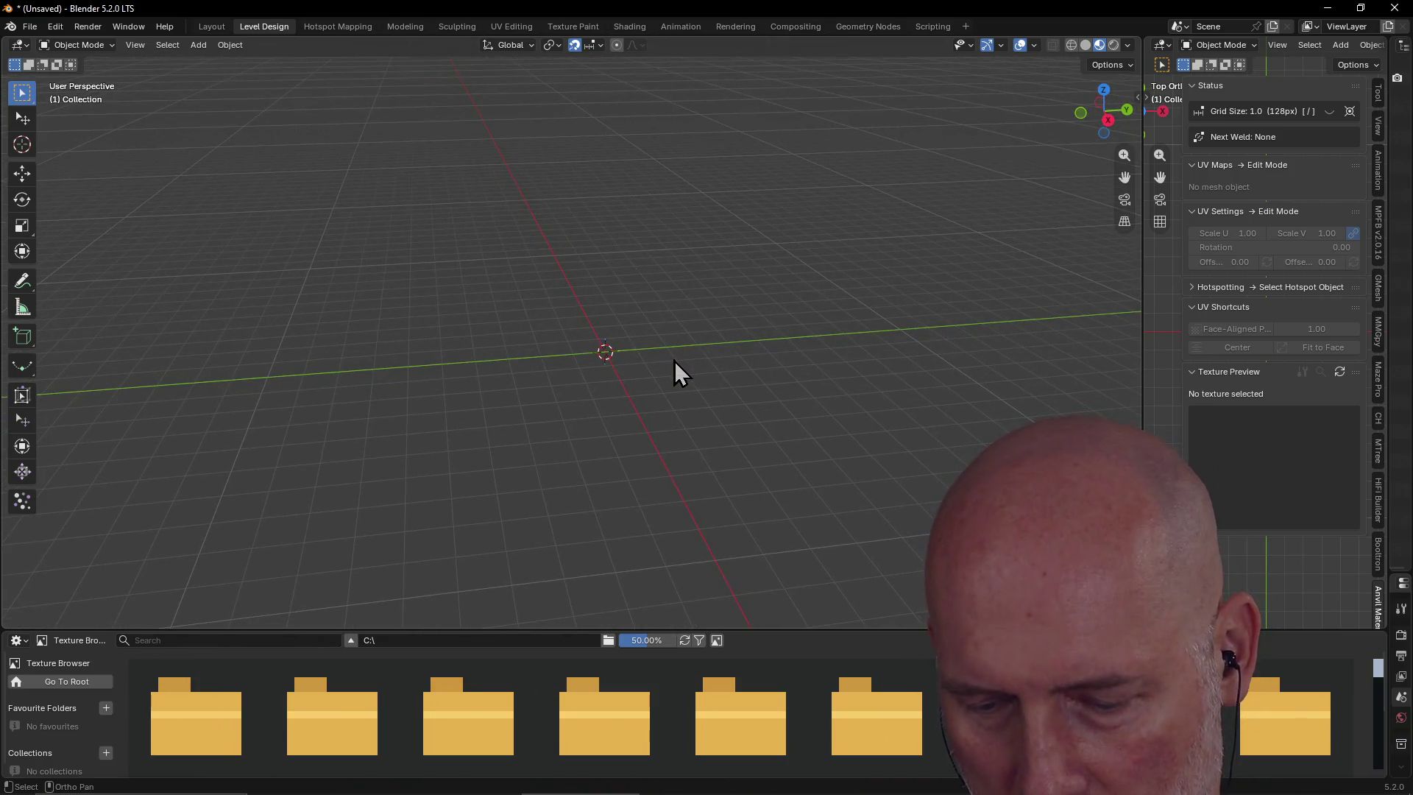
Build a wide, low box on the grid with Box Builder
key("shift+b")
left_click(541, 354)
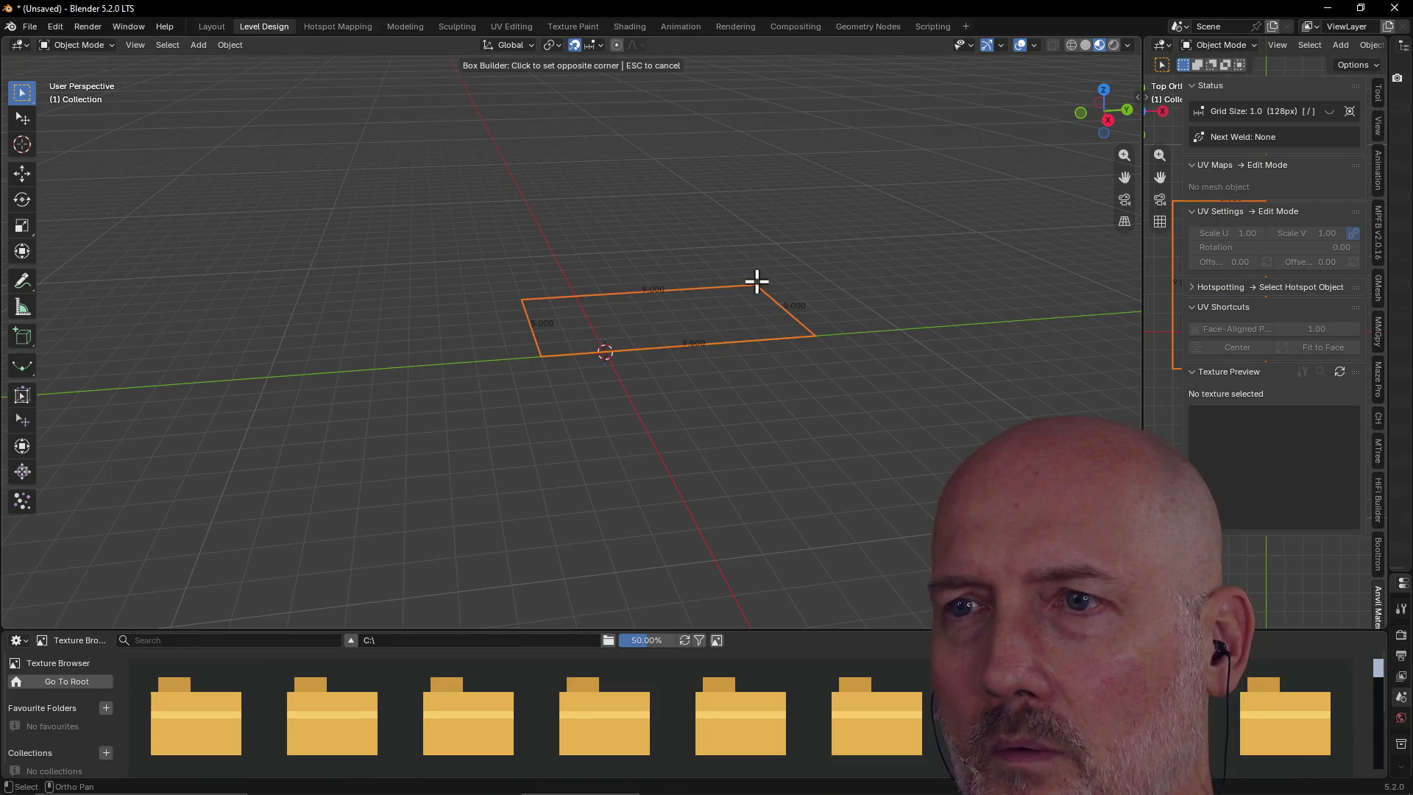
left_click(745, 279)
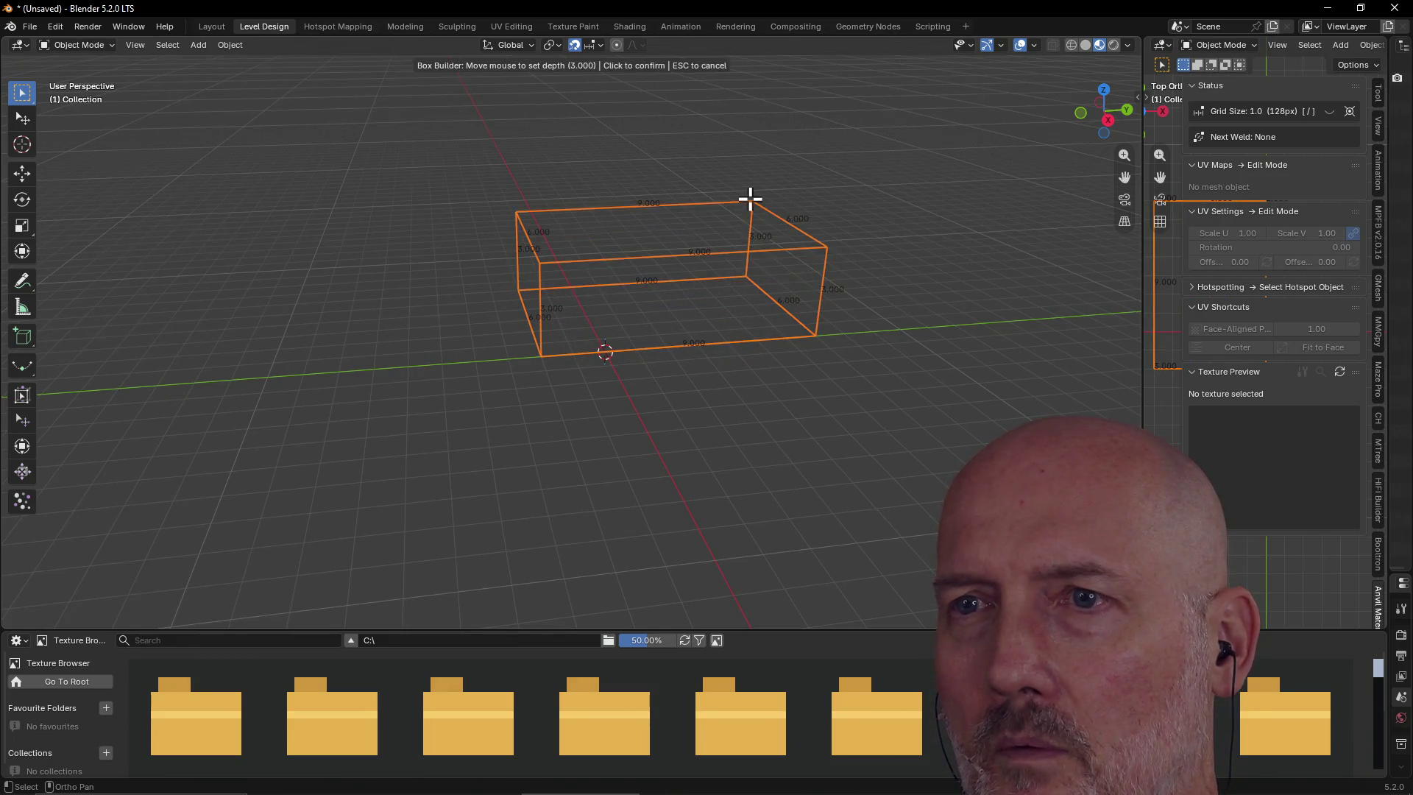
left_click(750, 199)
mouse_move(675, 265)
middle_mouse_down()
mouse_move(754, 258)
mouse_move(419, 299)
mouse_move(404, 314)
mouse_move(442, 297)
mouse_move(388, 297)
mouse_move(347, 321)
mouse_move(322, 290)
mouse_move(394, 201)
mouse_move(397, 228)
mouse_move(527, 231)
mouse_move(468, 303)
mouse_move(516, 350)
middle_mouse_up()
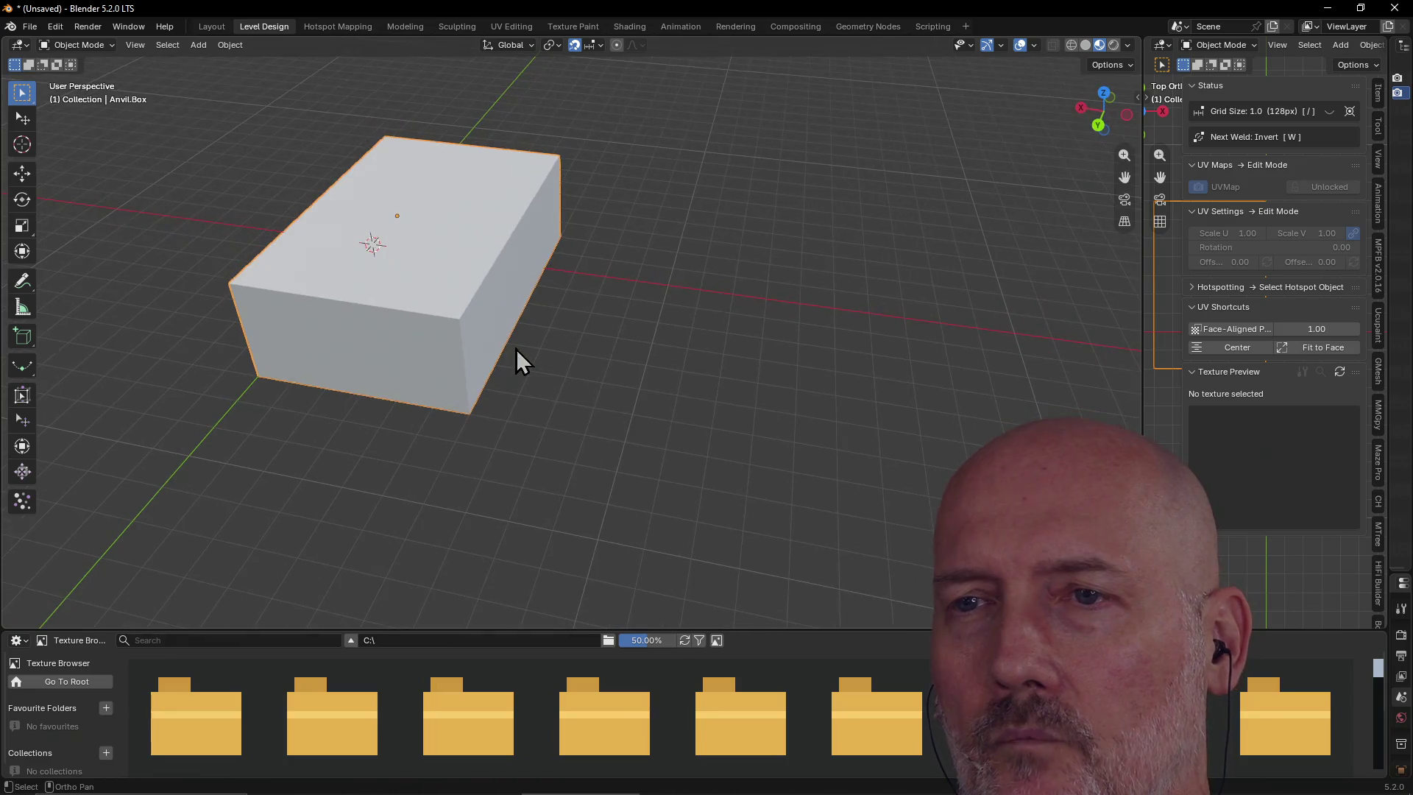
Build a tall, narrower second box beside the first one
left_click(634, 328)
key("shift+b")
left_click(694, 329)
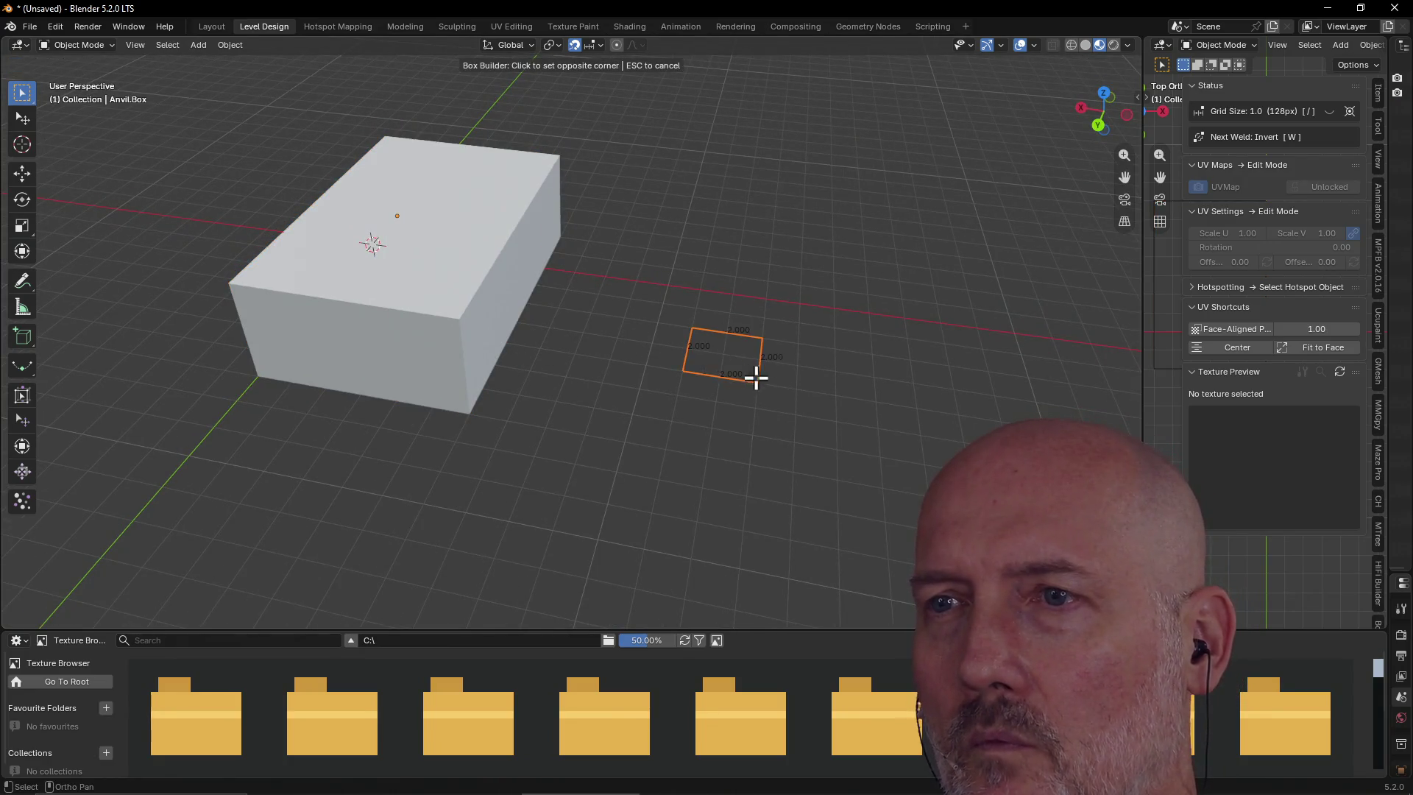
left_click(862, 393)
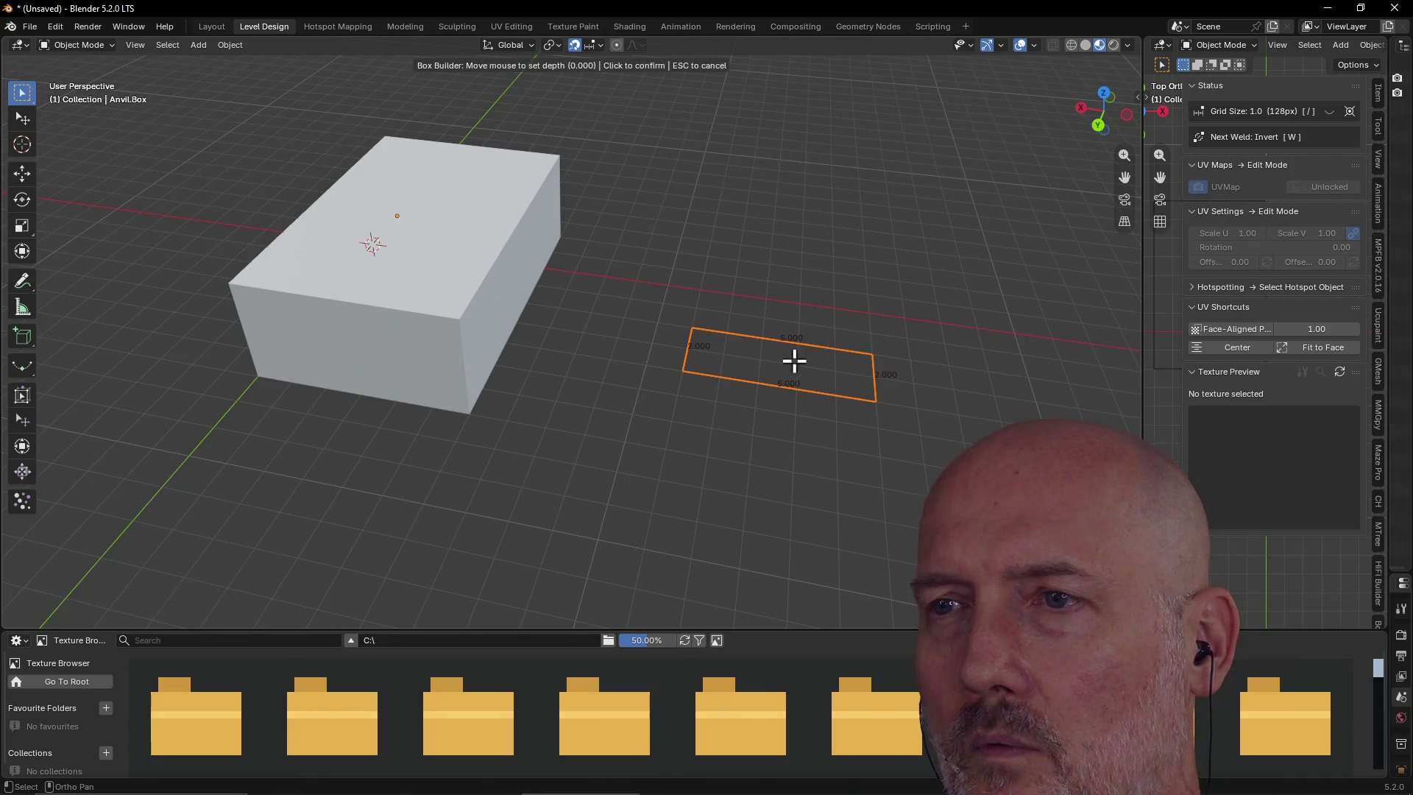
left_click(848, 129)
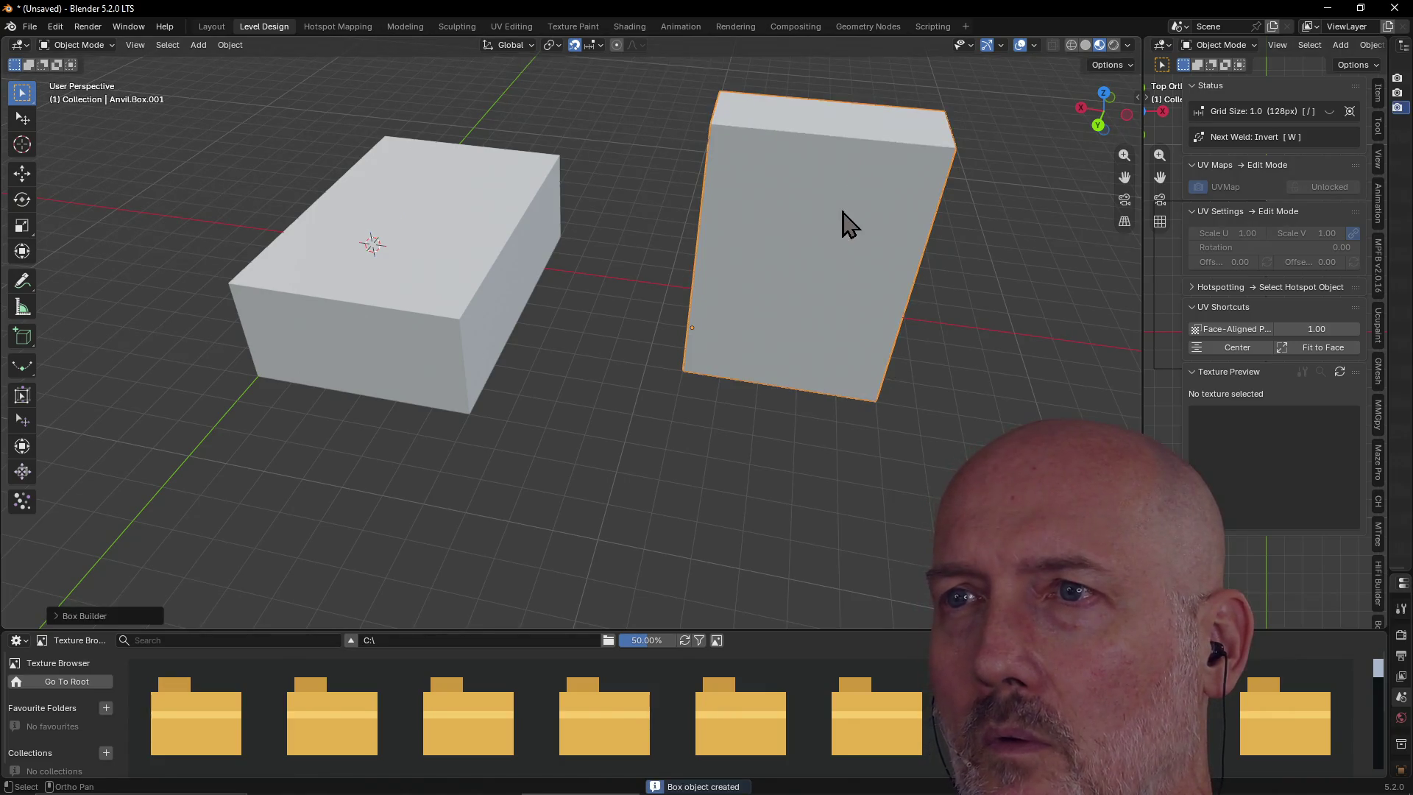
mouse_move(842, 212)
middle_mouse_down()
mouse_move(748, 214)
mouse_move(833, 190)
mouse_move(739, 325)
middle_mouse_up()
key("alt+Tab")
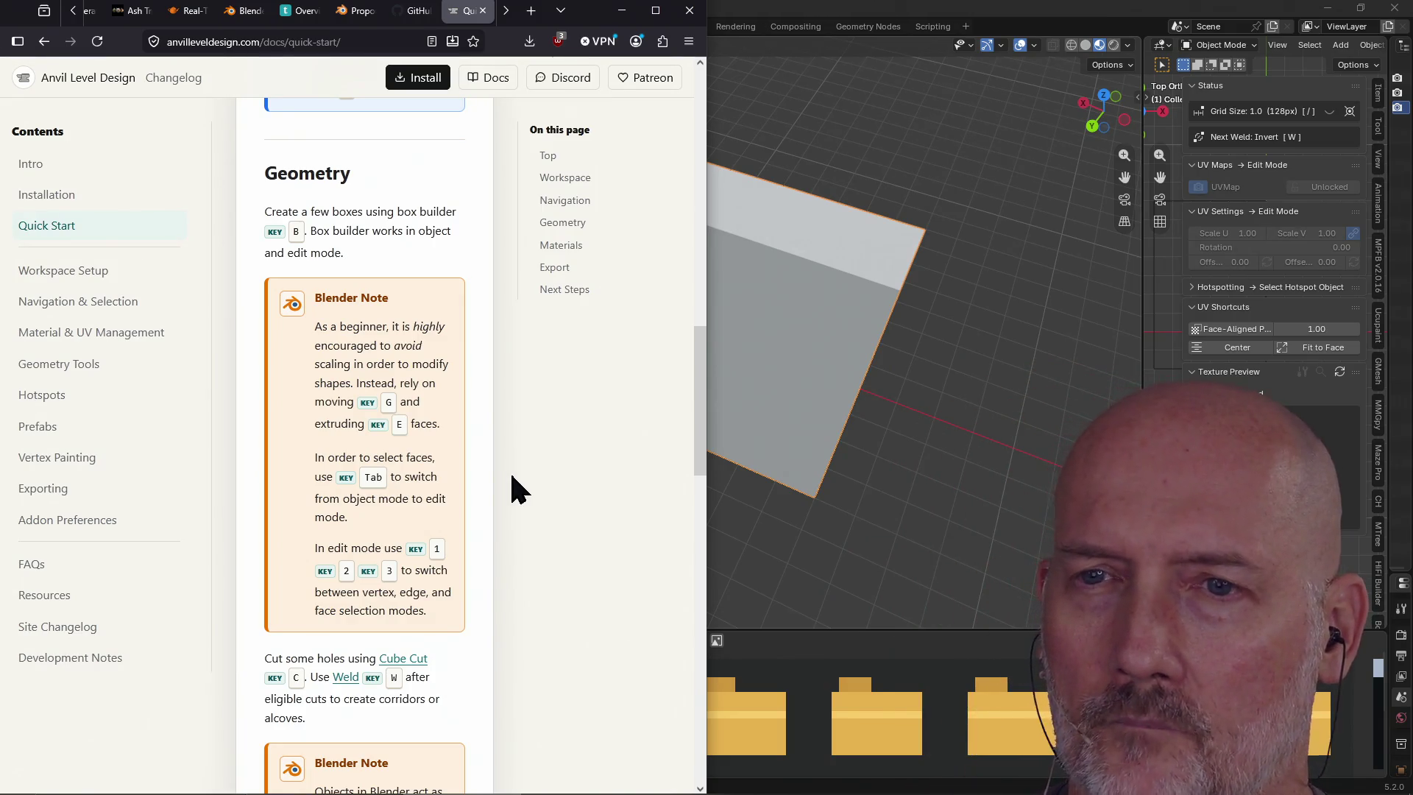
scroll(515, 429, "down", 1)
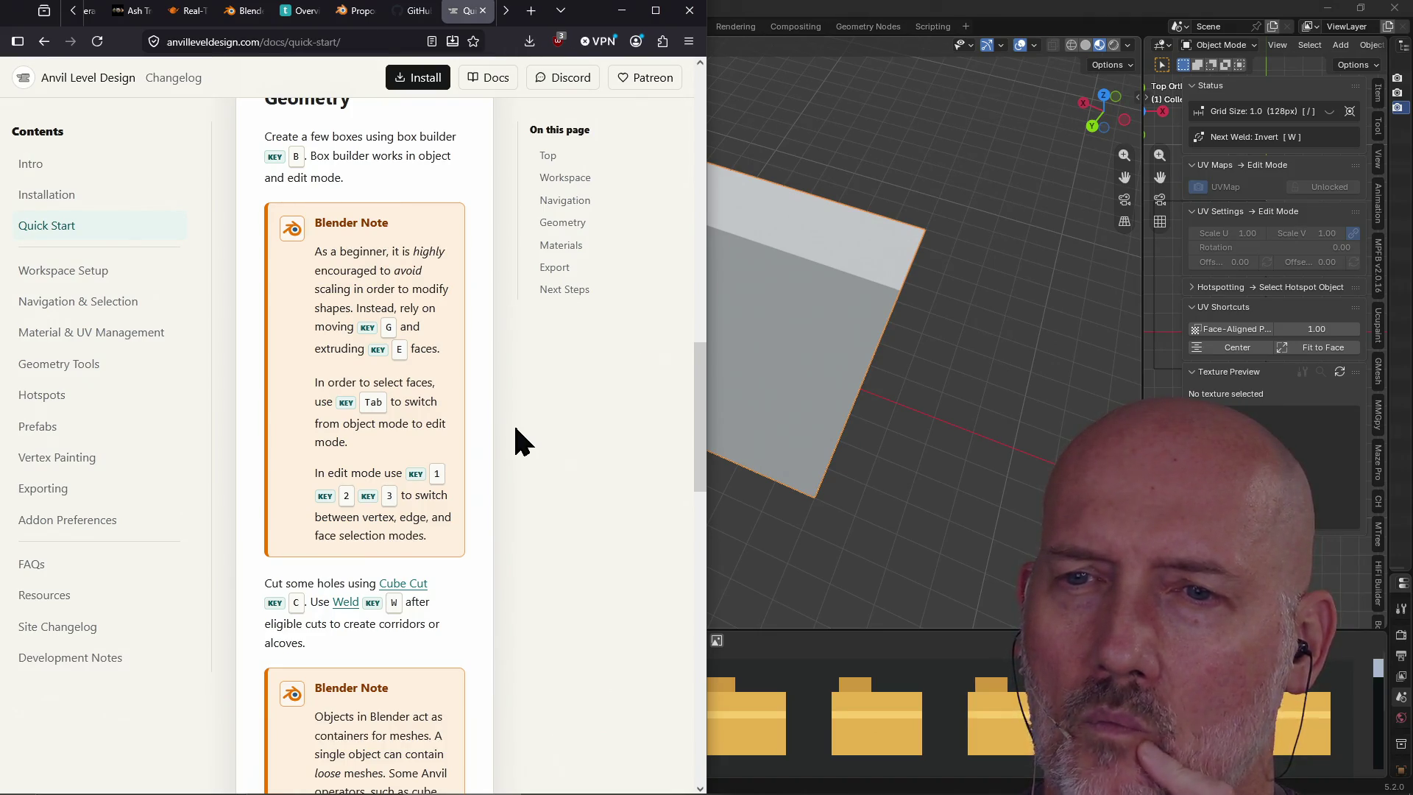
scroll(546, 435, "down", 4)
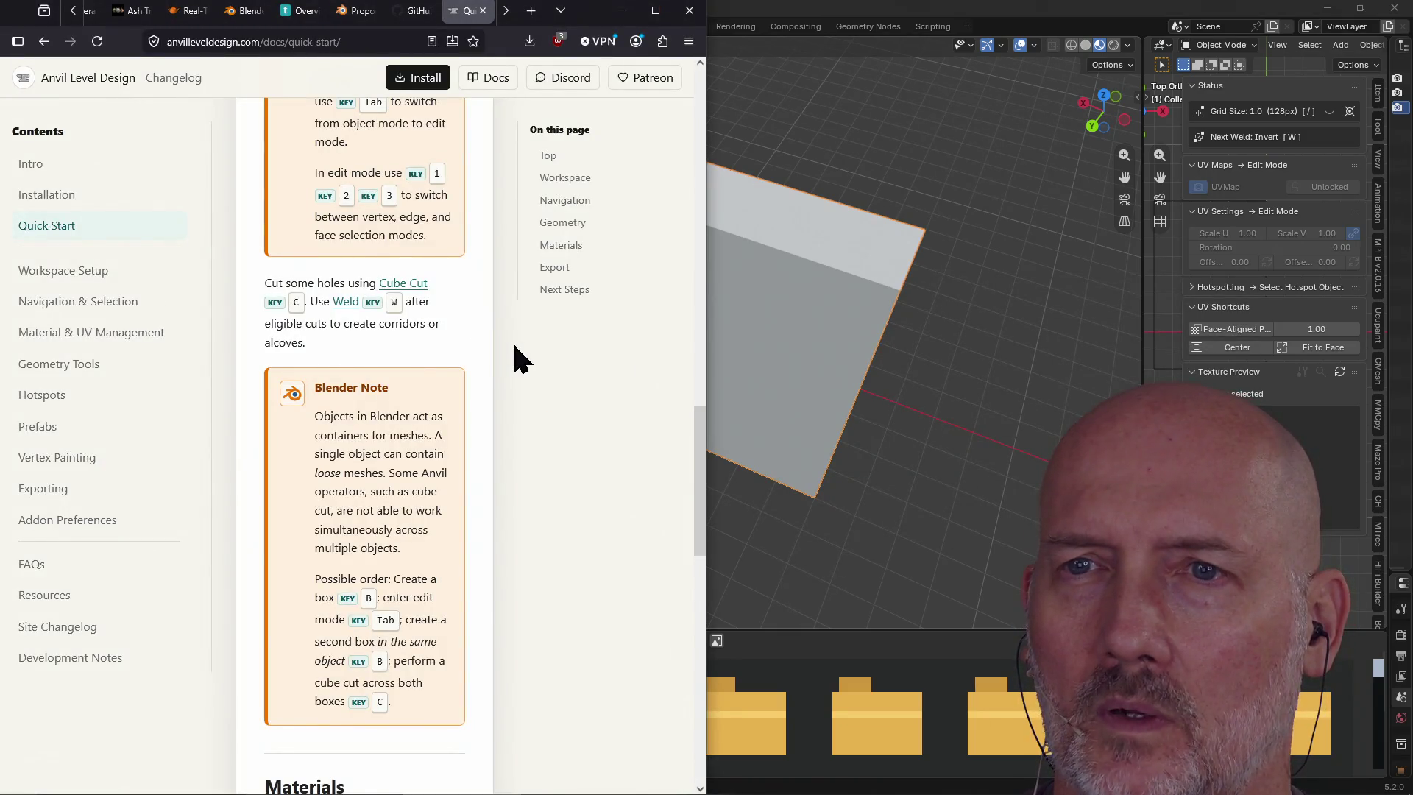
scroll(688, 347, "up", 8)
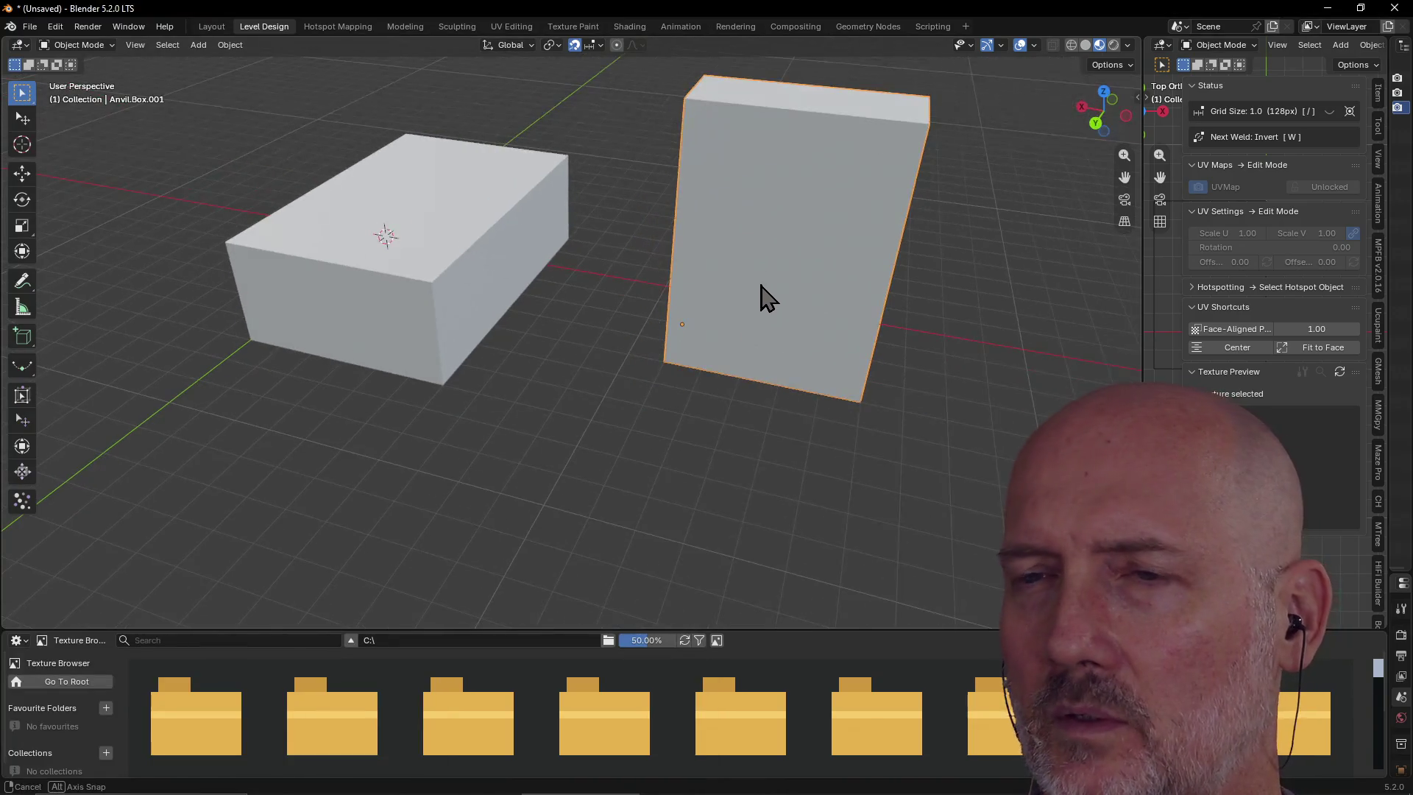
Frame the selected tall box in a level front view and try a brush selection
scroll(786, 287, "up", 5)
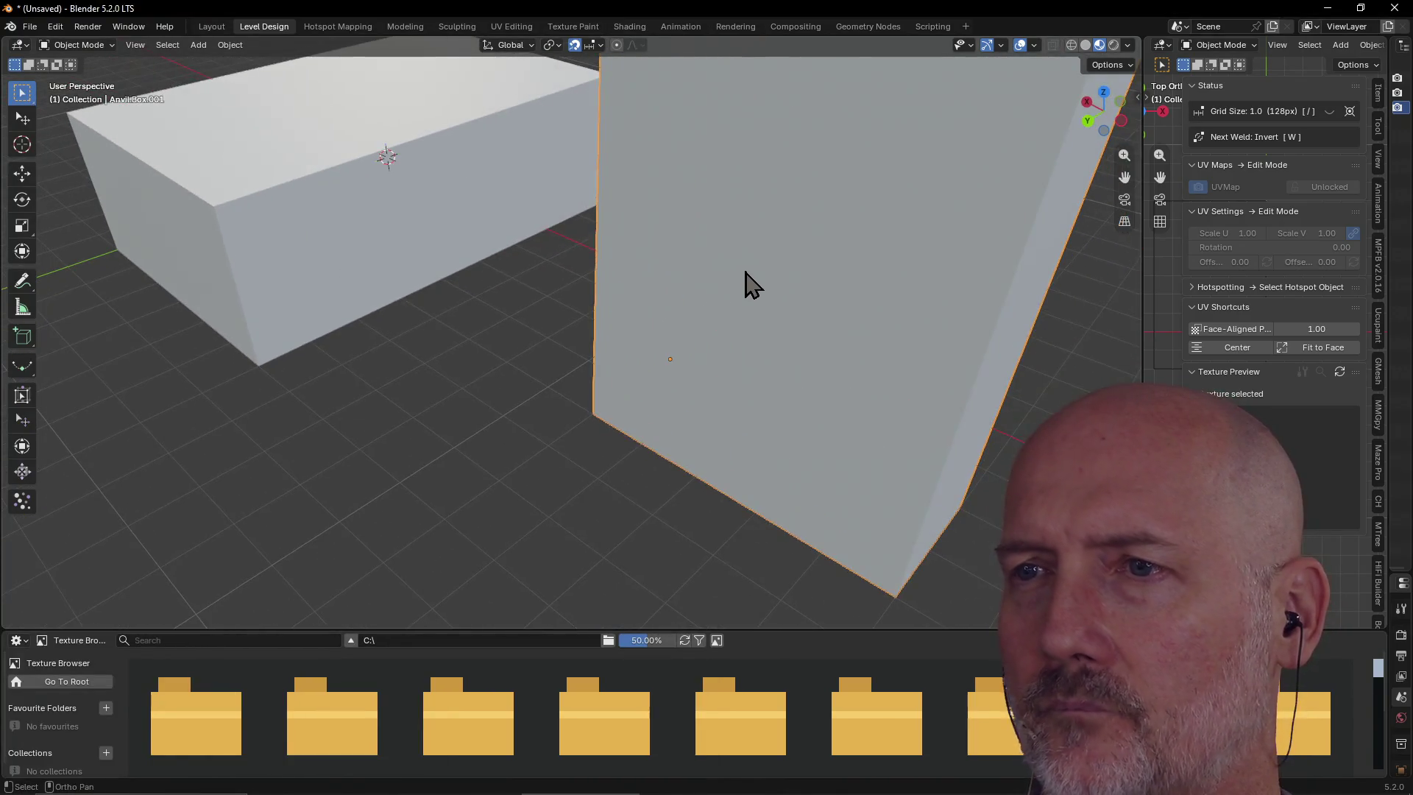
key("grave")
left_click(817, 324)
middle_click_drag(823, 318, 898, 280)
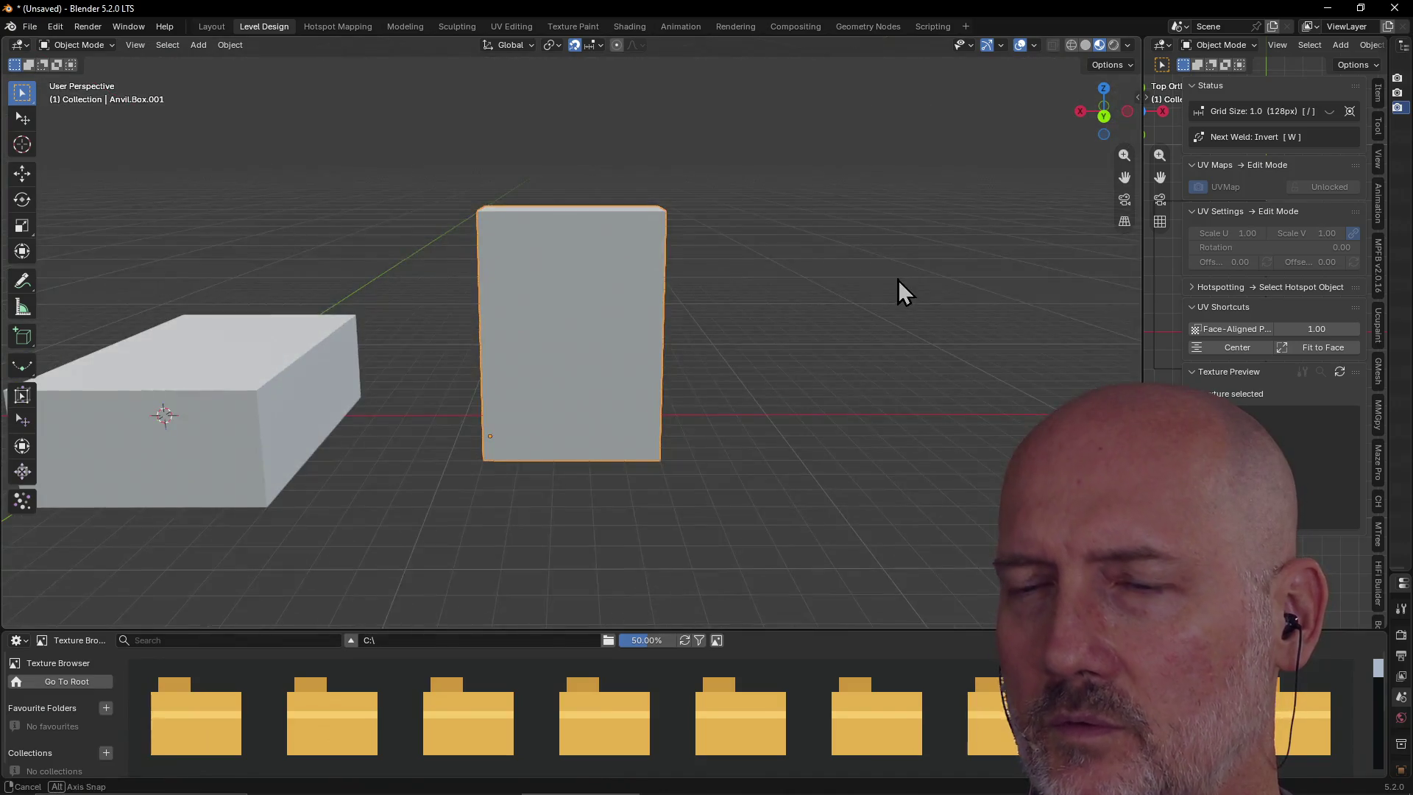
scroll(756, 303, "up", 3)
key("c")
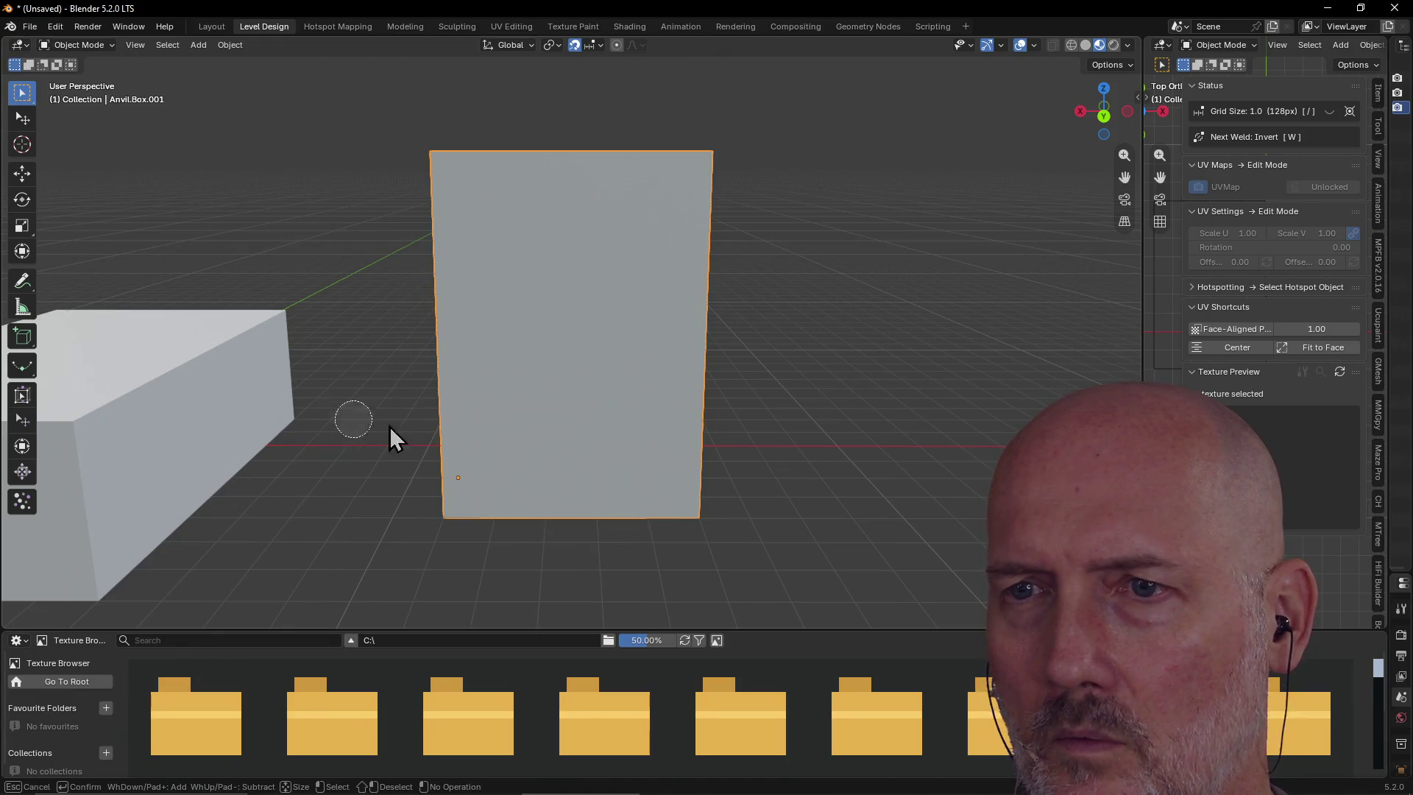
key("Escape")
Orbit around both boxes, brush-select on the tall box, then bring up the Anvil docs
middle_click_drag(539, 479, 602, 422)
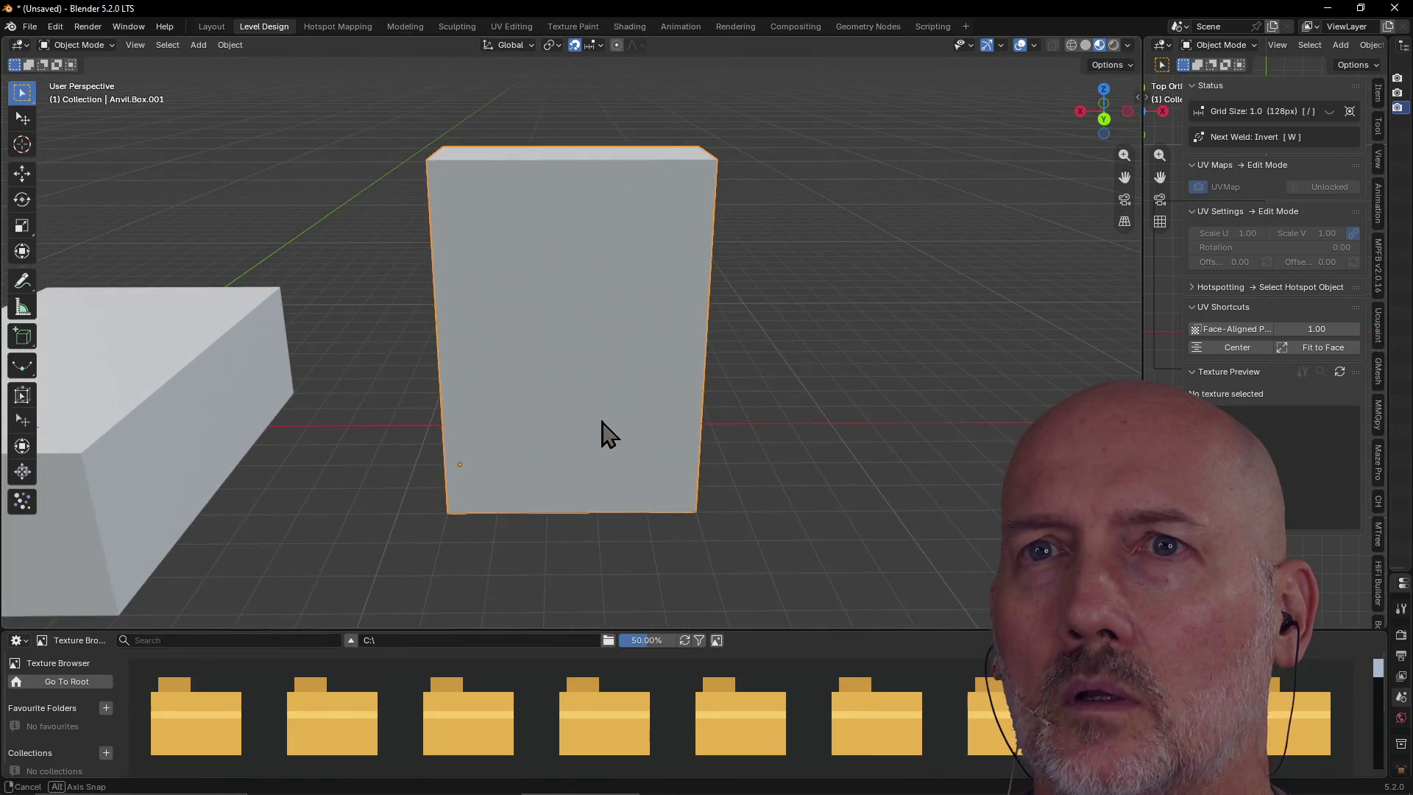
scroll(603, 422, "up", 2)
scroll(602, 421, "down", 1)
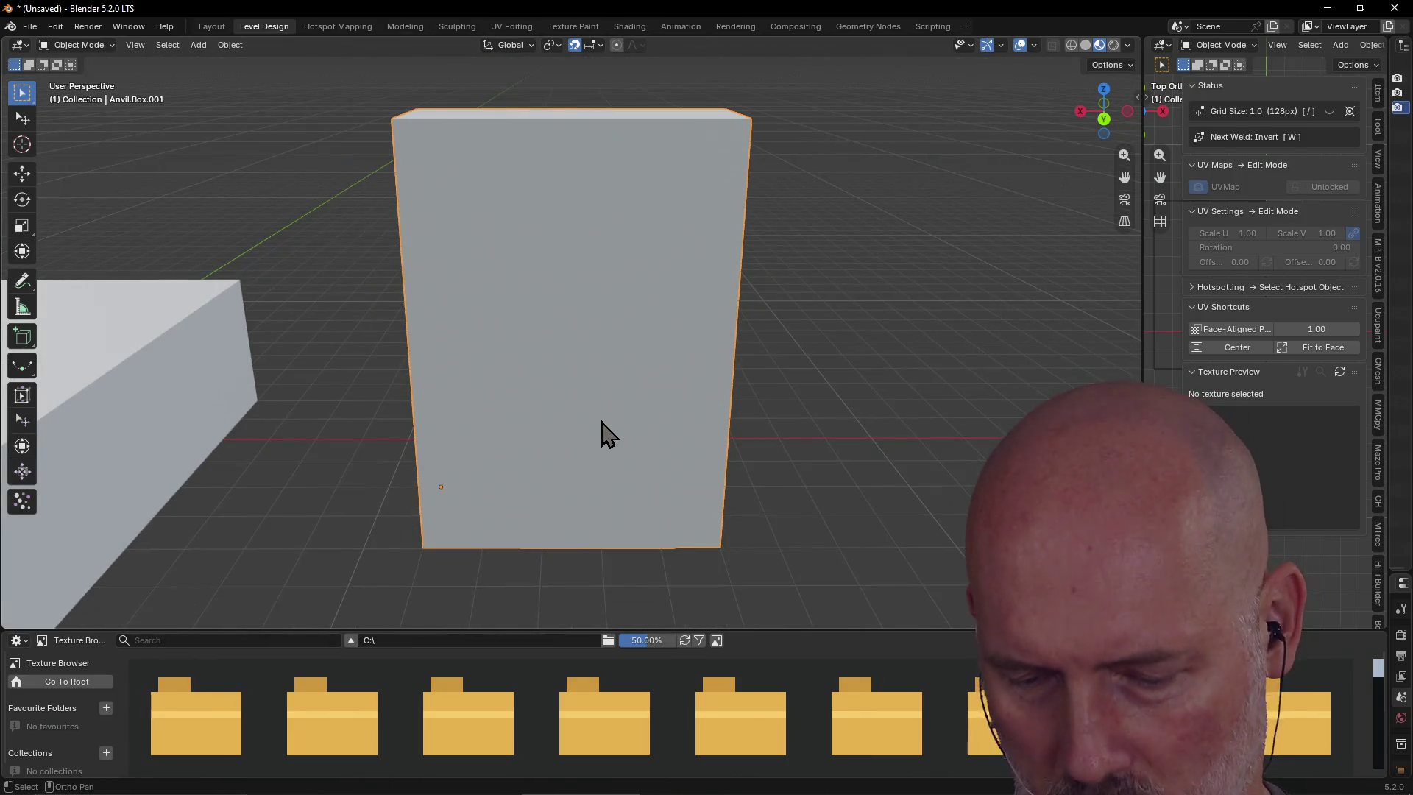
key("c")
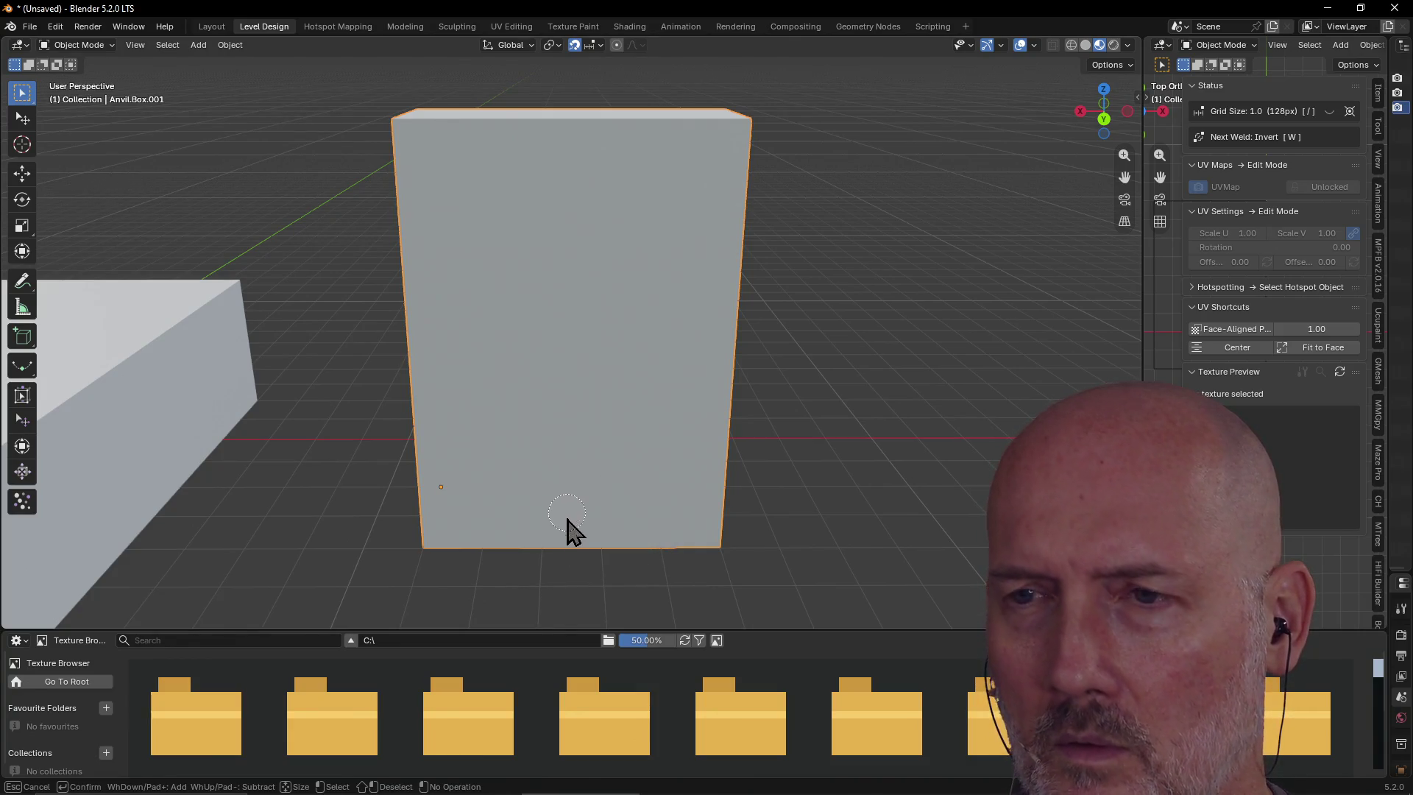
key("Escape")
scroll(584, 505, "down", 5)
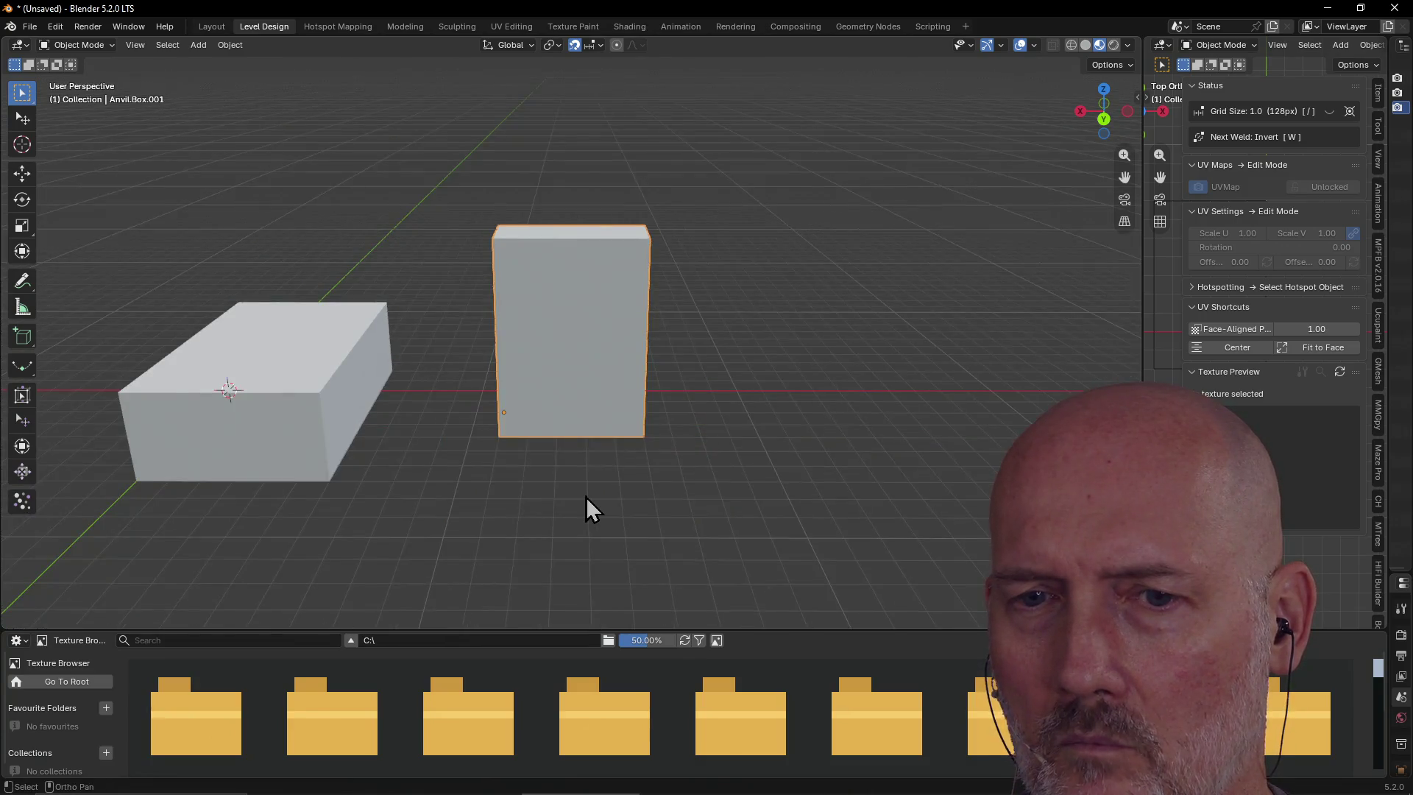
mouse_move(587, 505)
middle_mouse_down()
mouse_move(282, 519)
mouse_move(448, 409)
mouse_move(441, 418)
mouse_move(541, 401)
mouse_move(607, 361)
mouse_move(822, 361)
mouse_move(609, 452)
mouse_move(652, 450)
mouse_move(599, 410)
mouse_move(577, 454)
mouse_move(495, 413)
mouse_move(537, 403)
middle_mouse_up()
scroll(599, 410, "up", 3)
key("c")
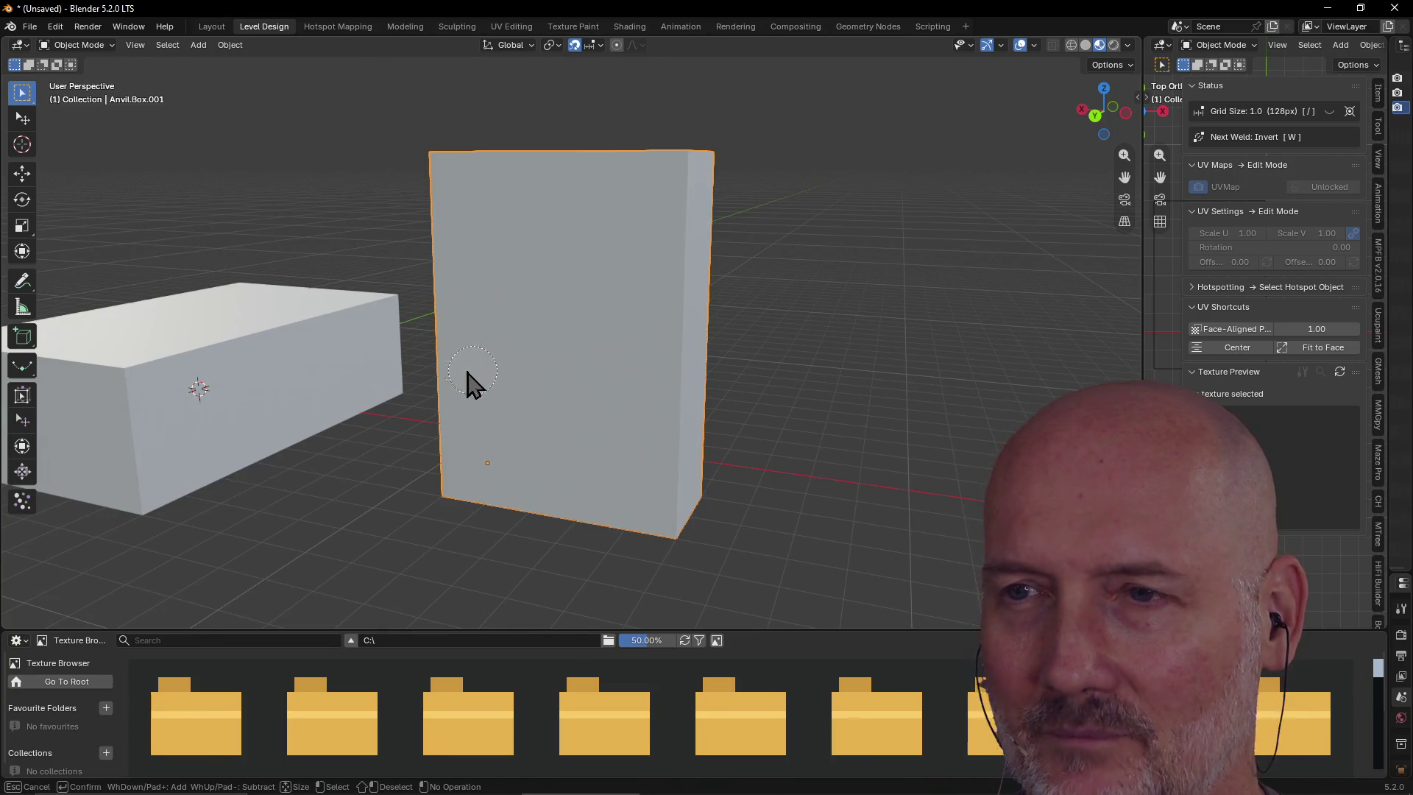
key("Escape")
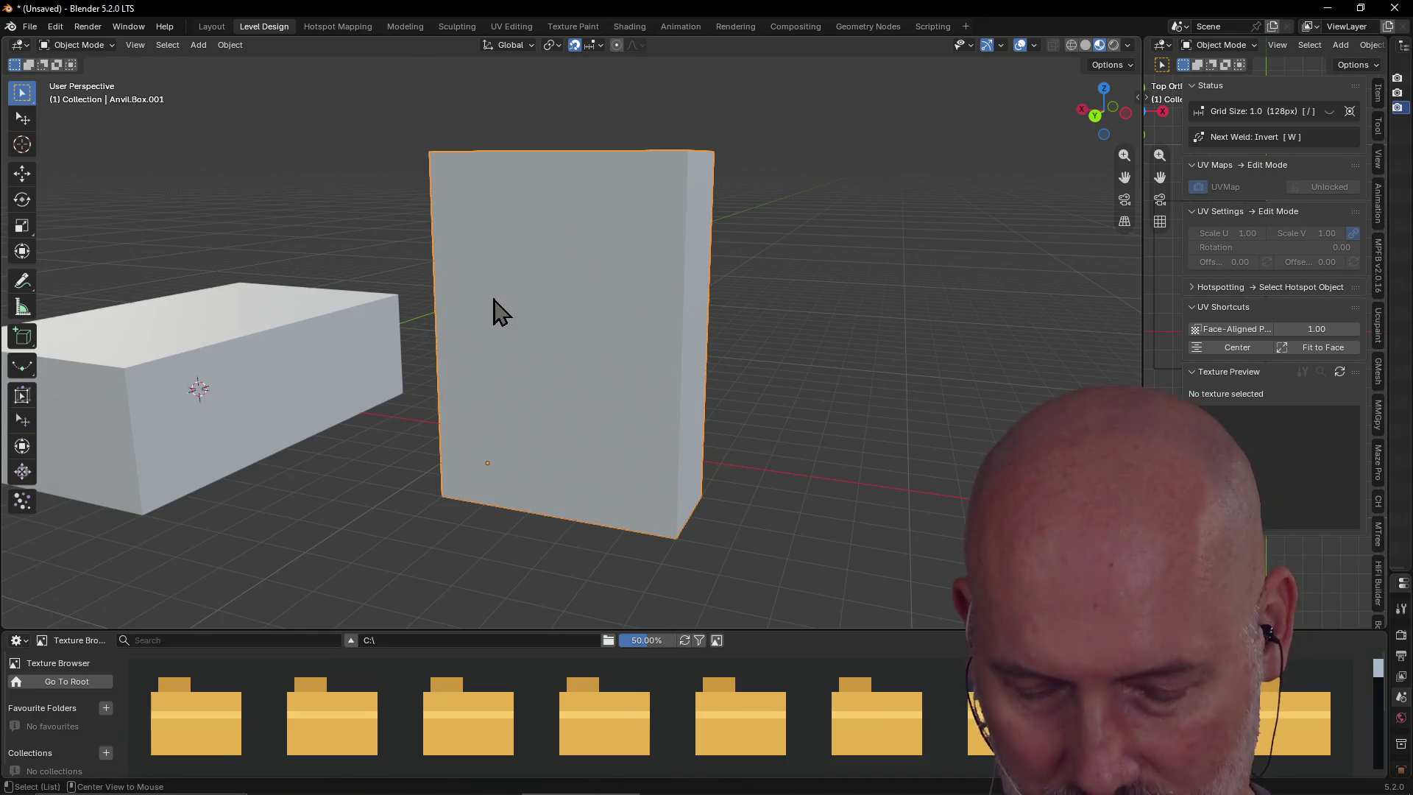
key("alt+Tab")
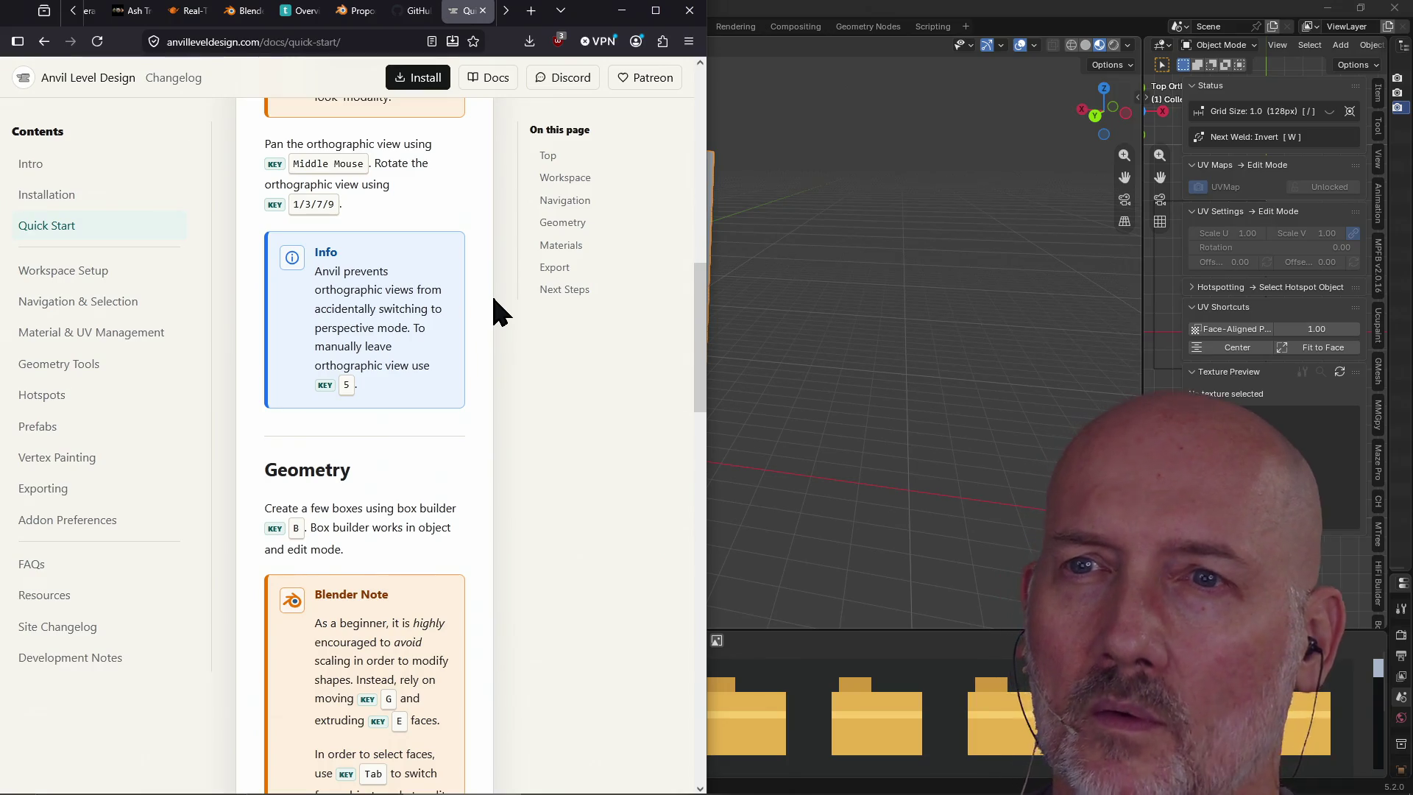
Read the Geometry Tools docs on Cube Cut in a new tab, then close it and return to Blender
scroll(380, 431, "down", 5)
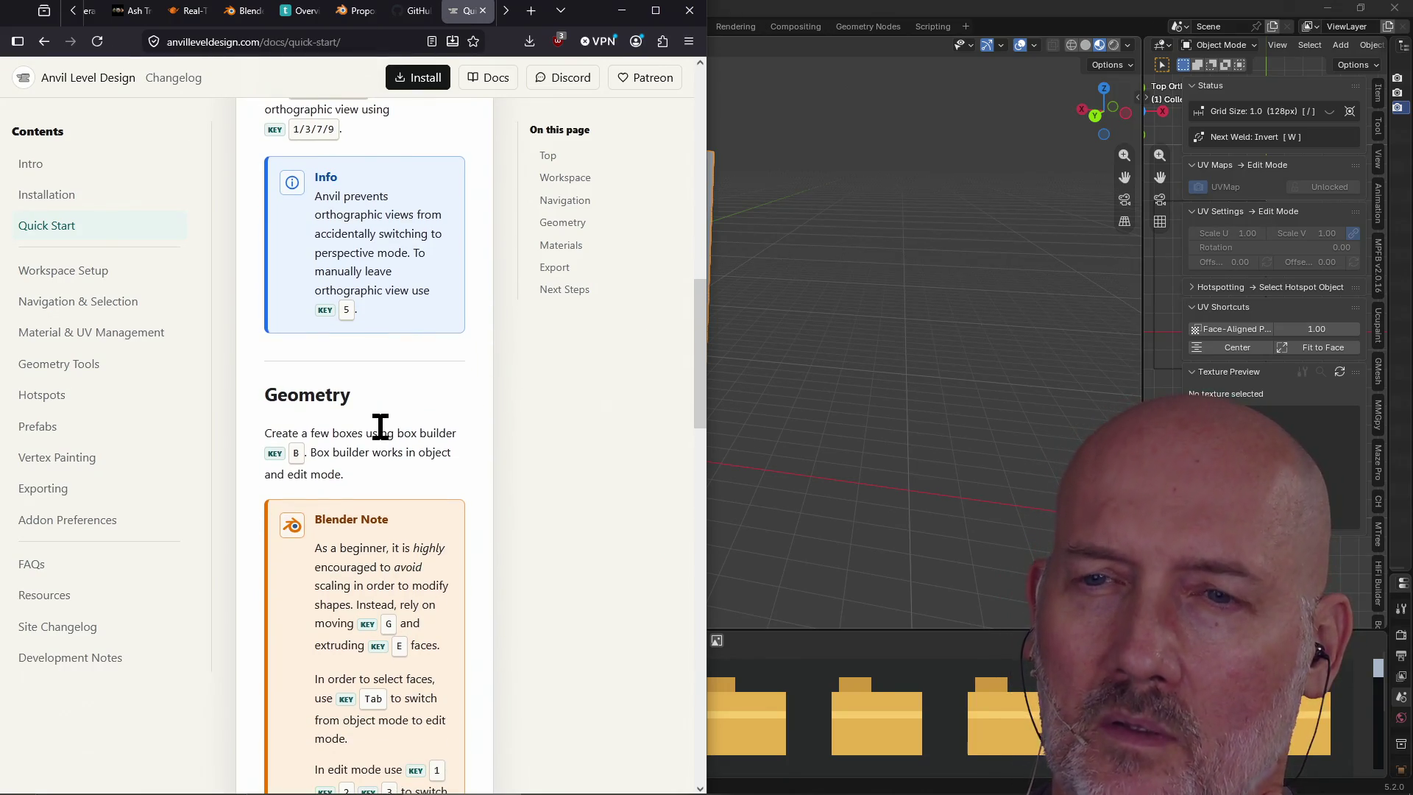
scroll(380, 427, "down", 4)
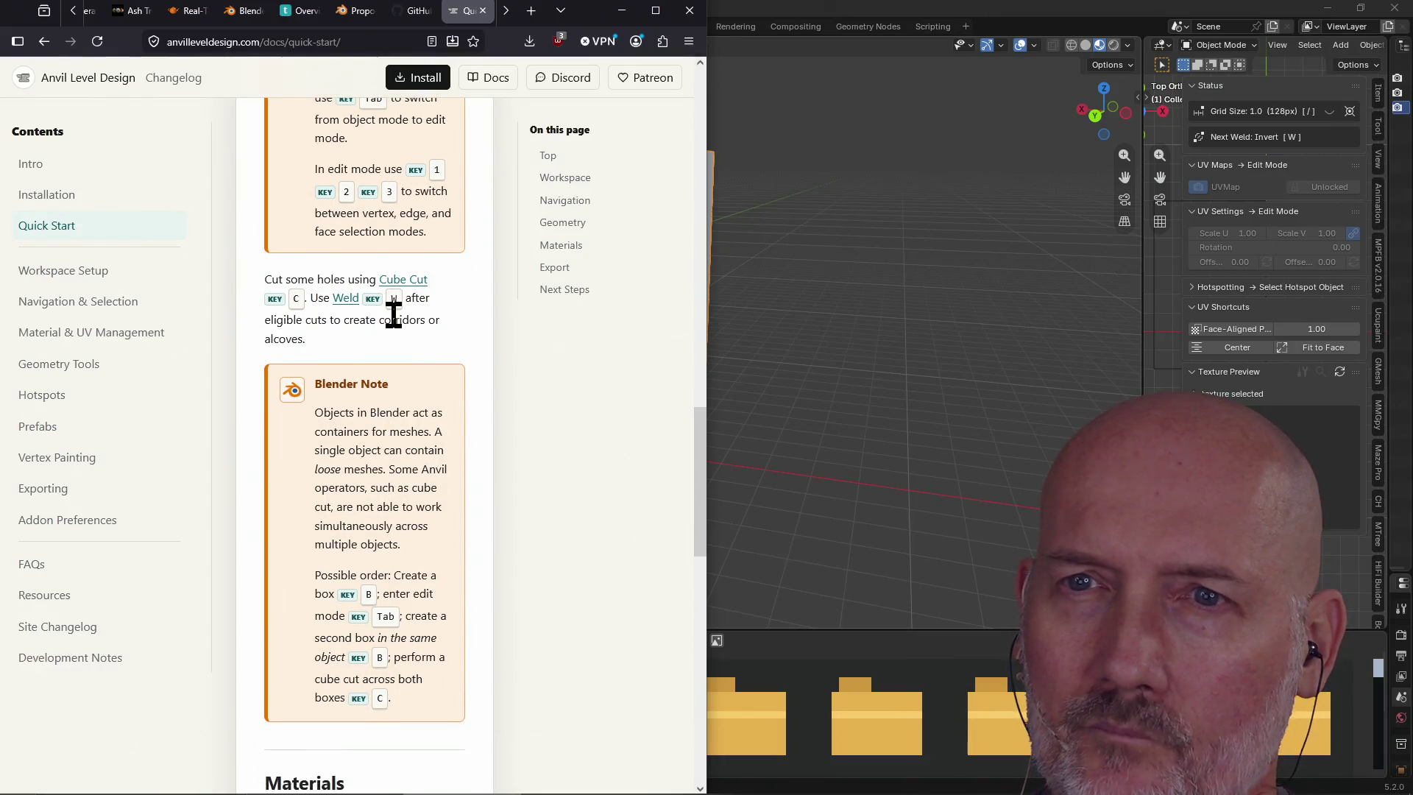
right_click(391, 281)
left_click(443, 290)
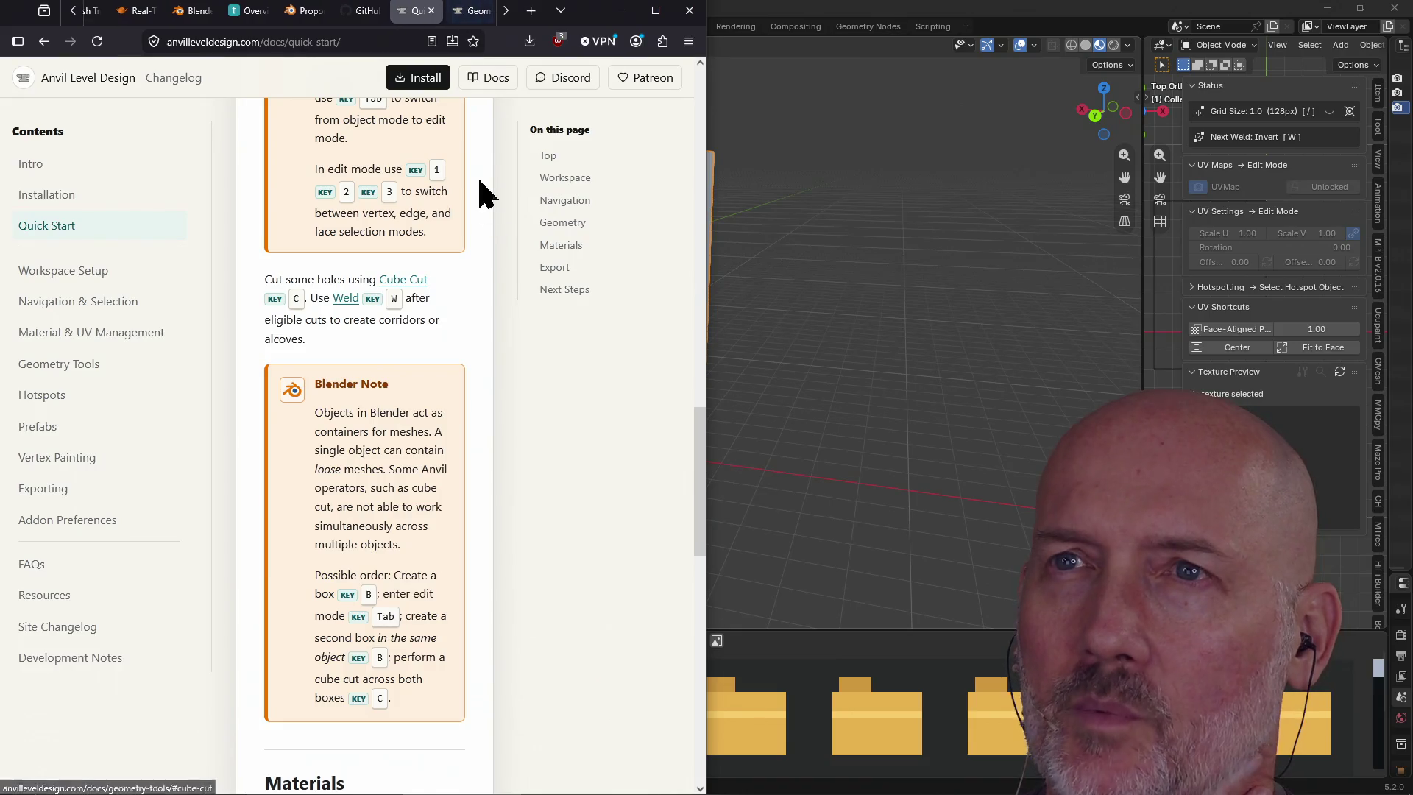
left_click(461, 11)
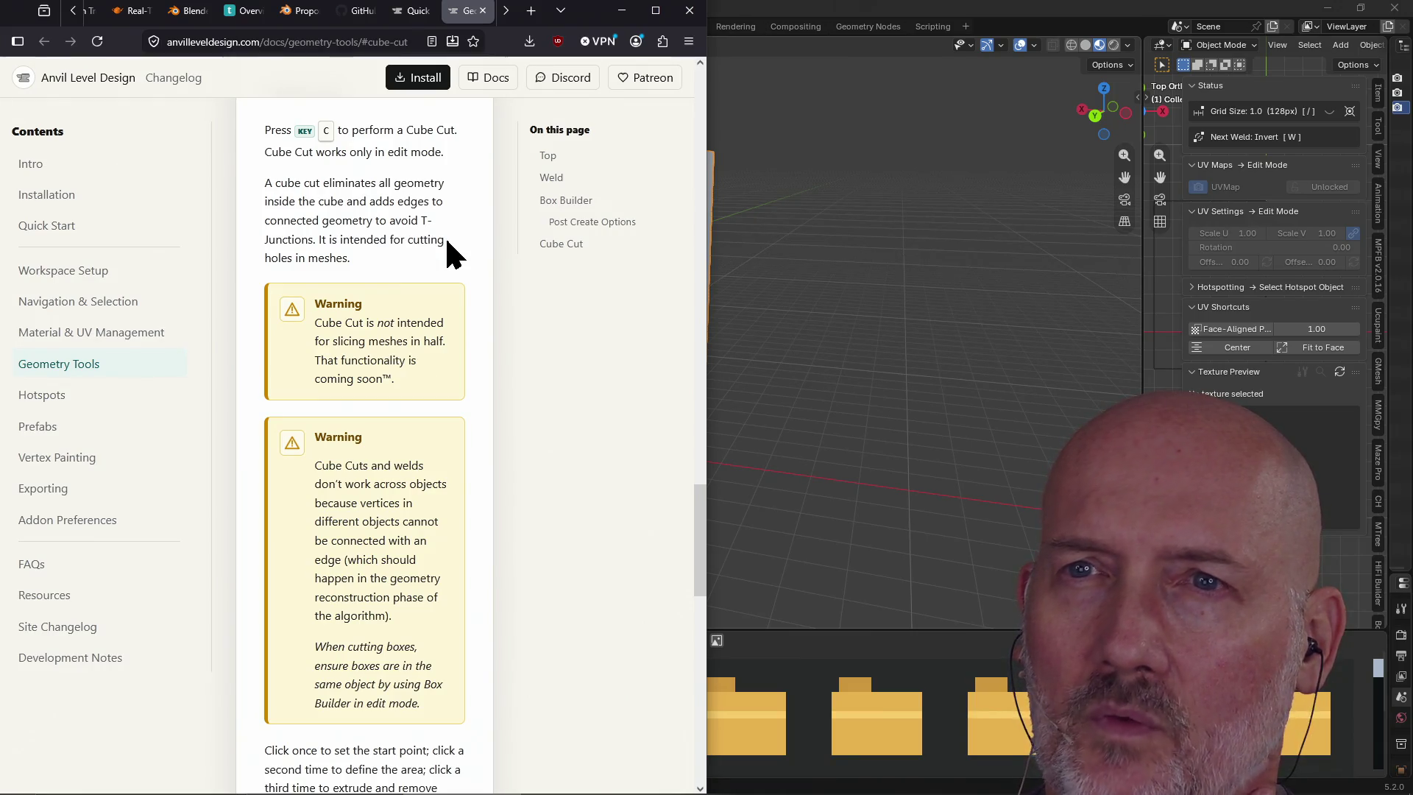
scroll(493, 273, "down", 1)
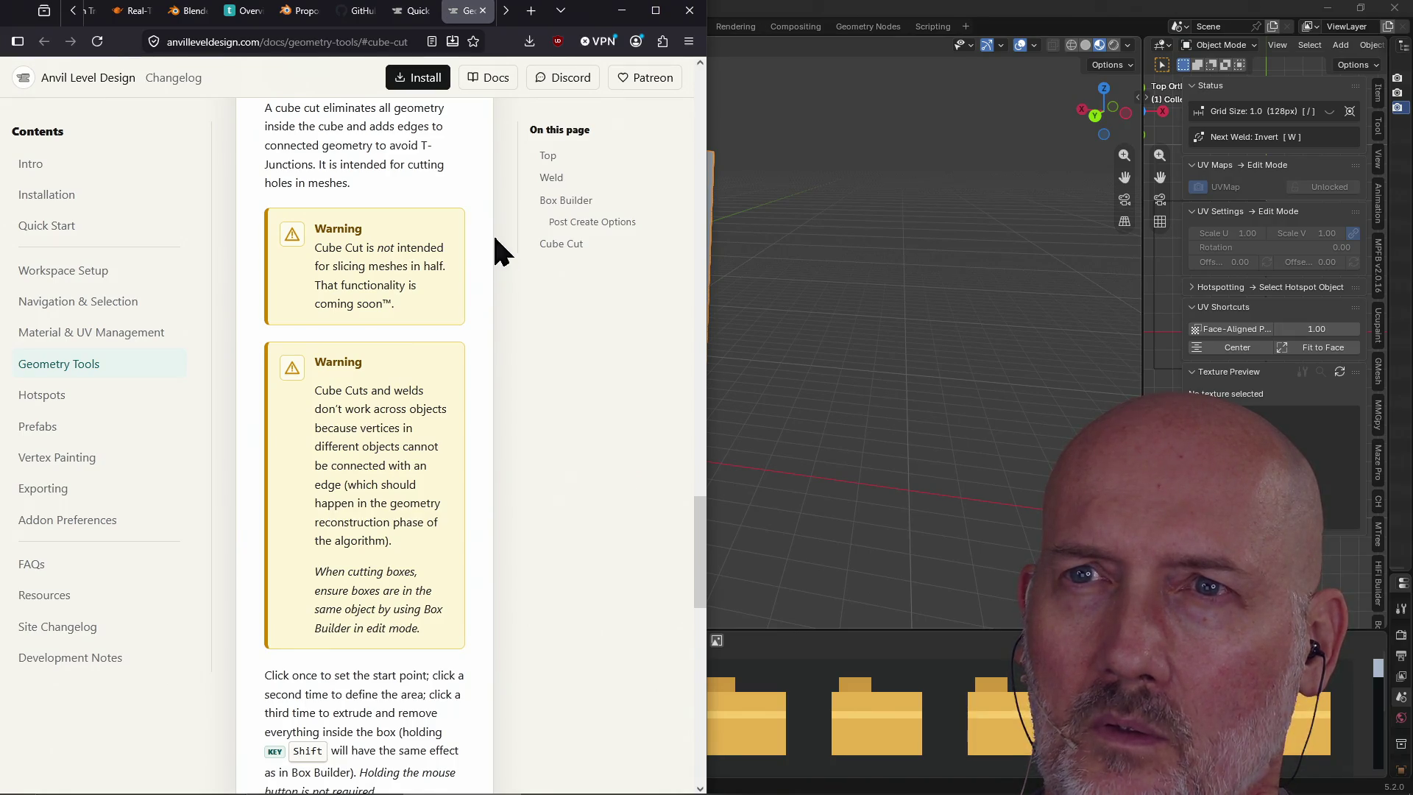
left_click(483, 12)
left_click(757, 6)
Enter Edit Mode on the tall box and try a narrow cube cut, then undo it
key("Tab")
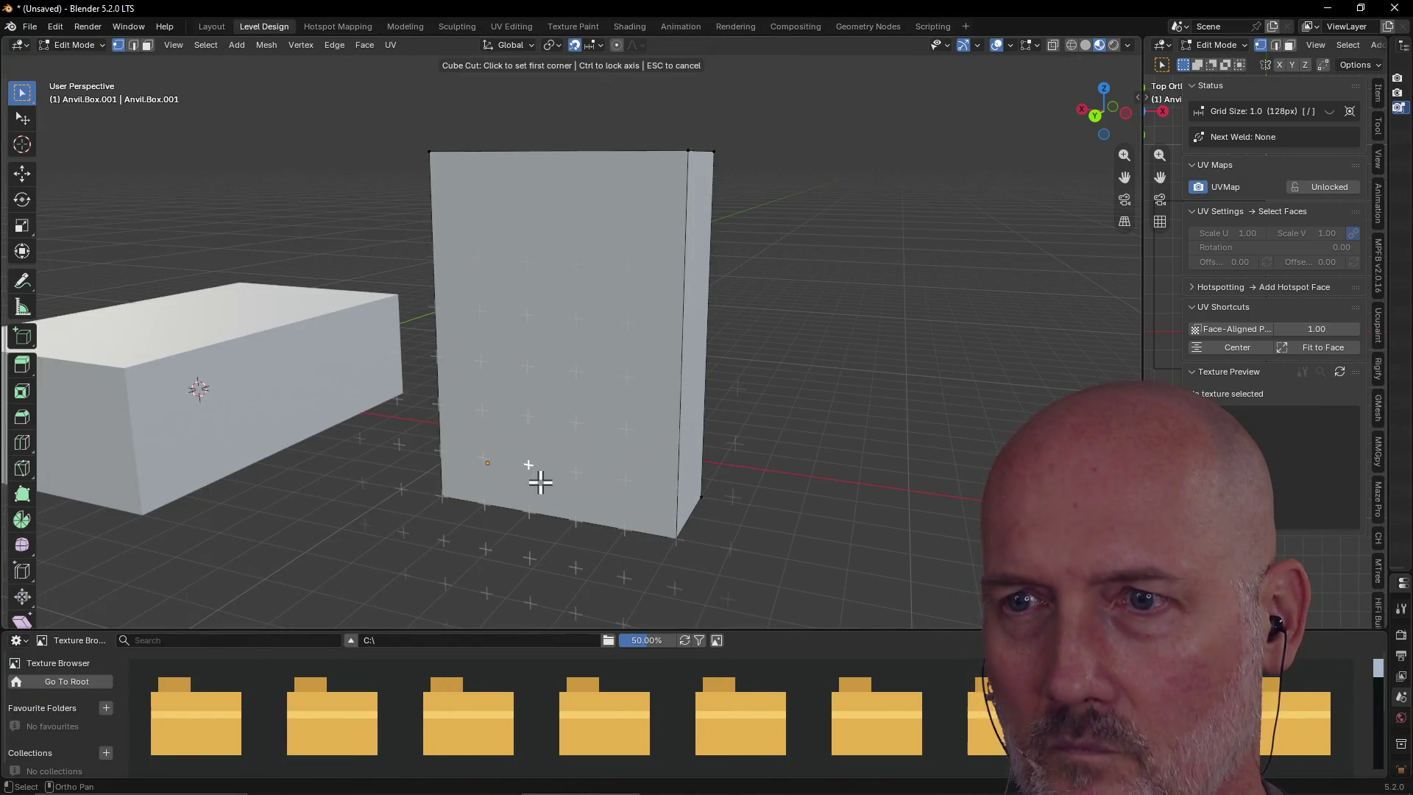
left_click(528, 505)
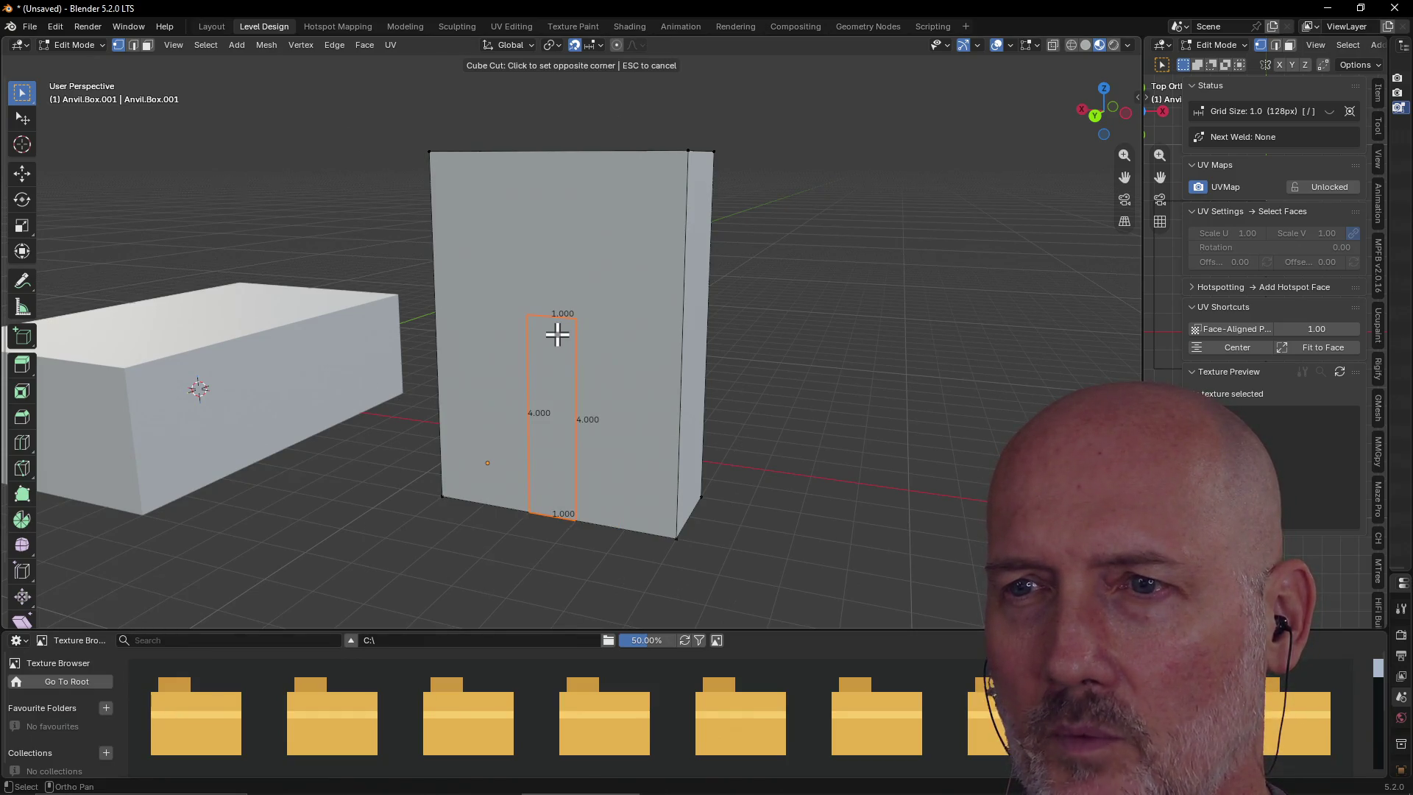
left_click(590, 304)
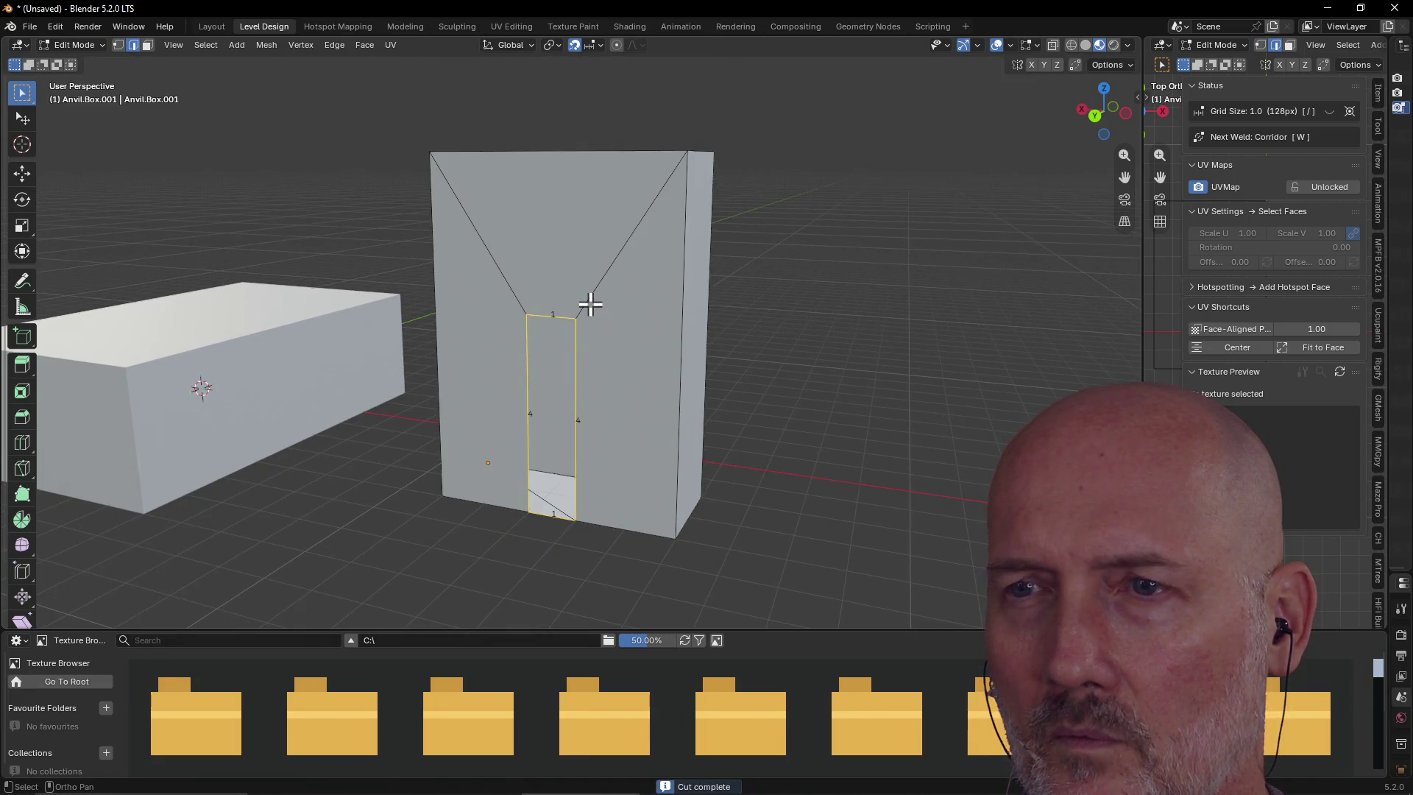
scroll(565, 400, "up", 4)
mouse_move(619, 382)
middle_mouse_down()
mouse_move(303, 430)
mouse_move(606, 385)
mouse_move(585, 425)
middle_mouse_up()
scroll(474, 410, "down", 6)
key("1")
Cube Cut a 2-wide, 4-high opening through the box and weld it into an arch
scroll(585, 425, "up", 1)
key("c")
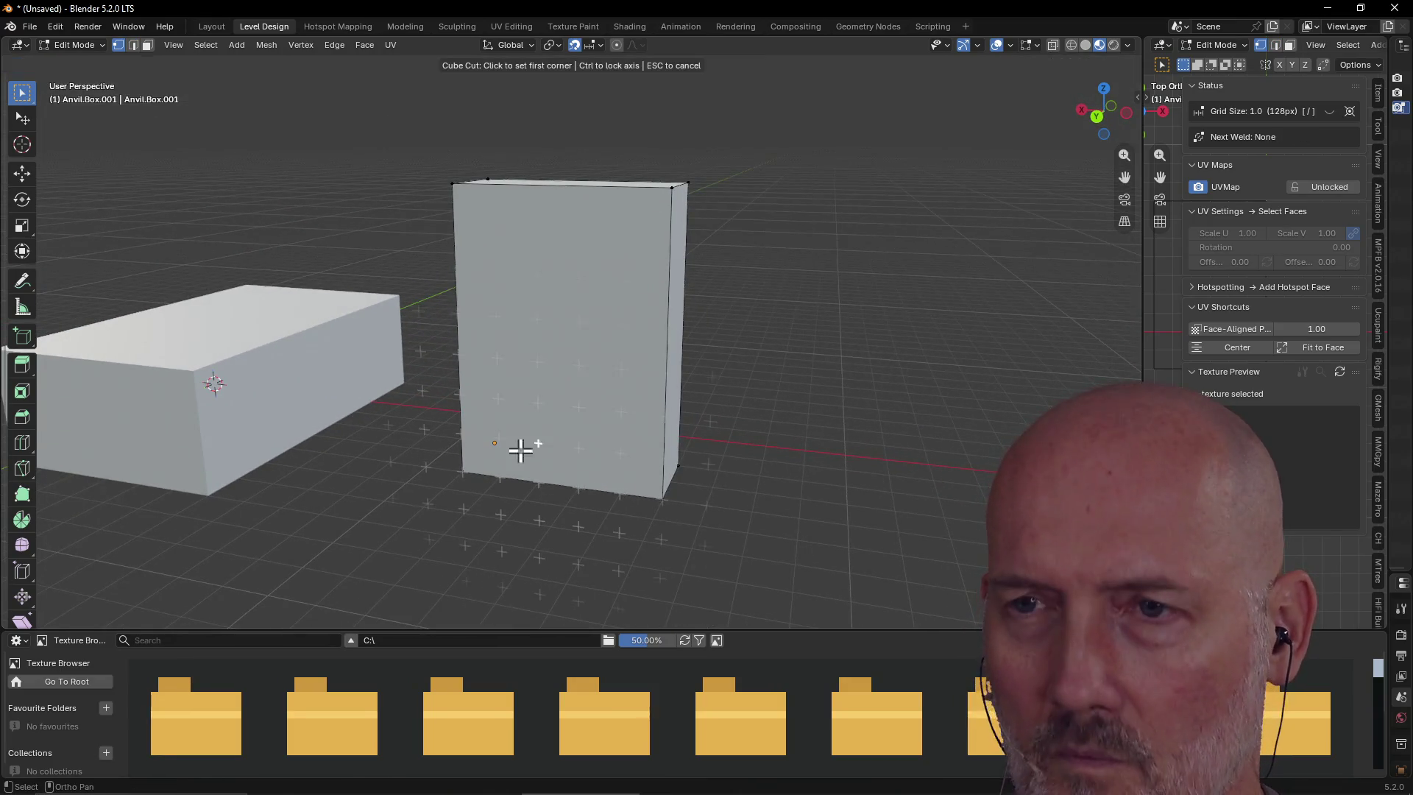
left_click(533, 474)
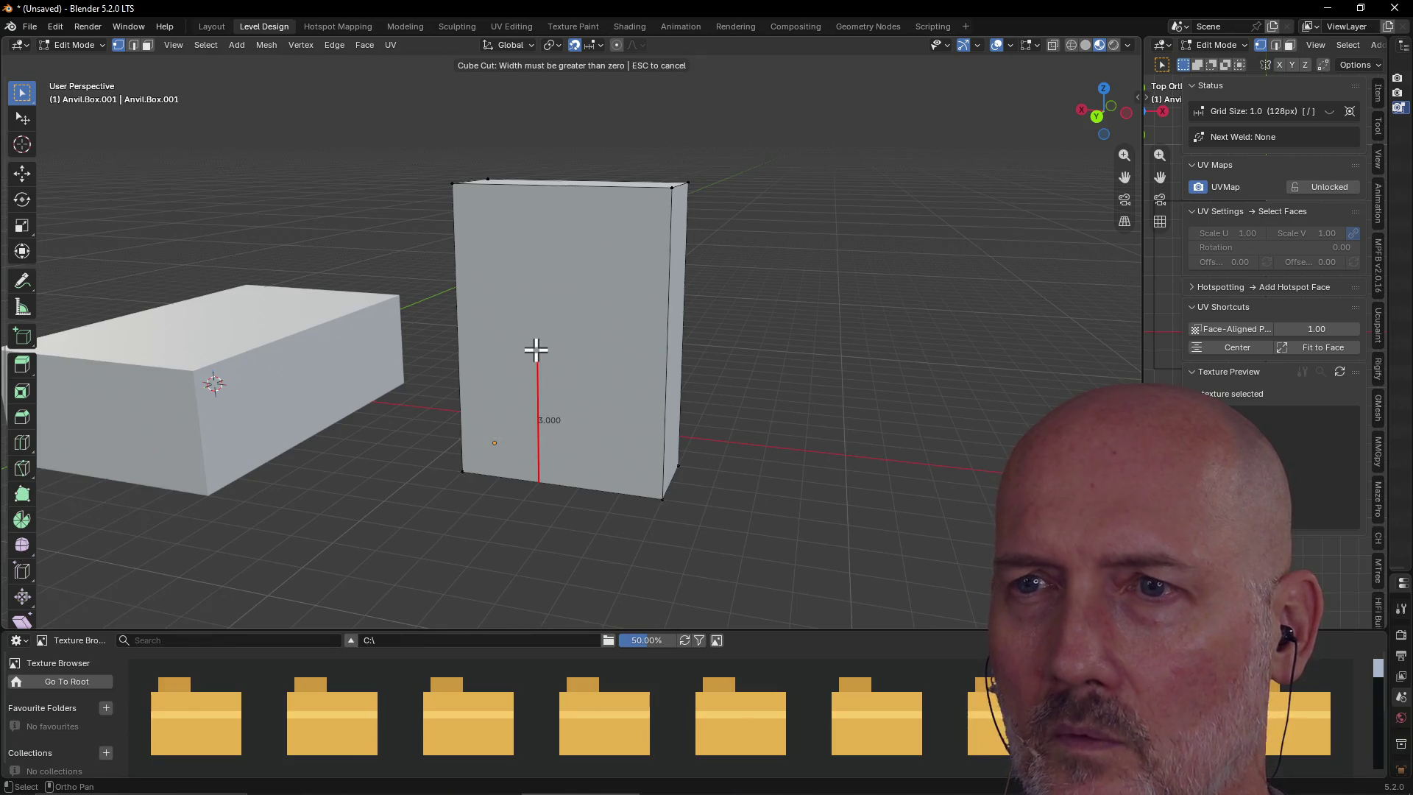
left_click(537, 309)
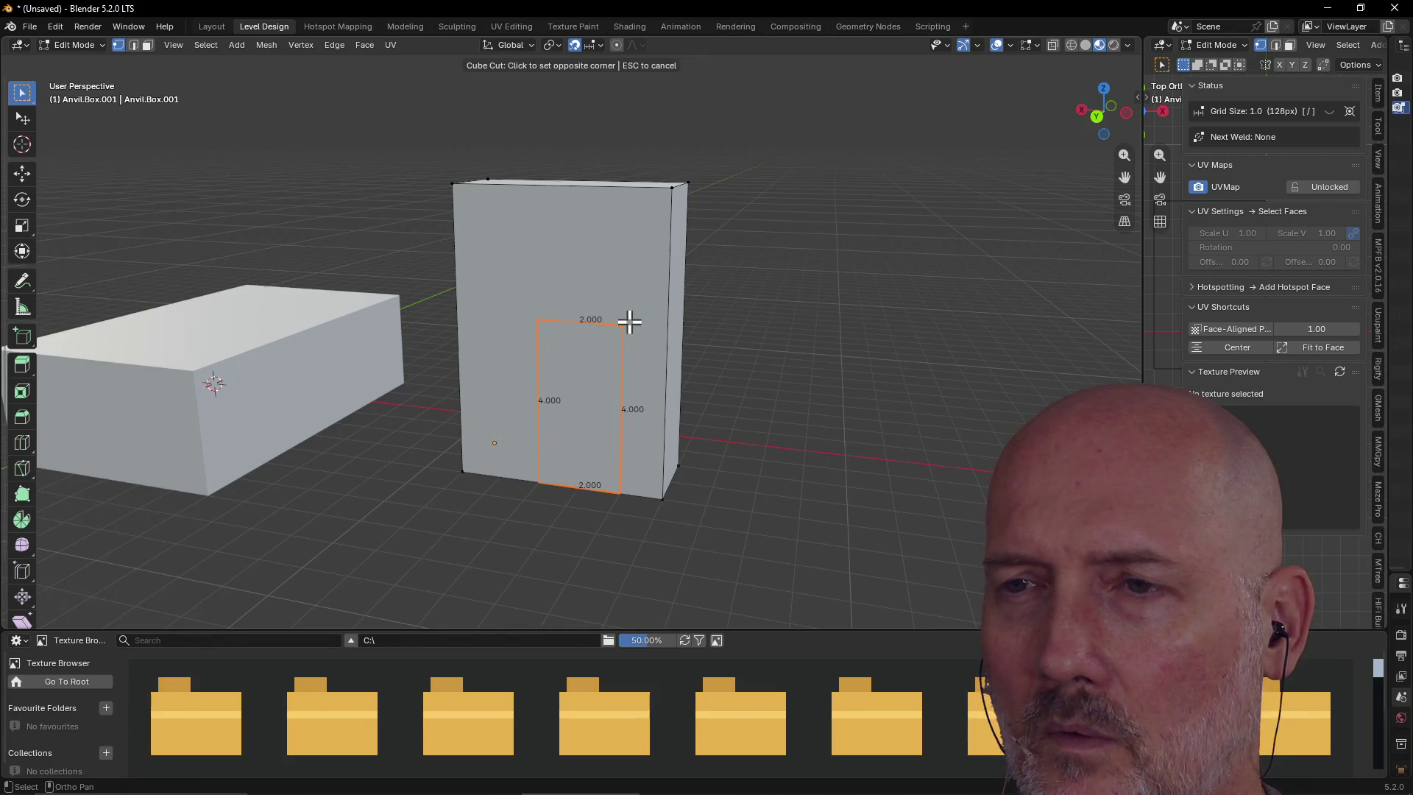
left_click(630, 319)
middle_click_drag(631, 315, 496, 337)
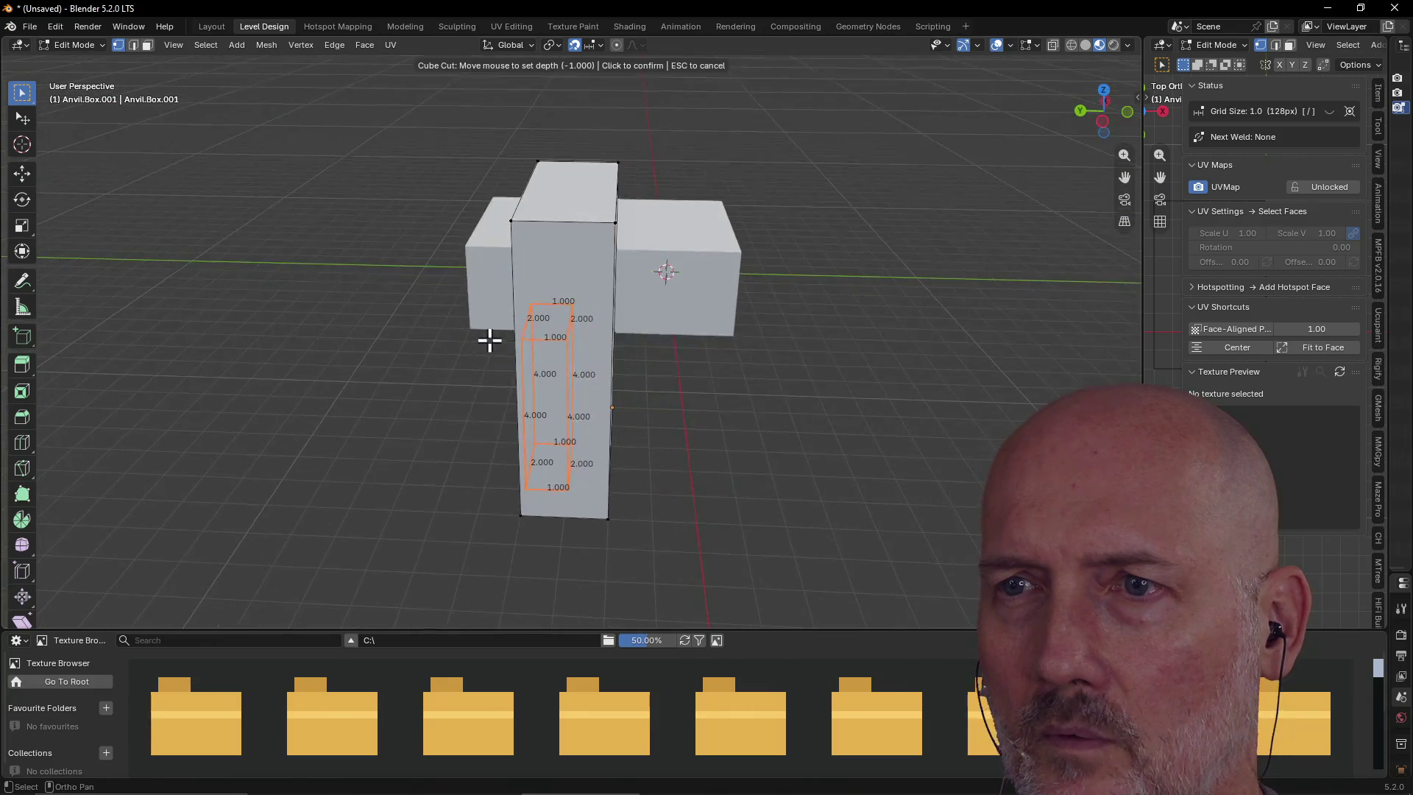
left_click(604, 341)
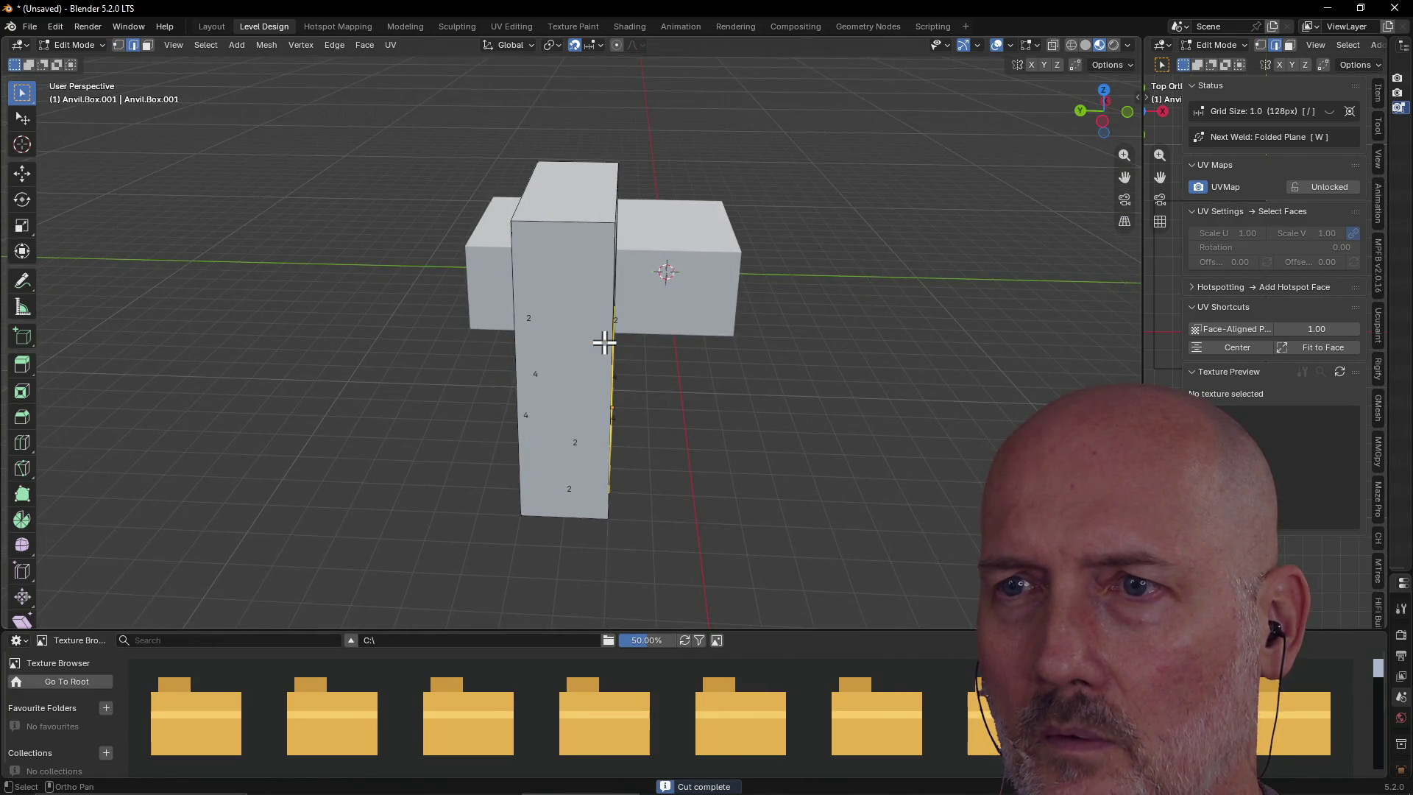
key("w")
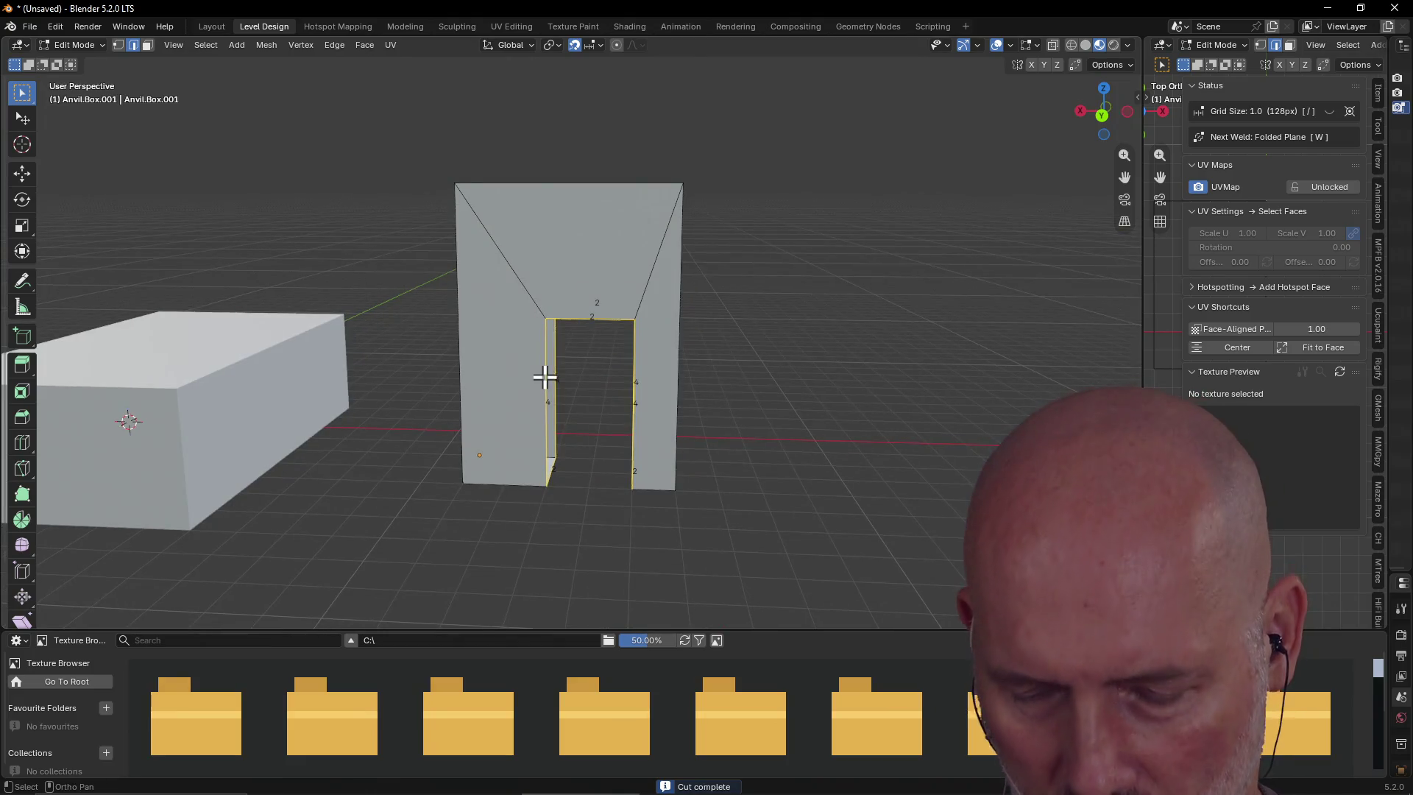
middle_click_drag(586, 383, 153, 369)
Extrude the right pillar's faces outward to widen the pillar
mouse_move(438, 381)
middle_mouse_down()
mouse_move(776, 467)
mouse_move(989, 428)
mouse_move(722, 413)
mouse_move(822, 390)
mouse_move(839, 395)
mouse_move(643, 420)
mouse_move(684, 398)
mouse_move(552, 356)
mouse_move(596, 391)
mouse_move(766, 392)
middle_mouse_up()
key("e")
left_click(656, 420)
Select the right pillar's front and outer faces and the trapezoid above the doorway, then view Hotspot Mapping
left_click(672, 362)
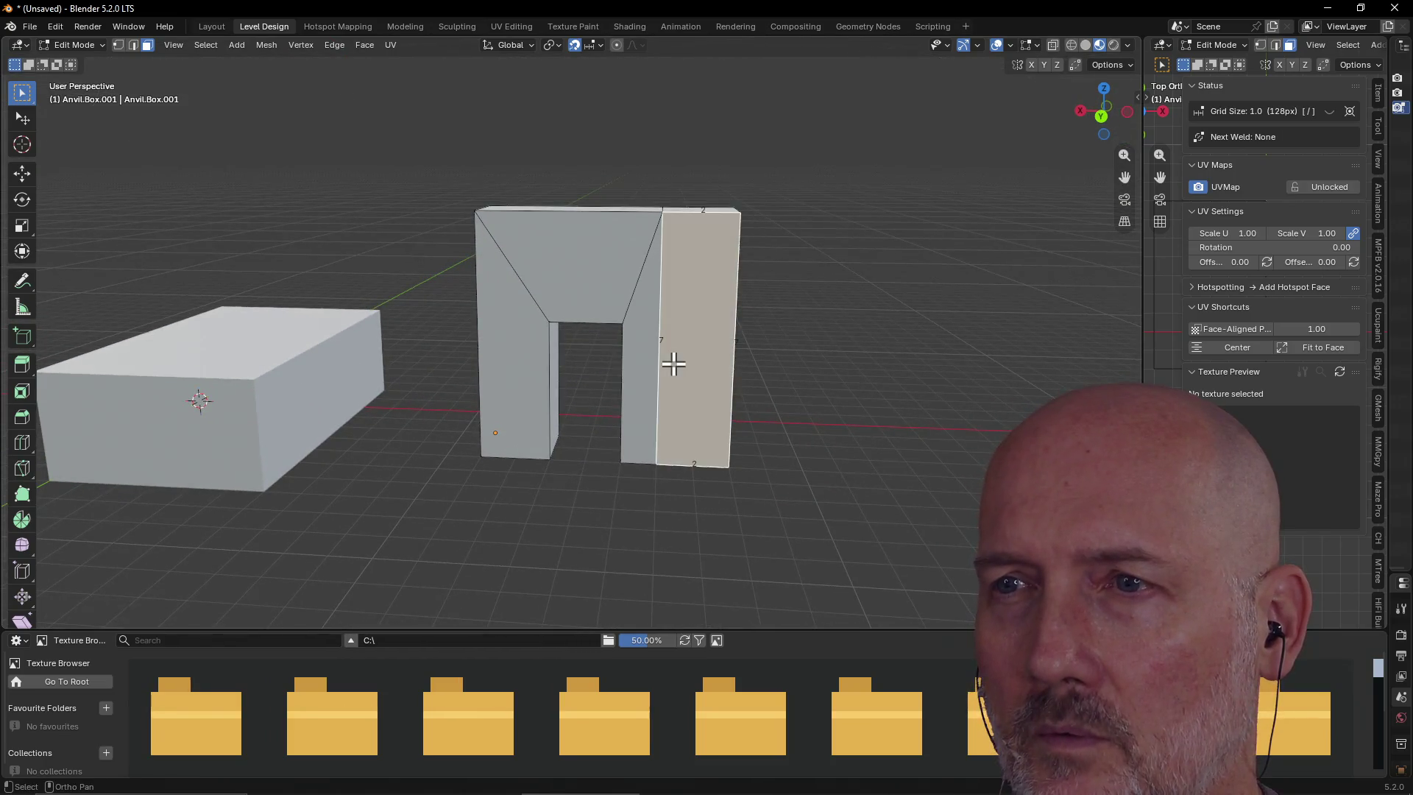
mouse_move(672, 363)
middle_mouse_down()
mouse_move(620, 409)
mouse_move(630, 396)
middle_mouse_up()
left_click(712, 407)
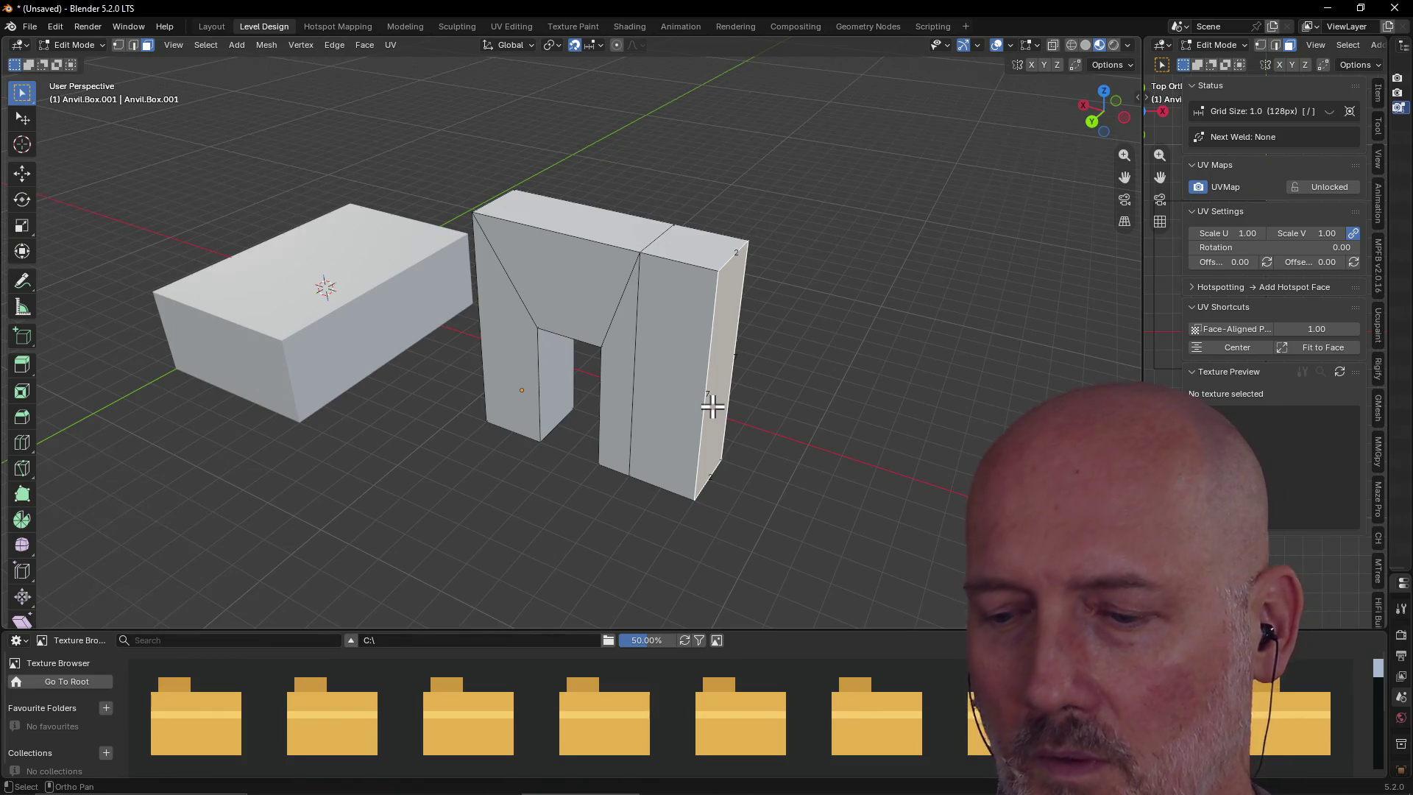
key("alt+Tab")
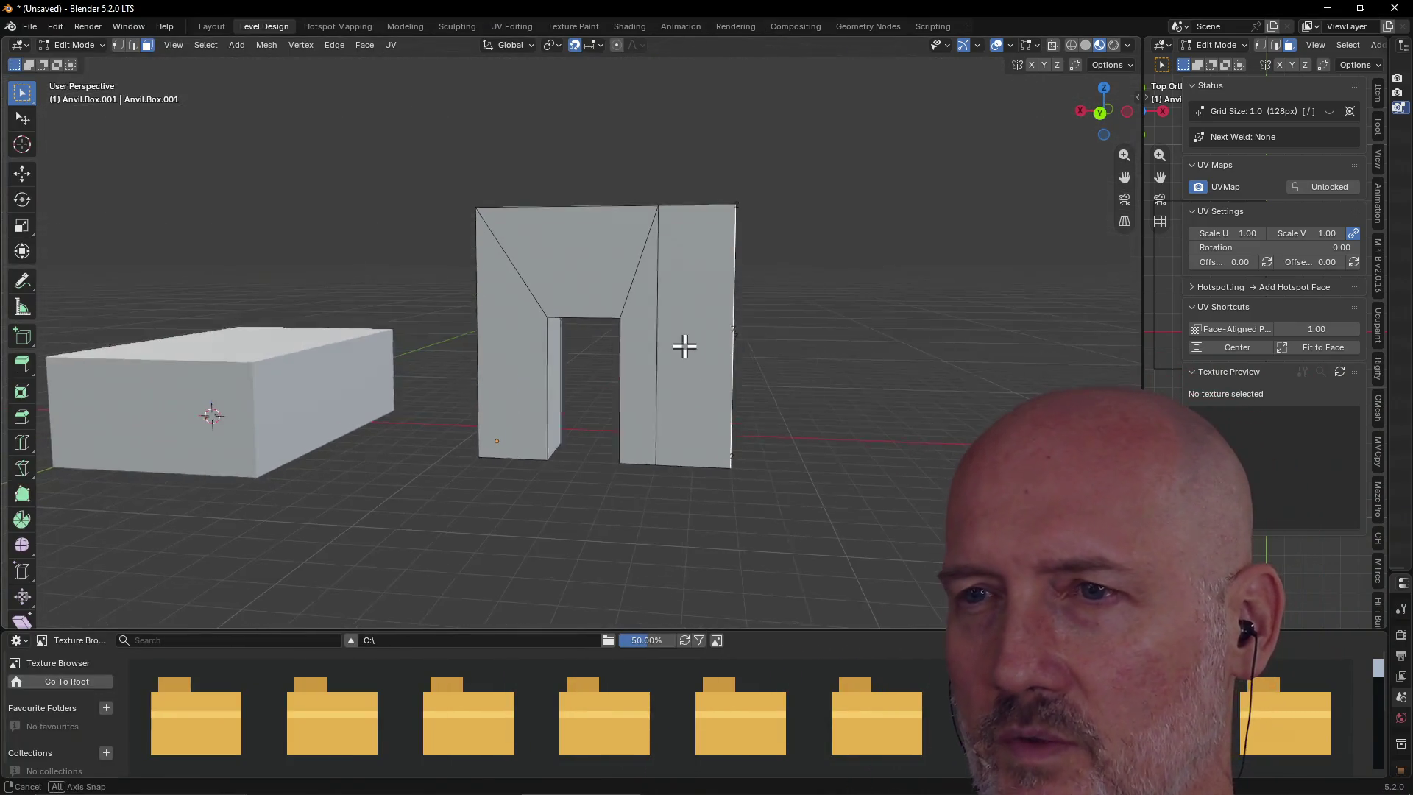
middle_click_drag(685, 346, 682, 348)
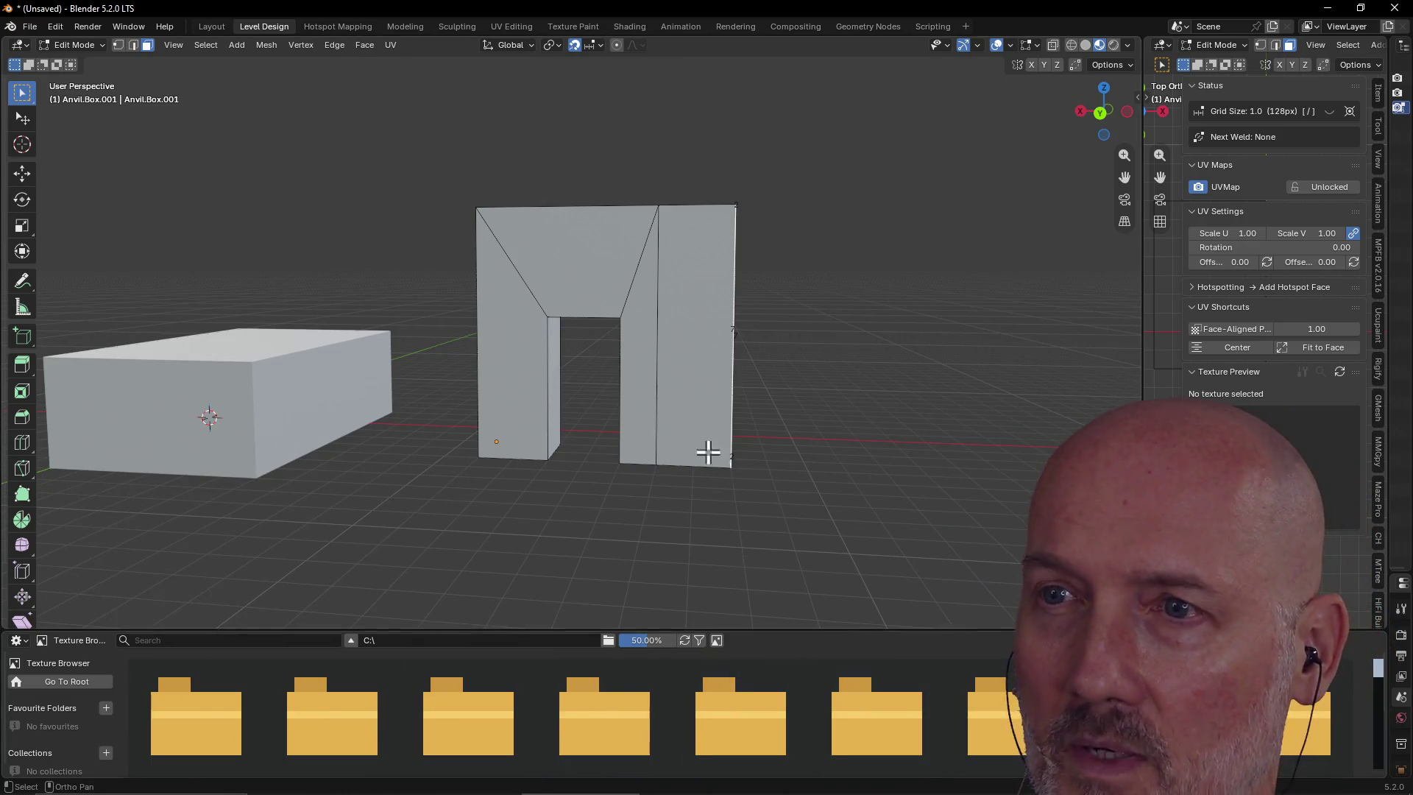
left_click(549, 265)
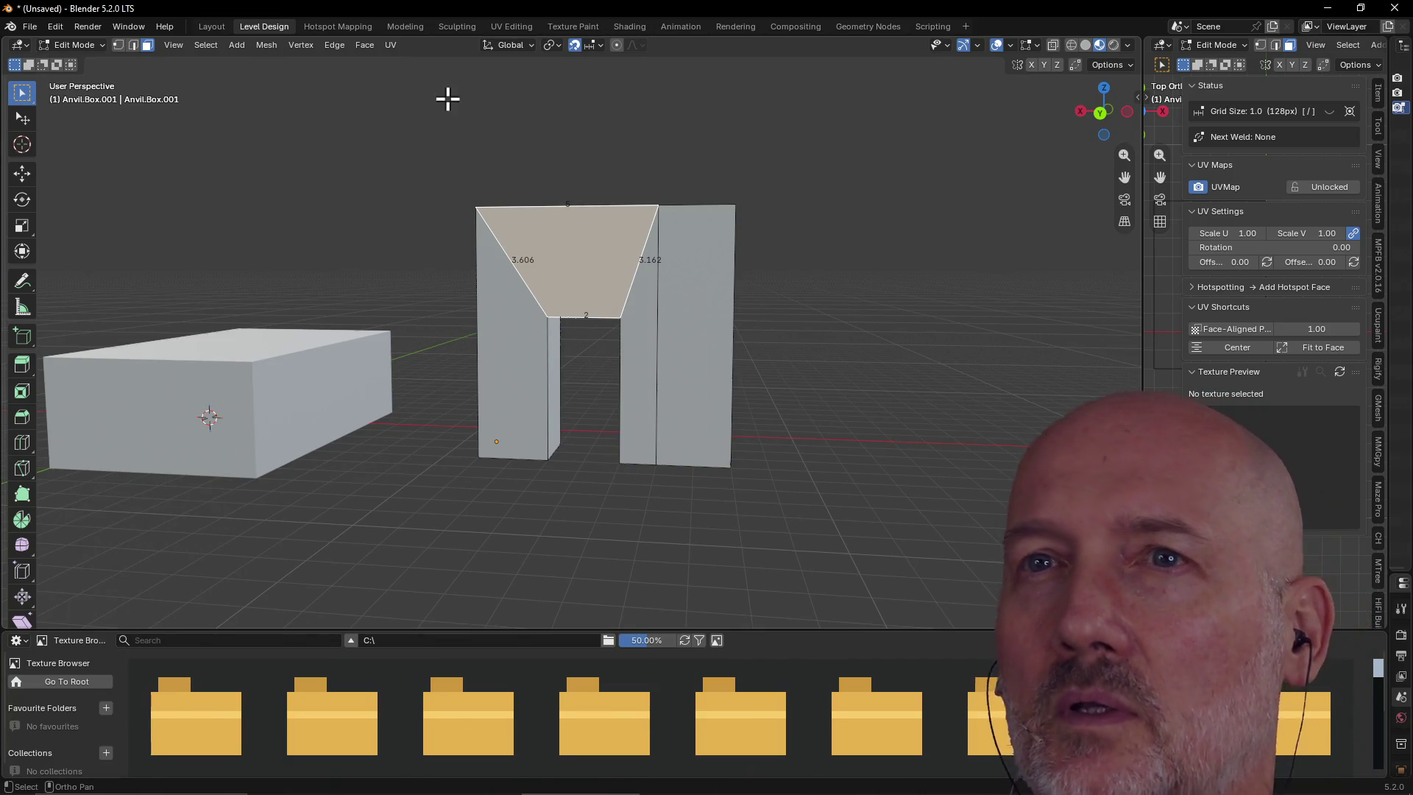
left_click(340, 27)
Back in Level Design, orbit the arch and select its pillar front, slanted and inner doorway faces
middle_click_drag(643, 360, 524, 382)
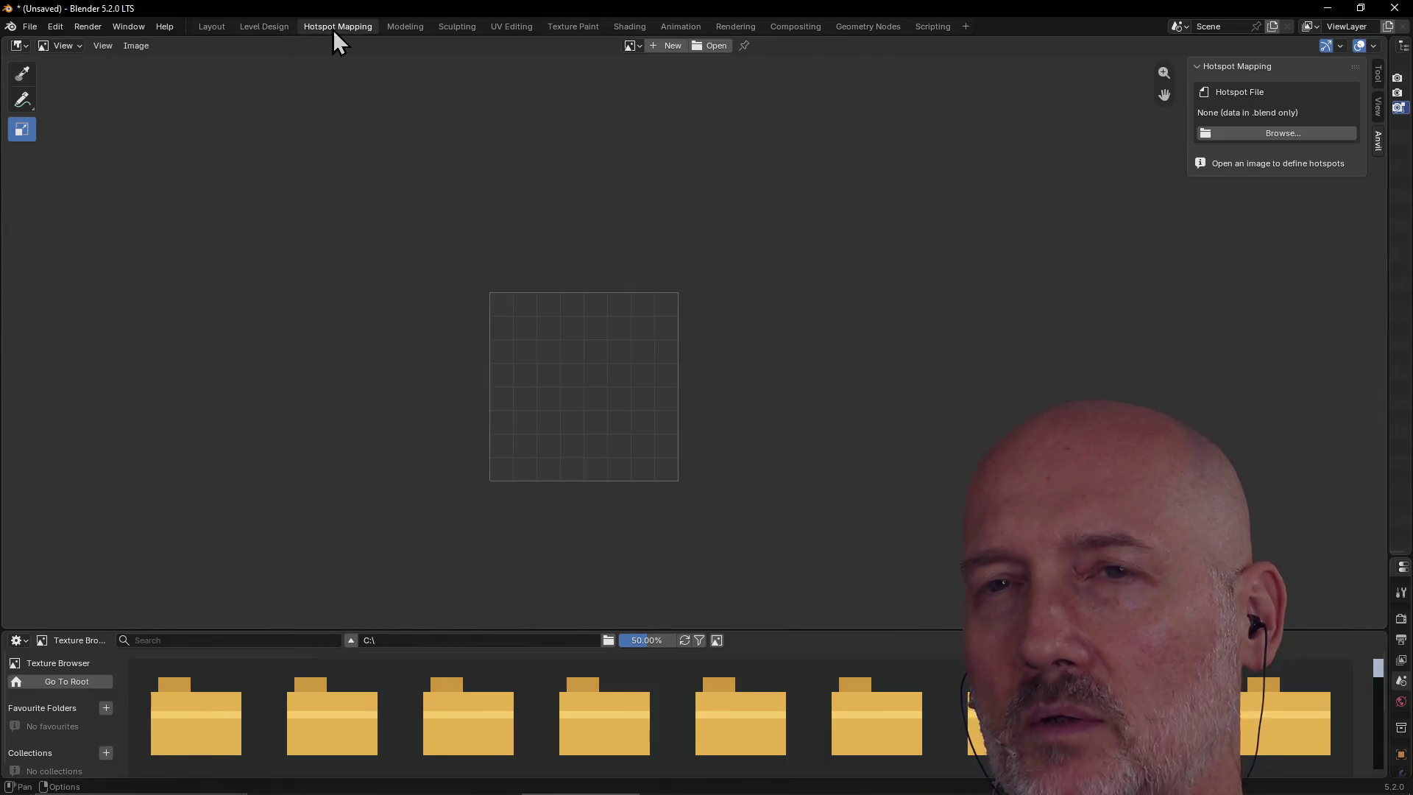
left_click(267, 27)
mouse_move(608, 366)
middle_mouse_down()
mouse_move(568, 347)
mouse_move(549, 363)
middle_mouse_up()
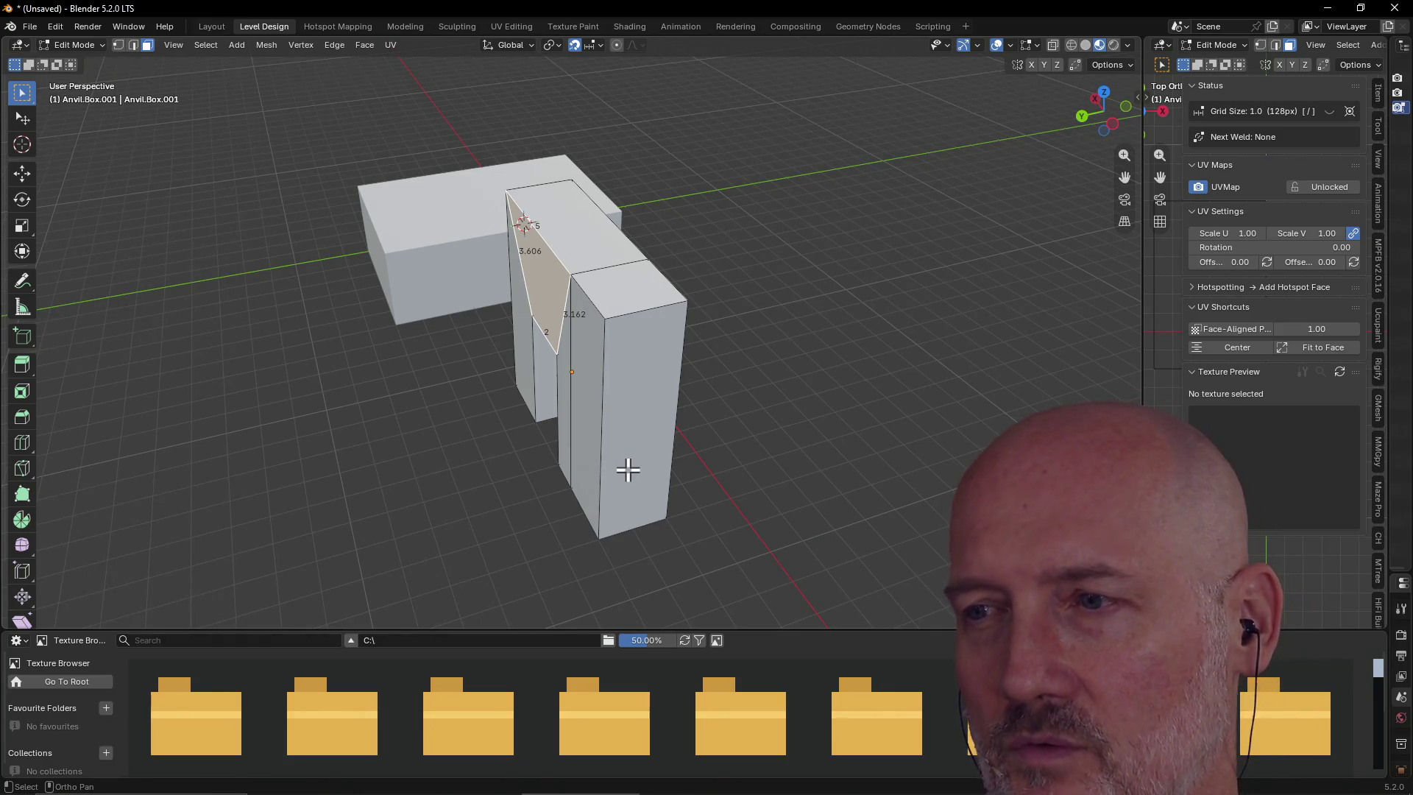
mouse_move(622, 467)
middle_mouse_down()
mouse_move(653, 467)
mouse_move(619, 437)
mouse_move(640, 432)
mouse_move(645, 370)
middle_mouse_up()
mouse_move(665, 252)
middle_mouse_down()
mouse_move(587, 328)
mouse_move(608, 290)
mouse_move(522, 262)
middle_mouse_up()
left_click(516, 338)
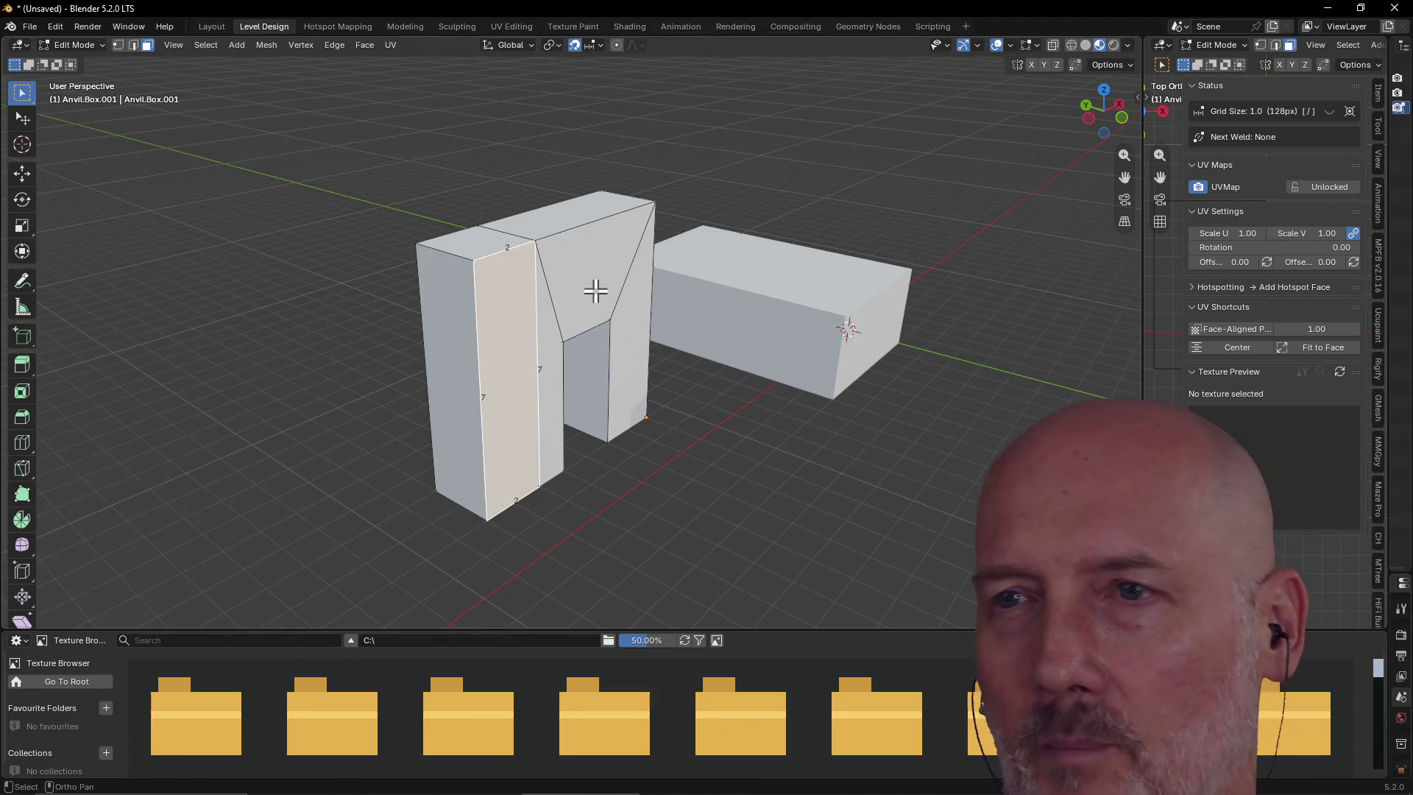
left_click(617, 299)
left_click(619, 311)
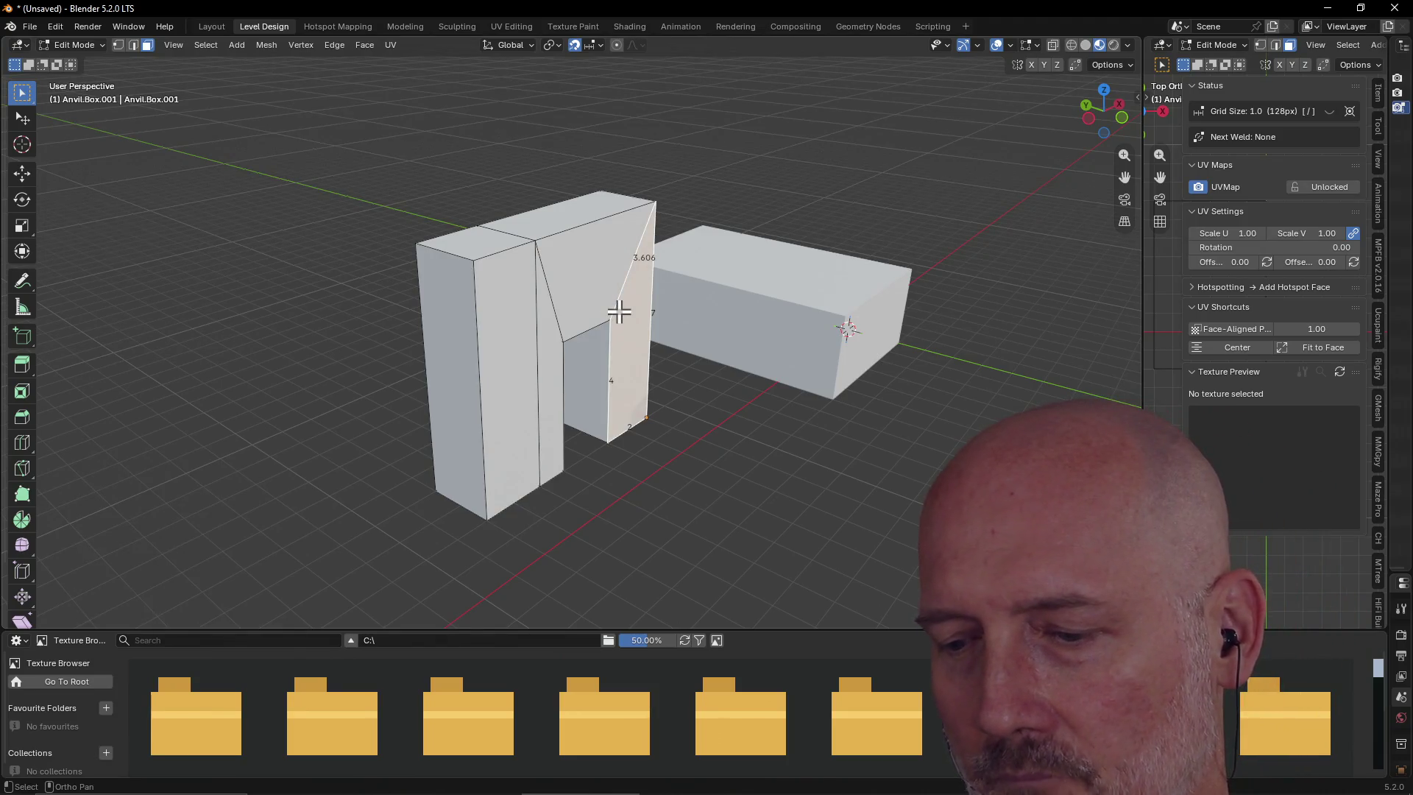
mouse_move(571, 278)
middle_mouse_down()
mouse_move(511, 347)
mouse_move(622, 346)
mouse_move(672, 287)
mouse_move(712, 272)
middle_mouse_up()
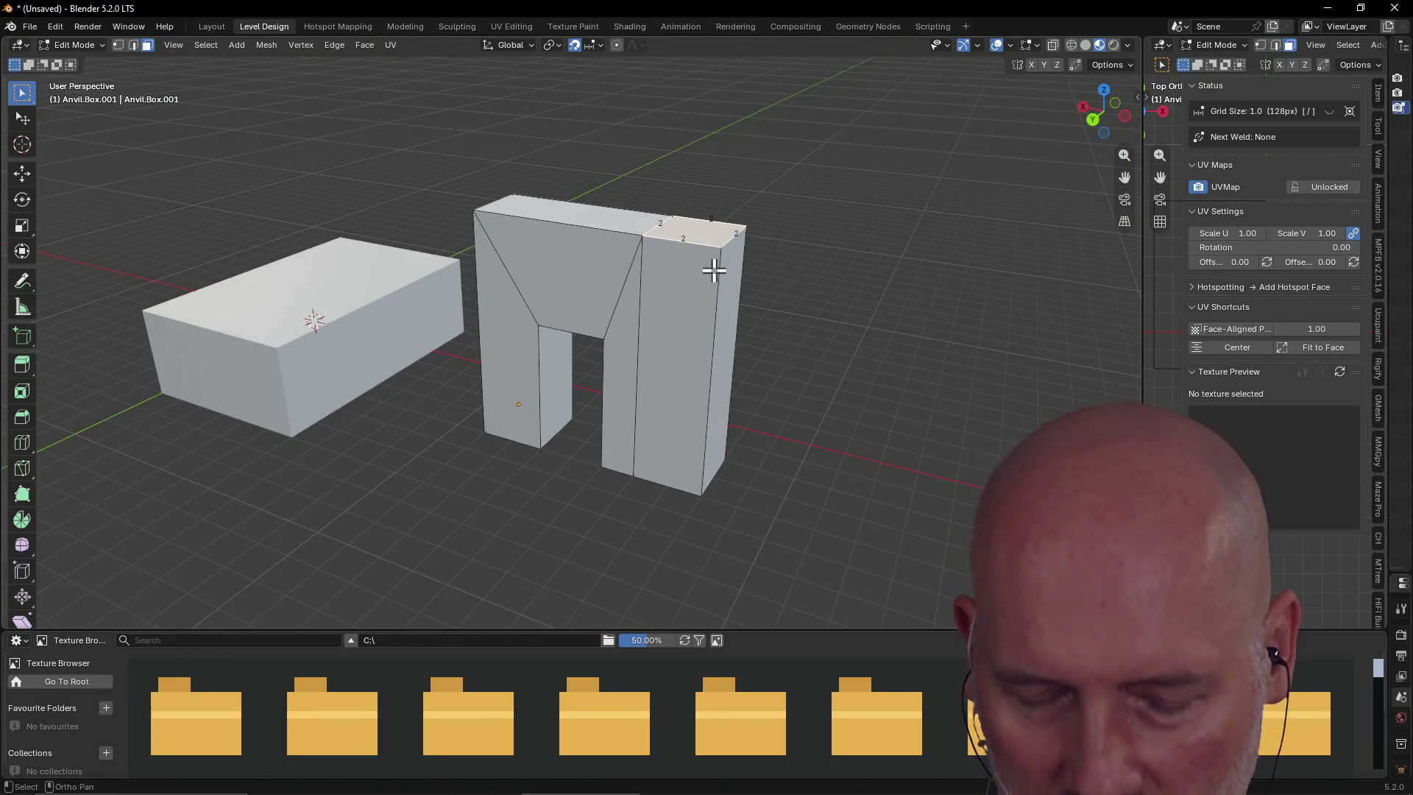
key("alt+Tab")
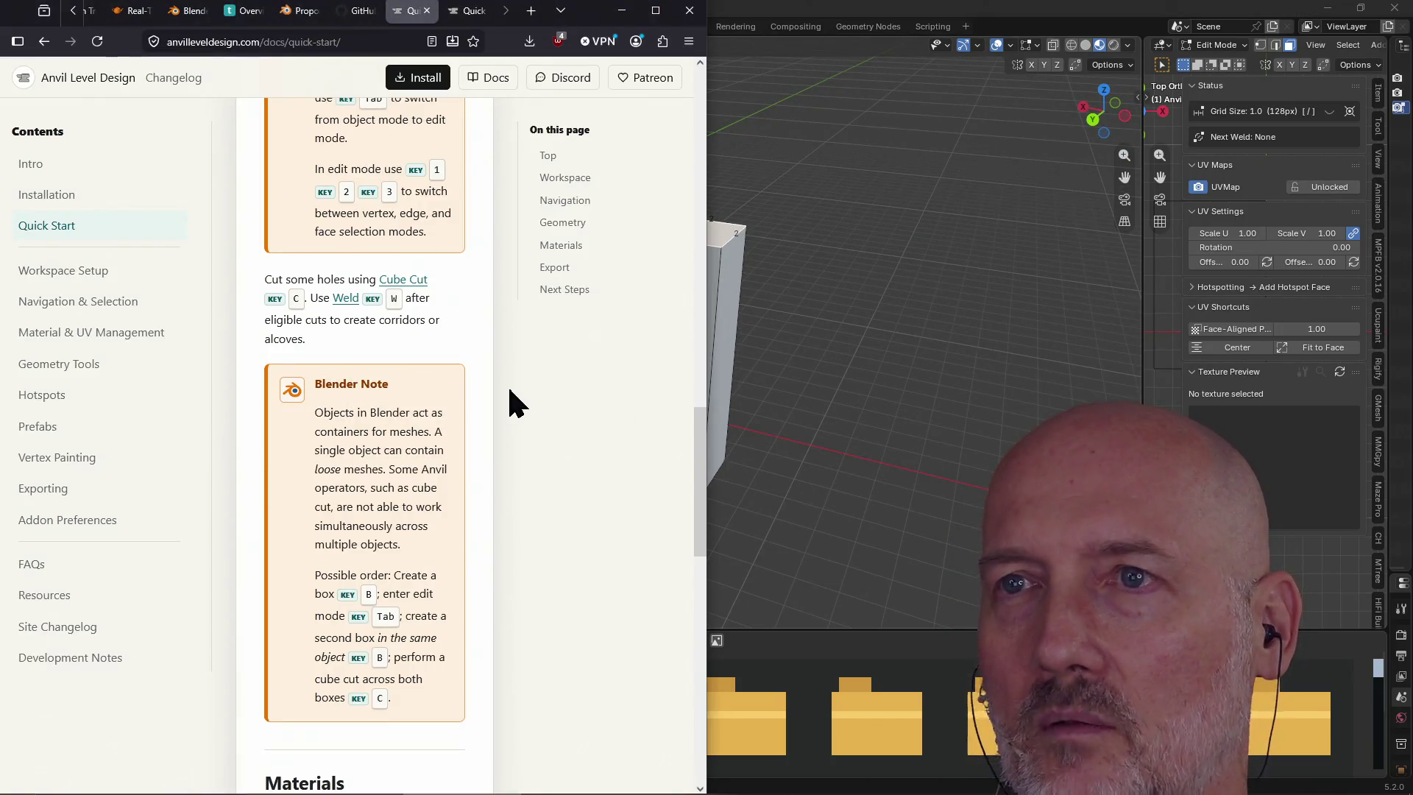
Open YouTube in a new tab and search for 'anvile level design'
key("ctrl+t")
type("youtube.com")
key("Return")
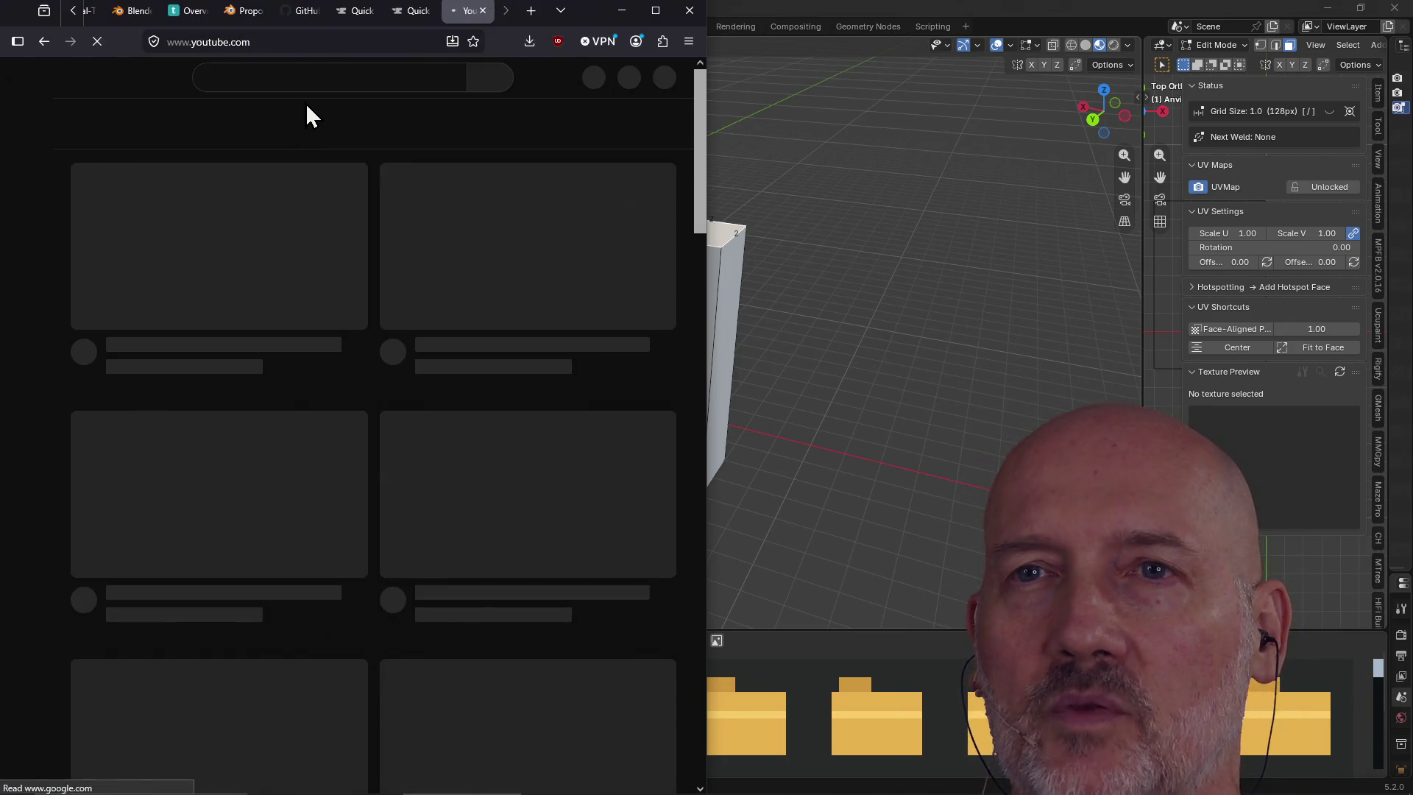
left_click(314, 67)
type("nvile lev")
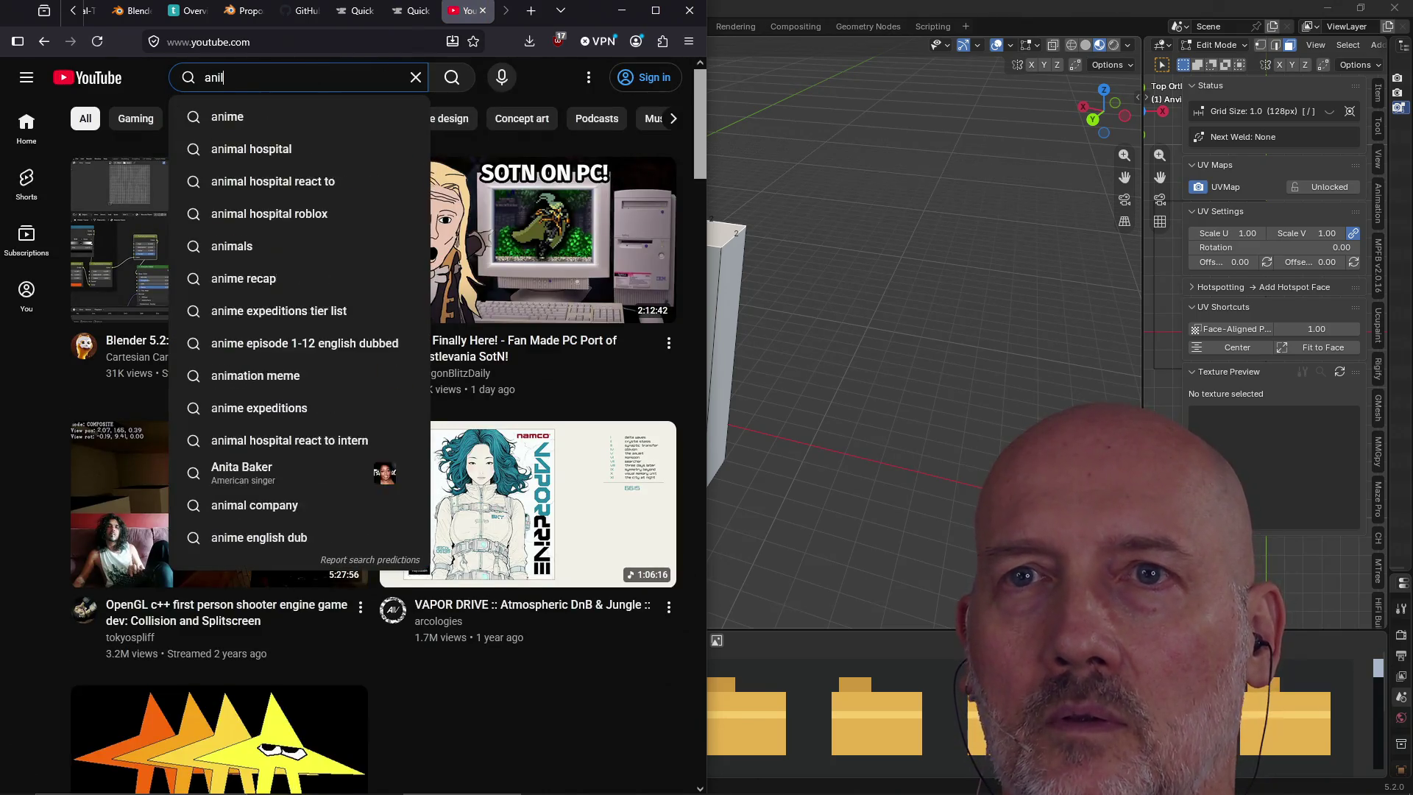
type("el design")
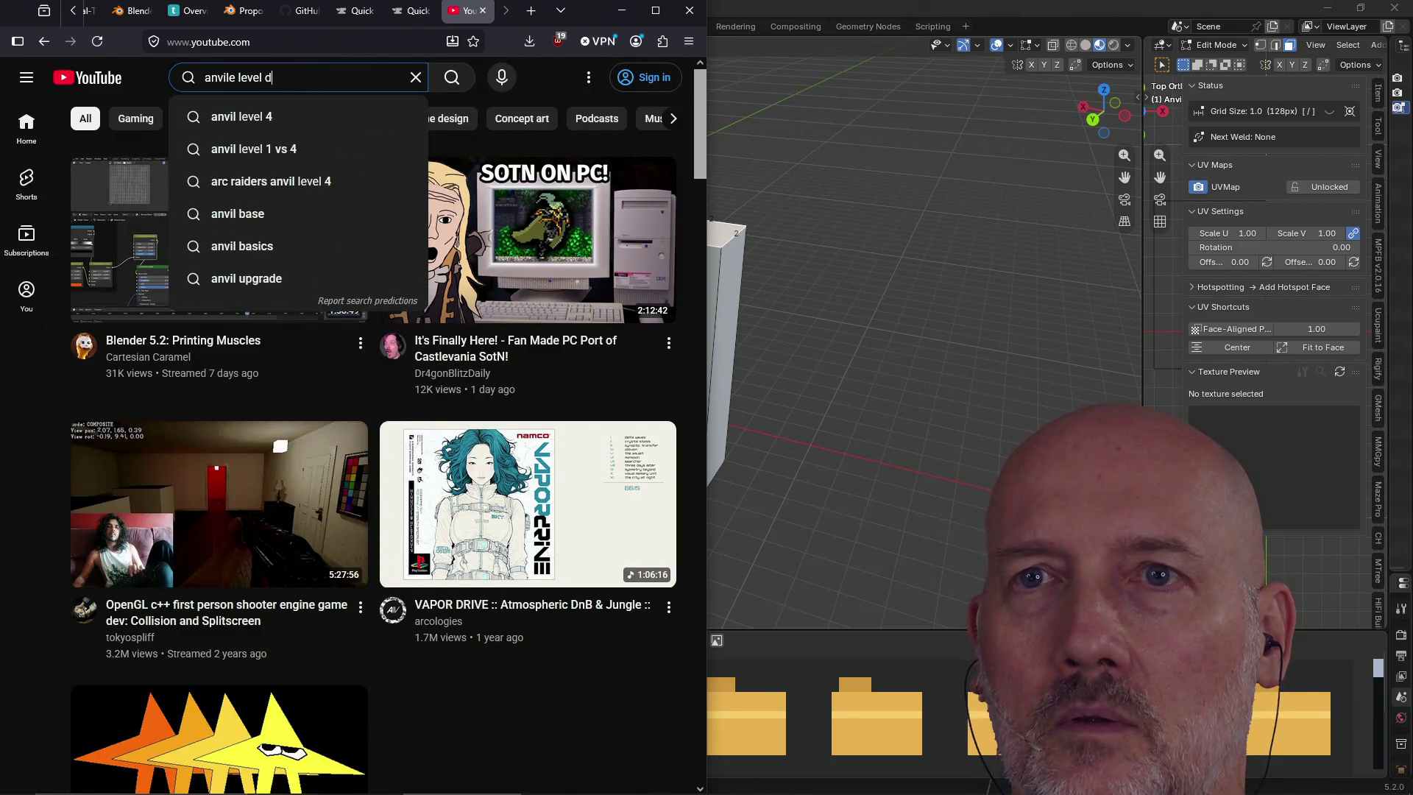
key("Return")
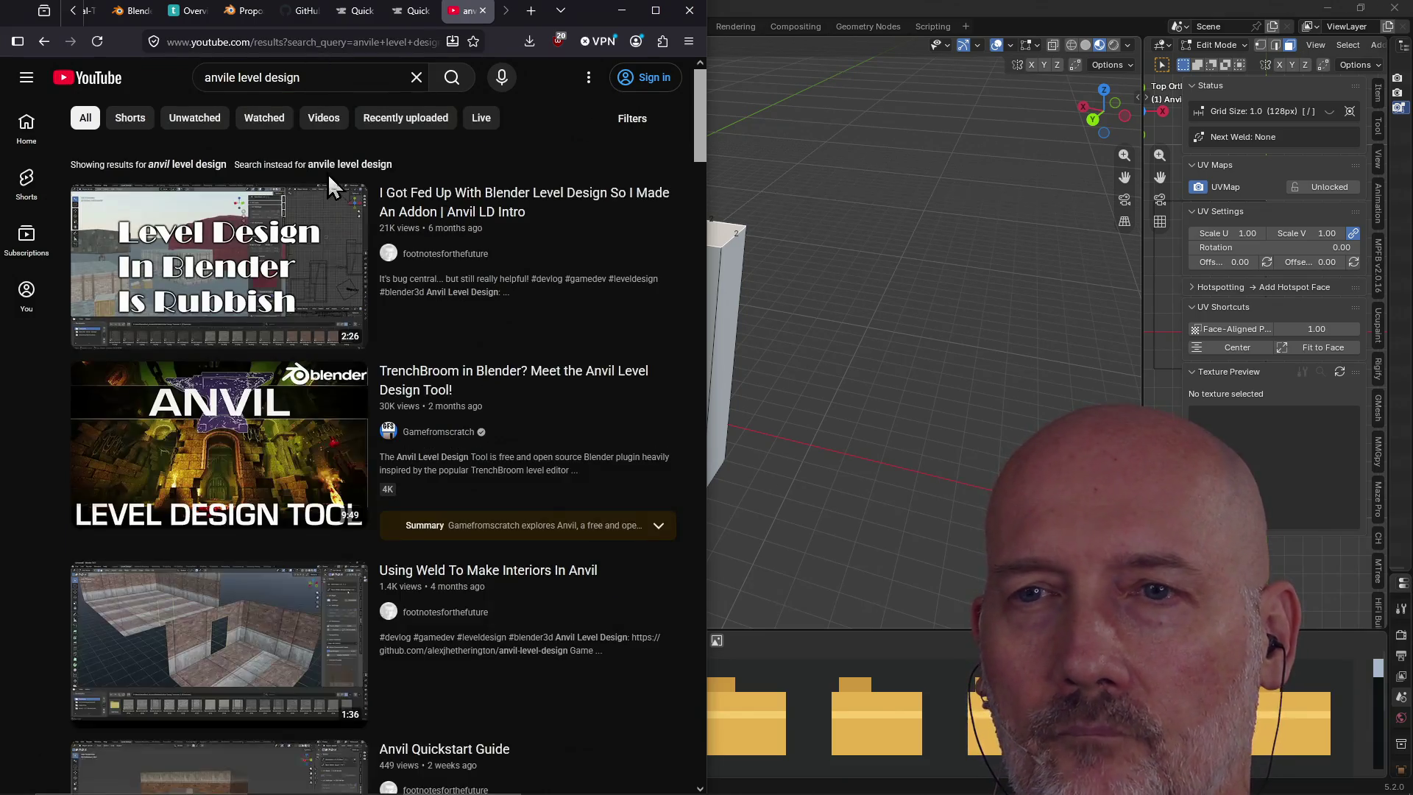
Browse the results, visit the creator's channel, and open the 'Anvil Walkthrough: Fortress Entrance' video
mouse_move(239, 479)
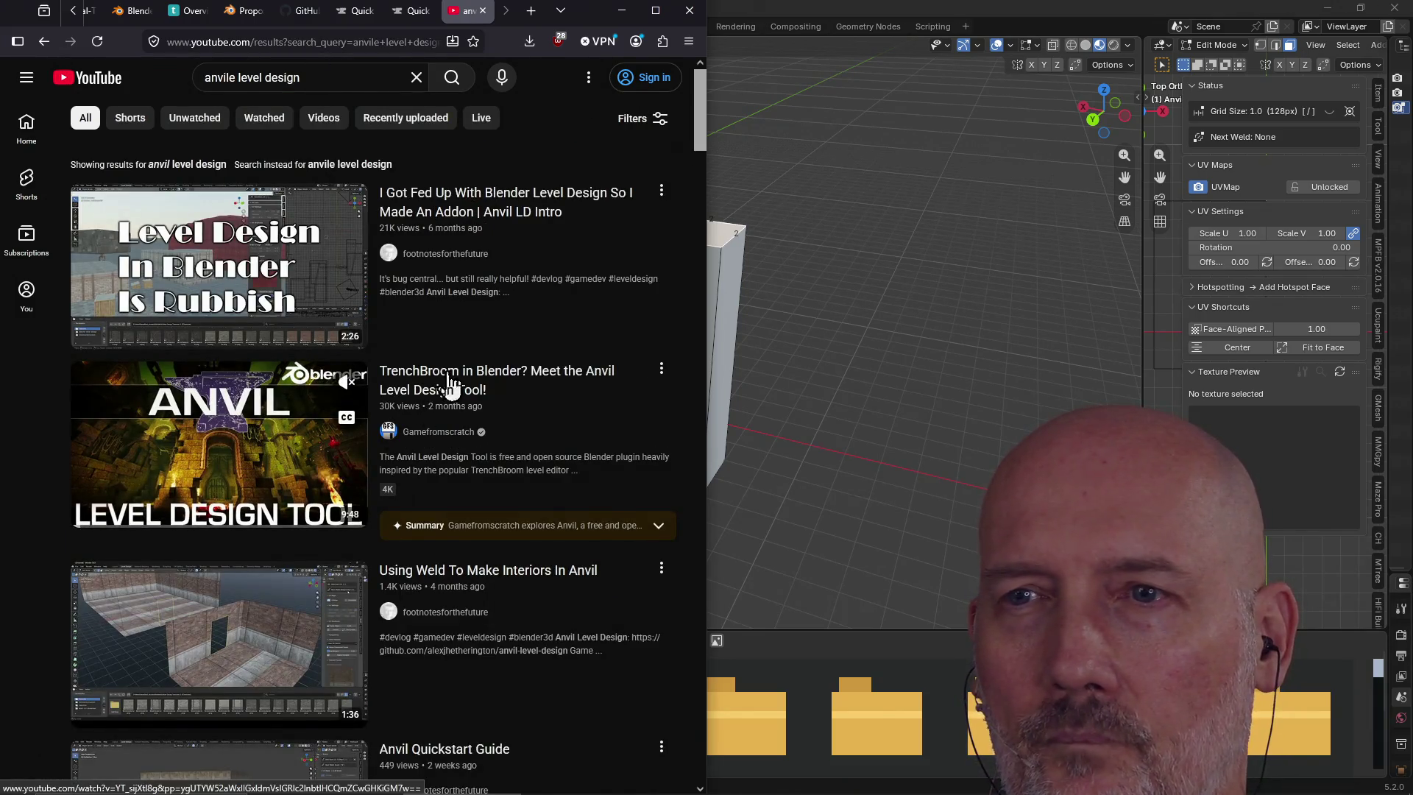
mouse_move(515, 224)
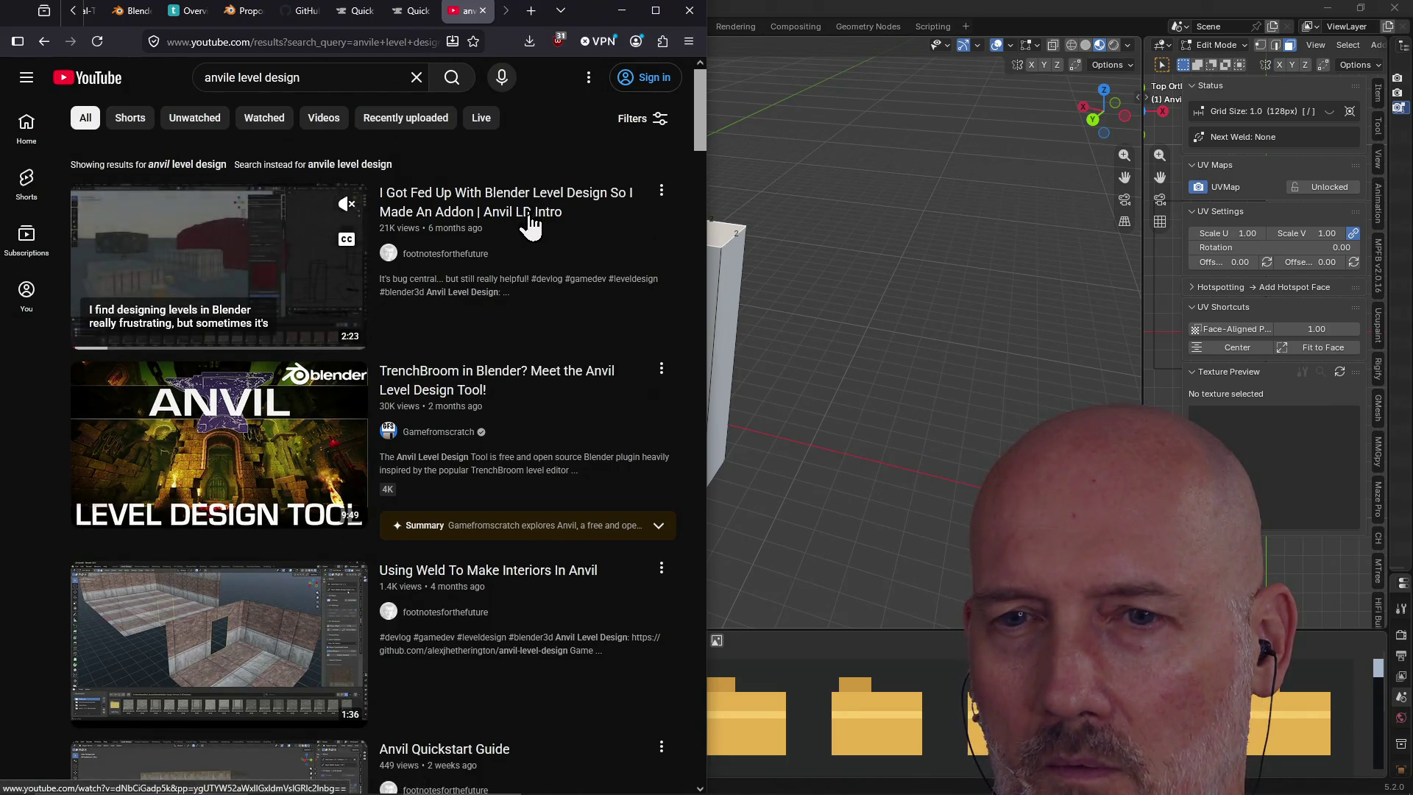
scroll(526, 222, "down", 4)
scroll(519, 421, "down", 5)
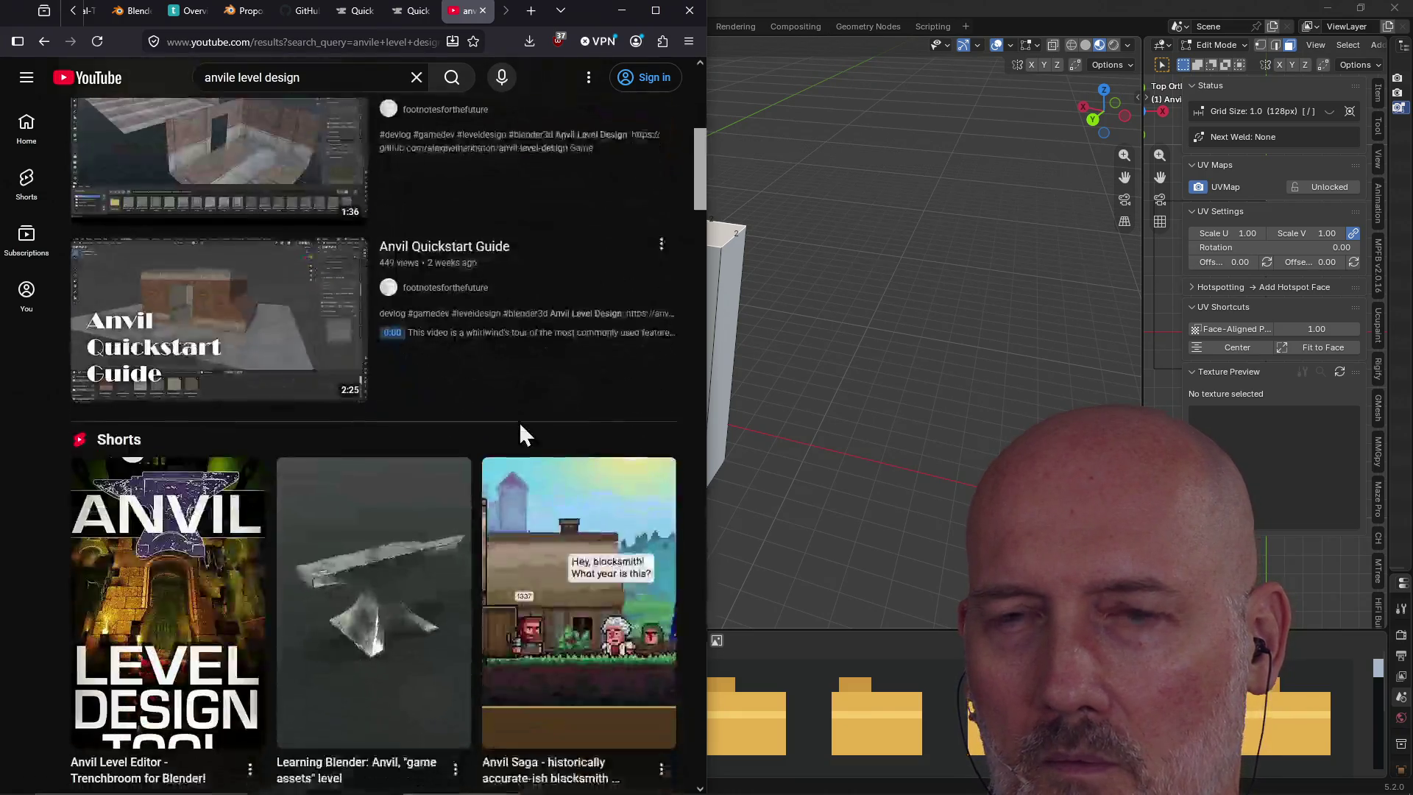
scroll(520, 432, "down", 4)
scroll(521, 432, "up", 5)
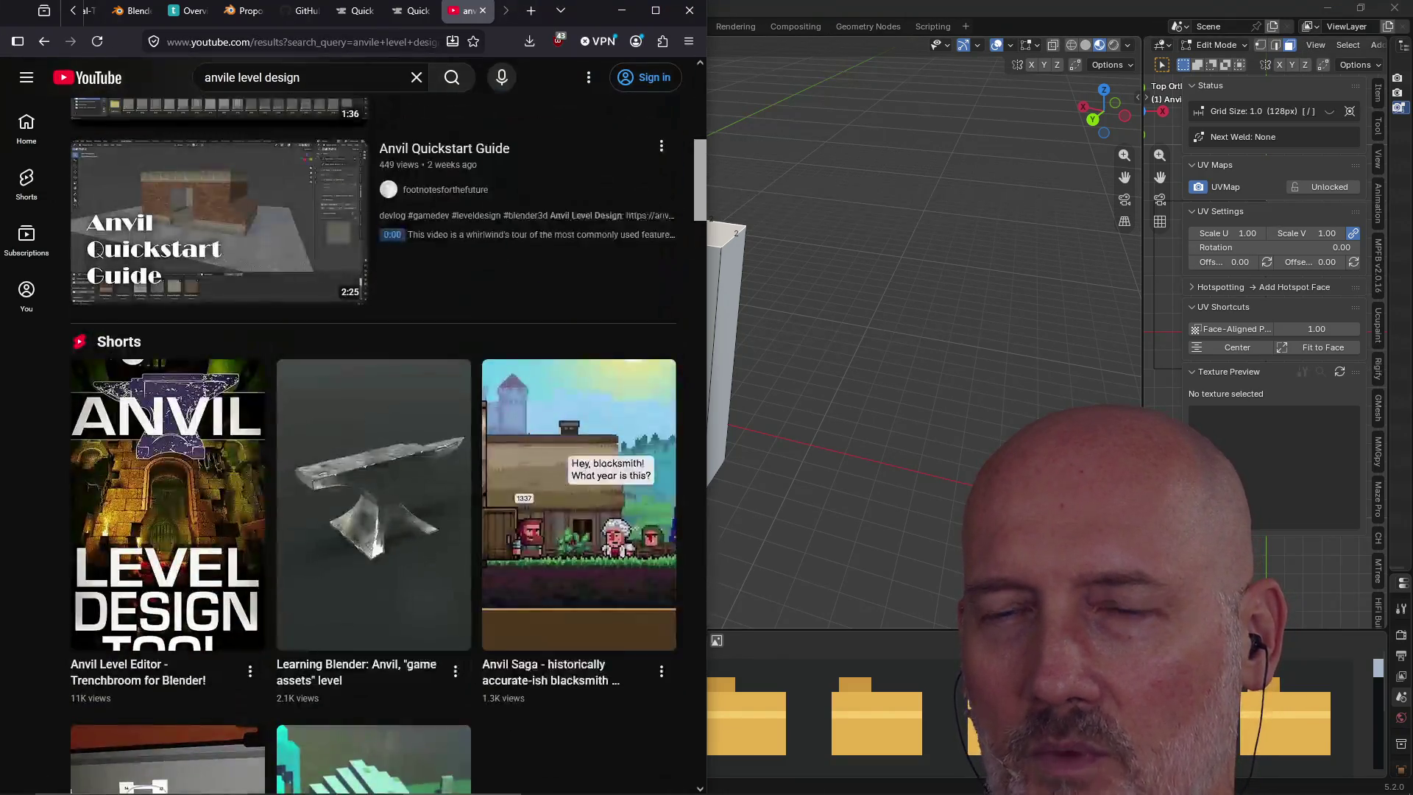
scroll(521, 434, "up", 6)
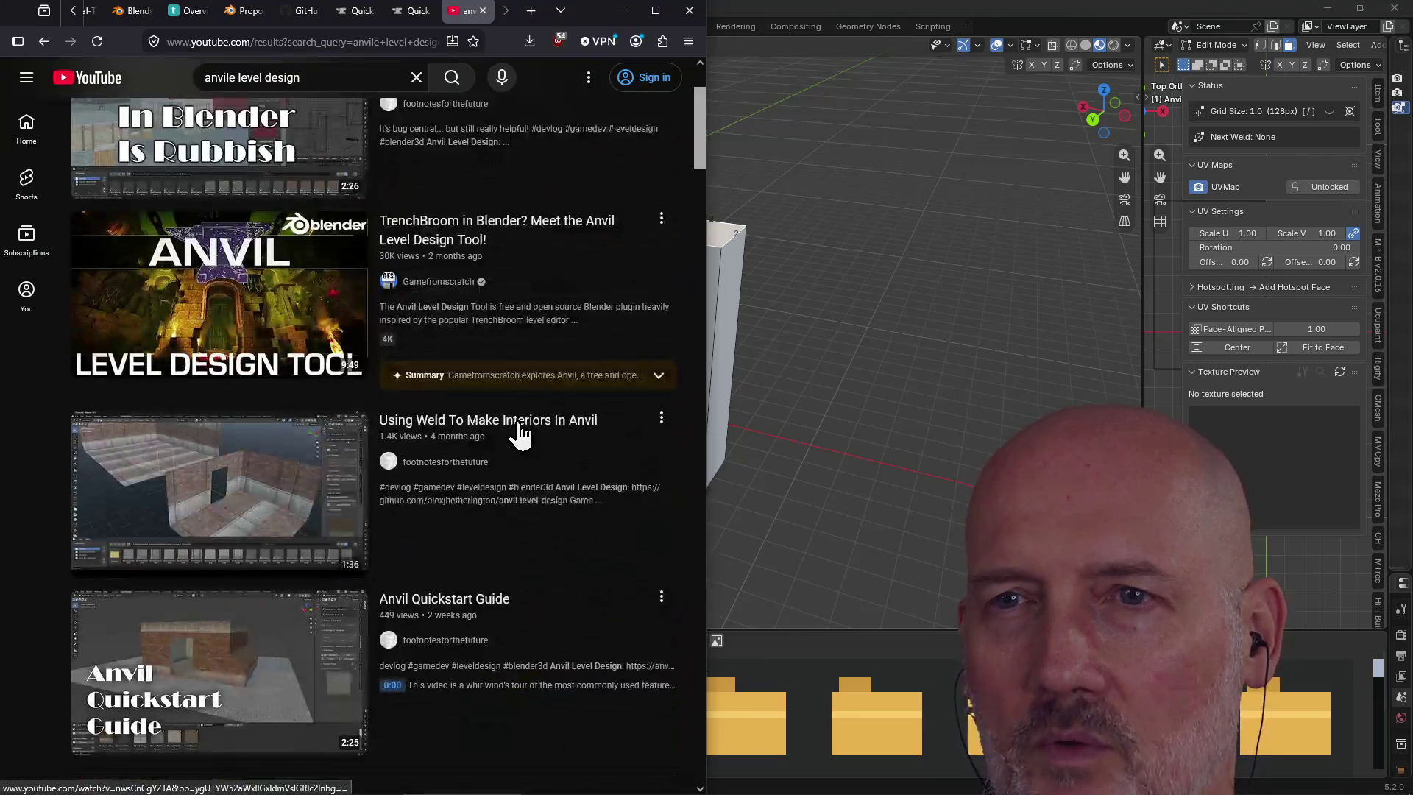
left_click(449, 463)
key("ctrl+l")
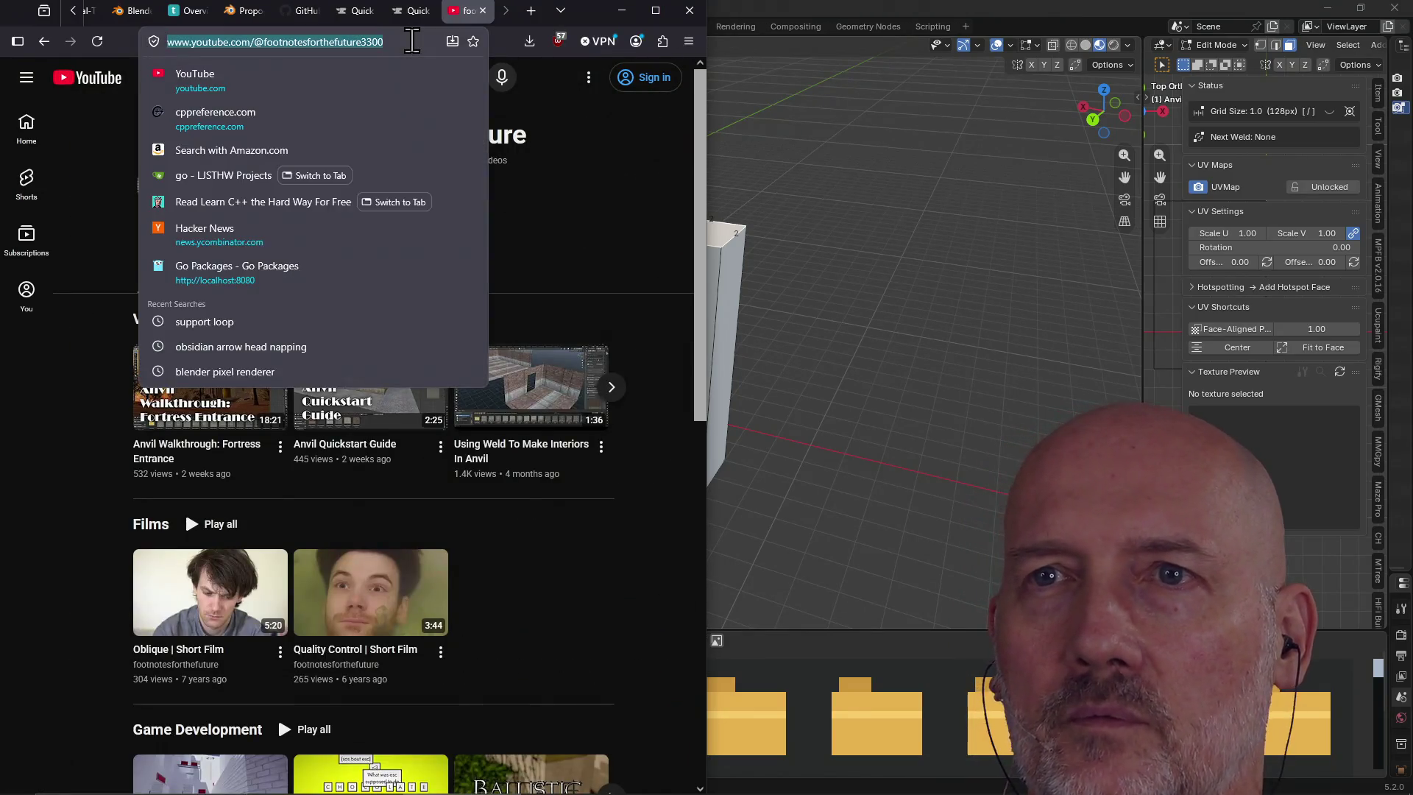
key("Escape")
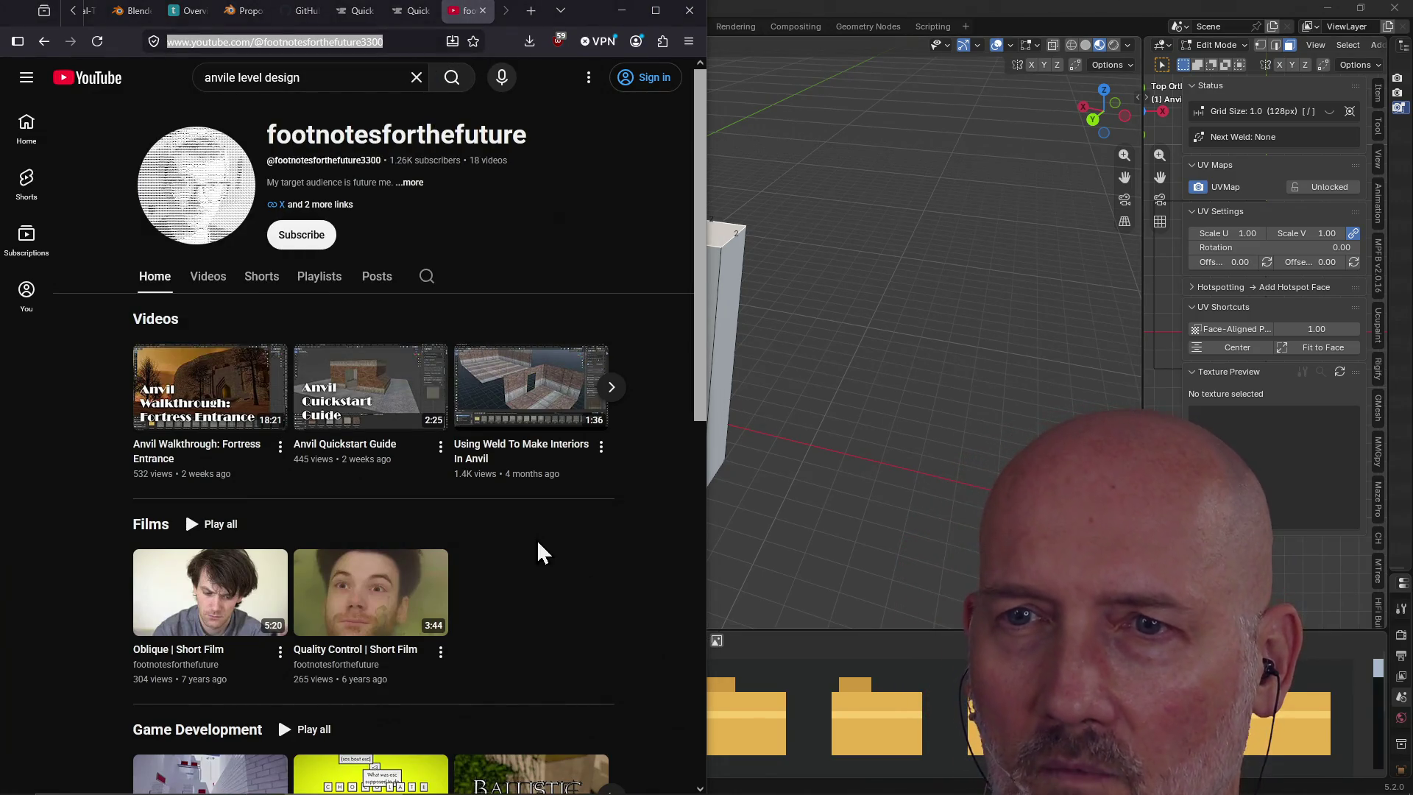
left_click(223, 386)
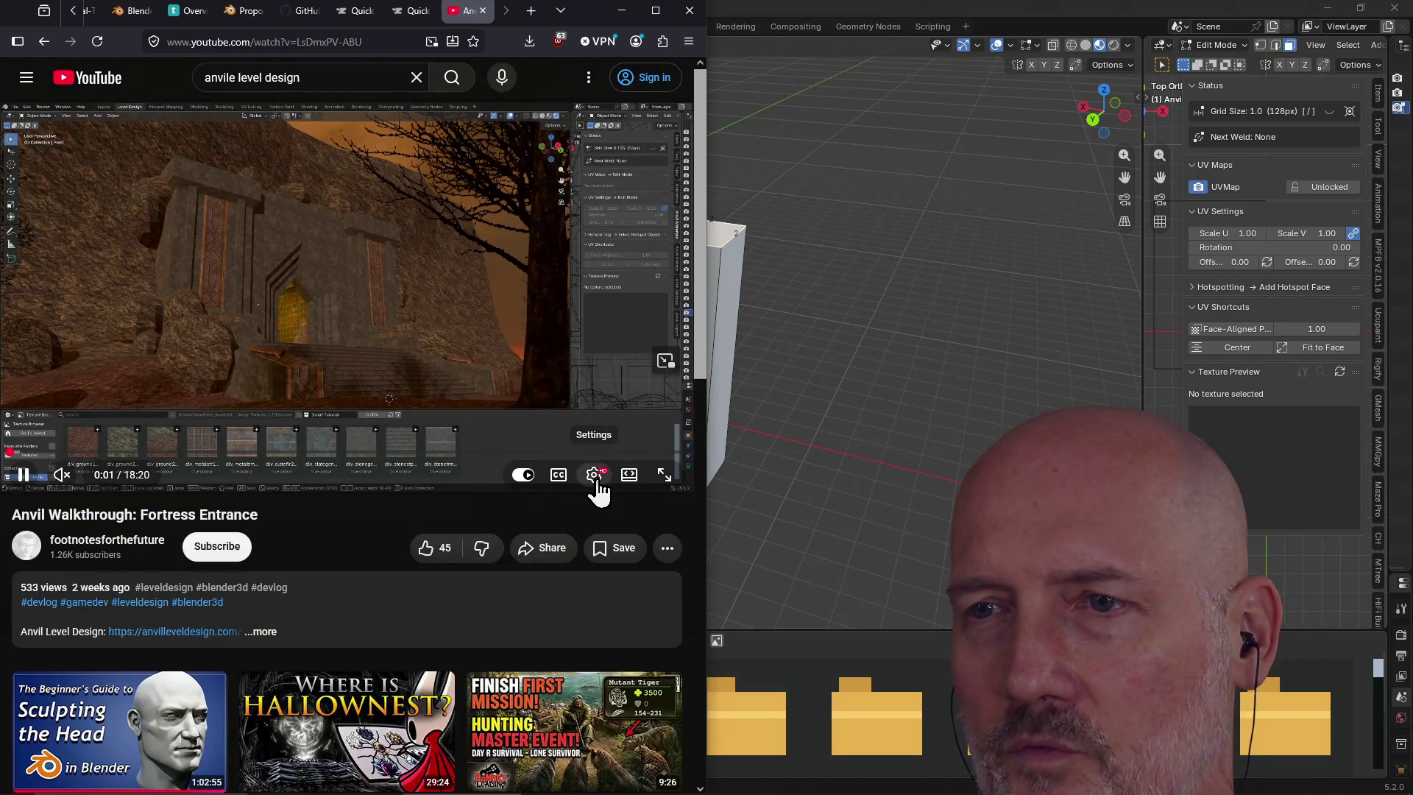
Play the Fortress Entrance walkthrough at 2x speed, skip to about 0:58, and go full screen
left_click(596, 477)
left_click(632, 402)
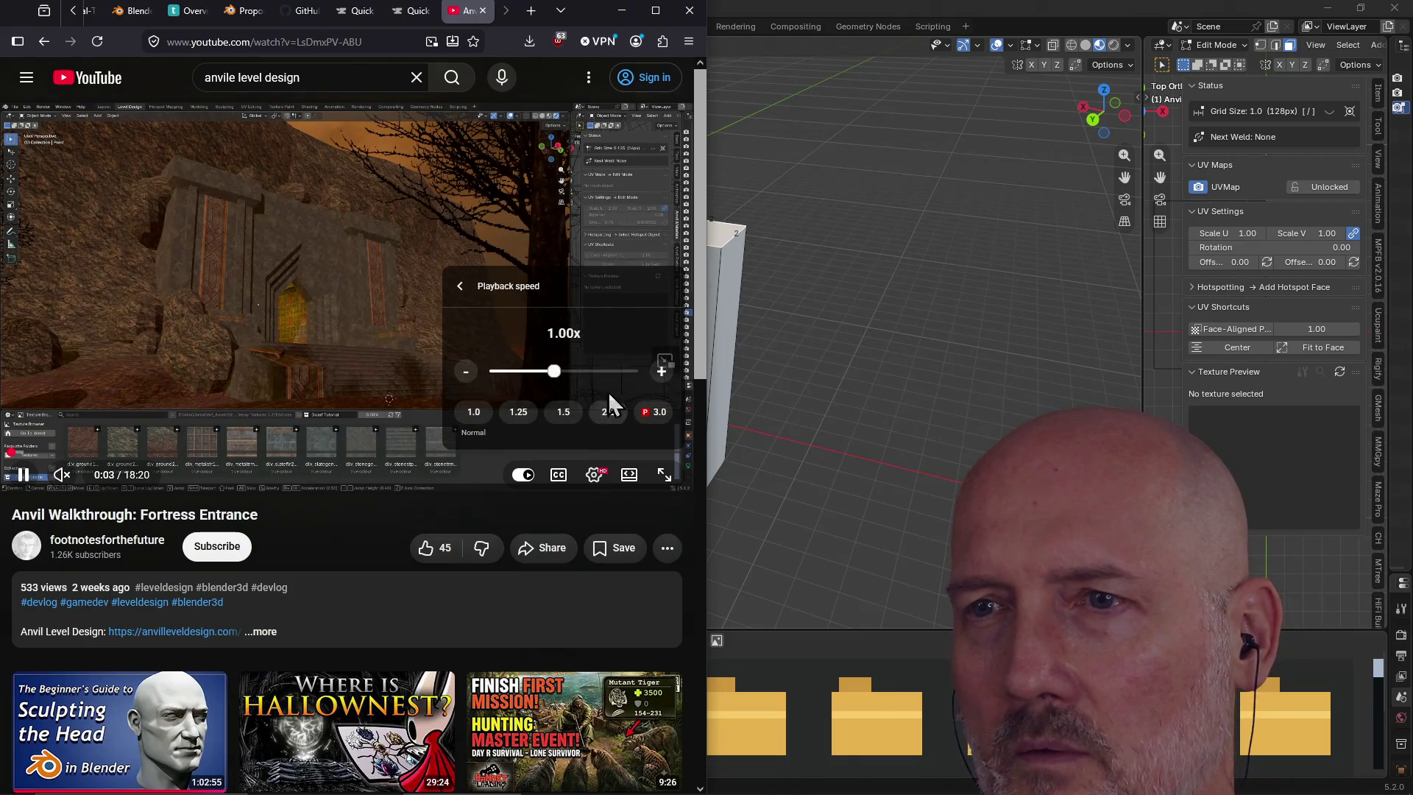
left_click(609, 413)
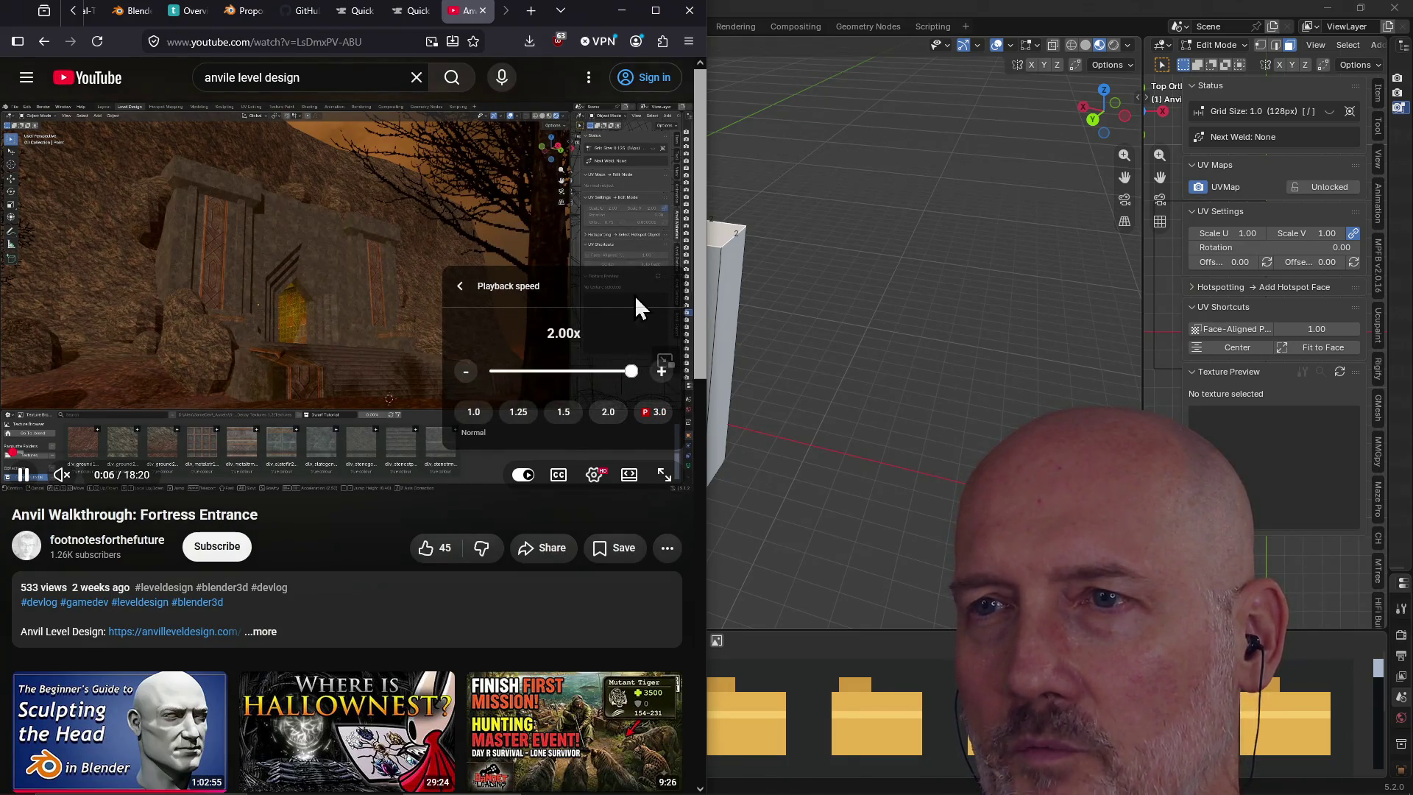
left_click(599, 233)
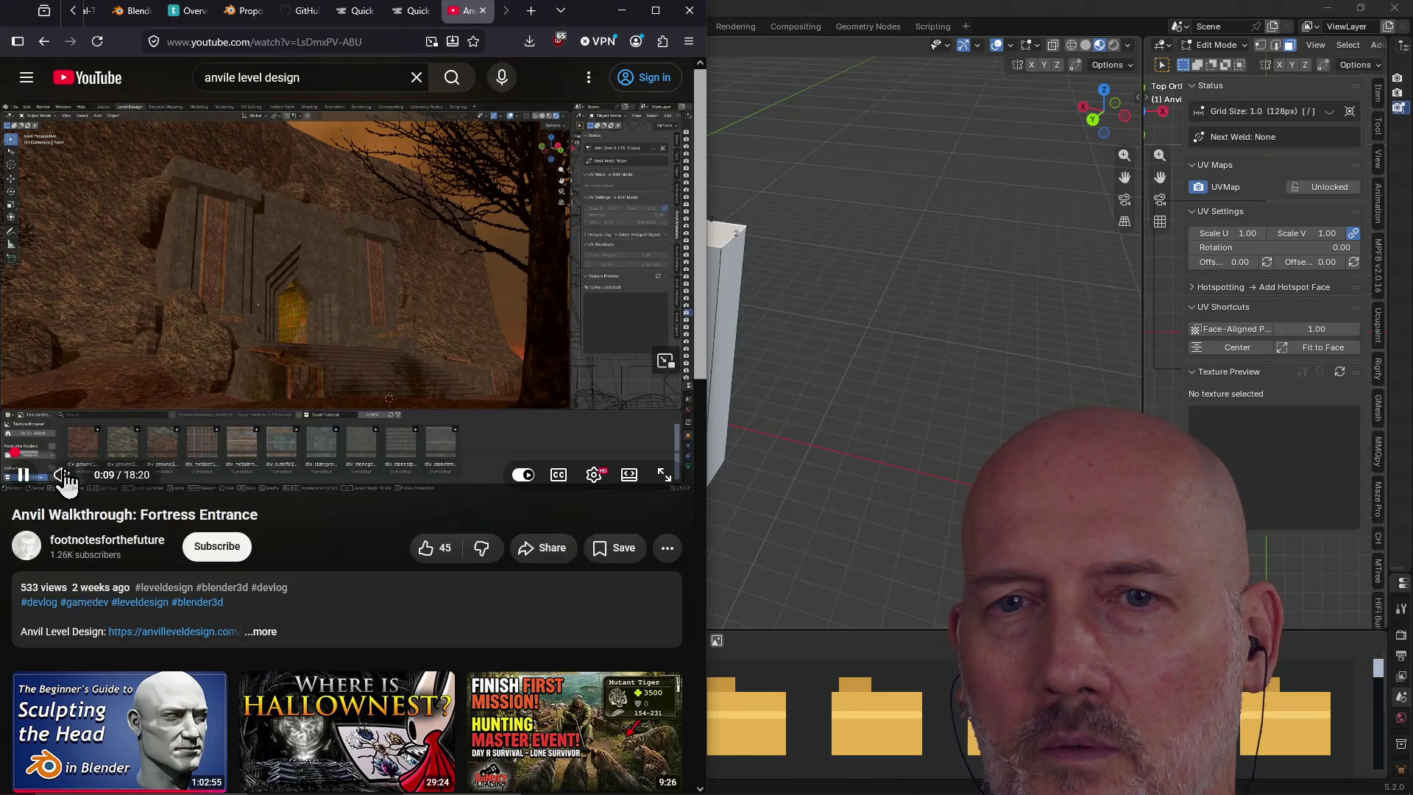
left_click(45, 453)
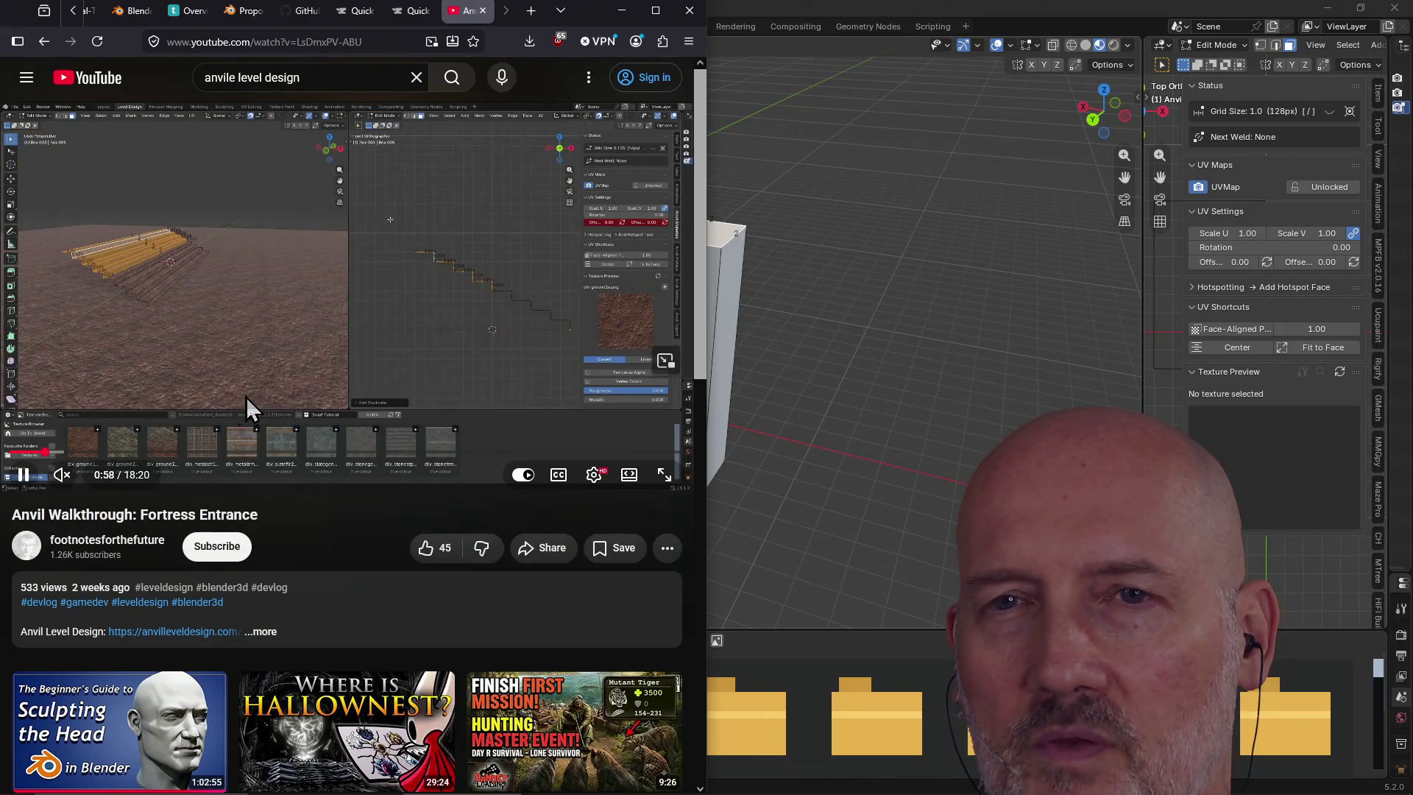
left_click(665, 476)
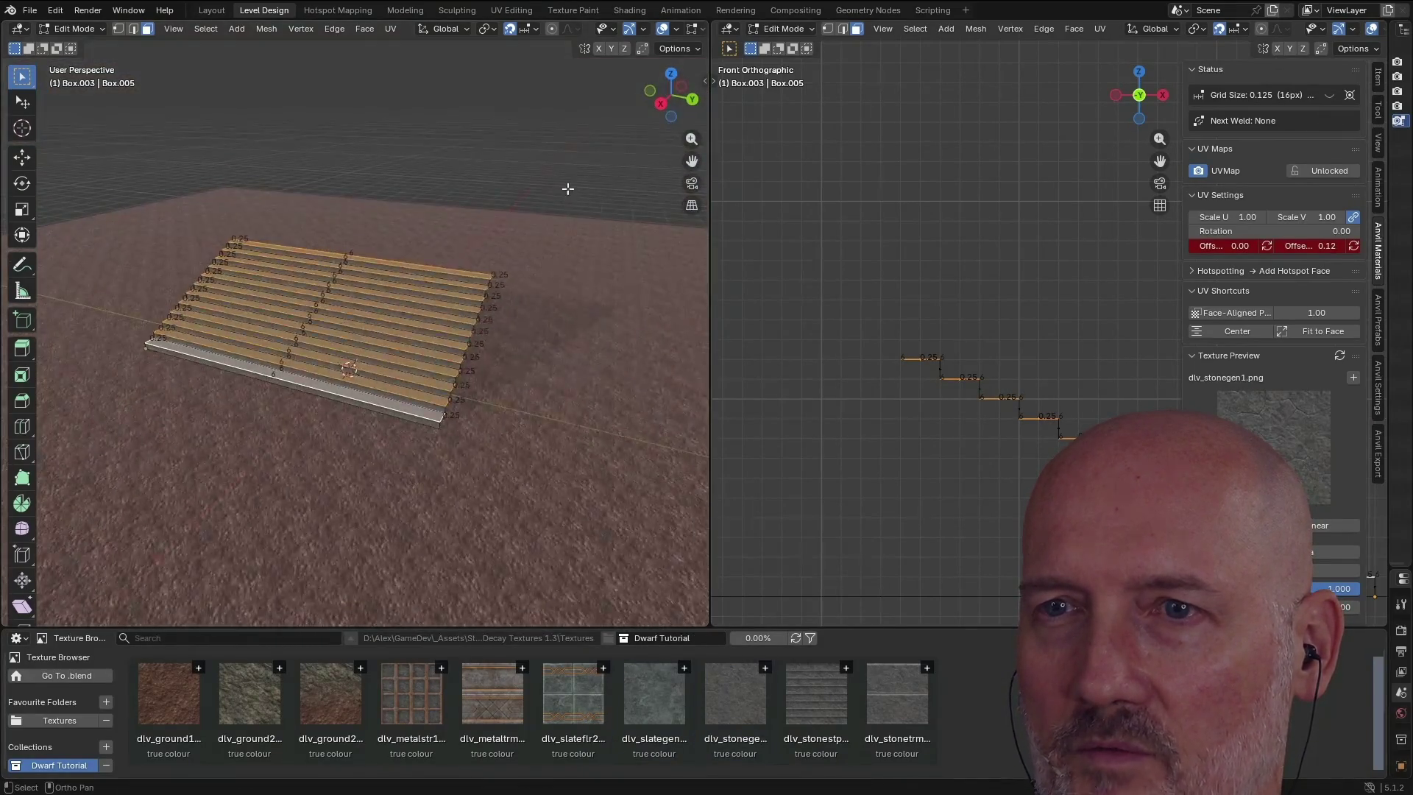
Skim the walkthrough's stairs (3:46), metal-trim pillar, doorway, ~9:22 and Cube Cut sections
left_click(296, 752)
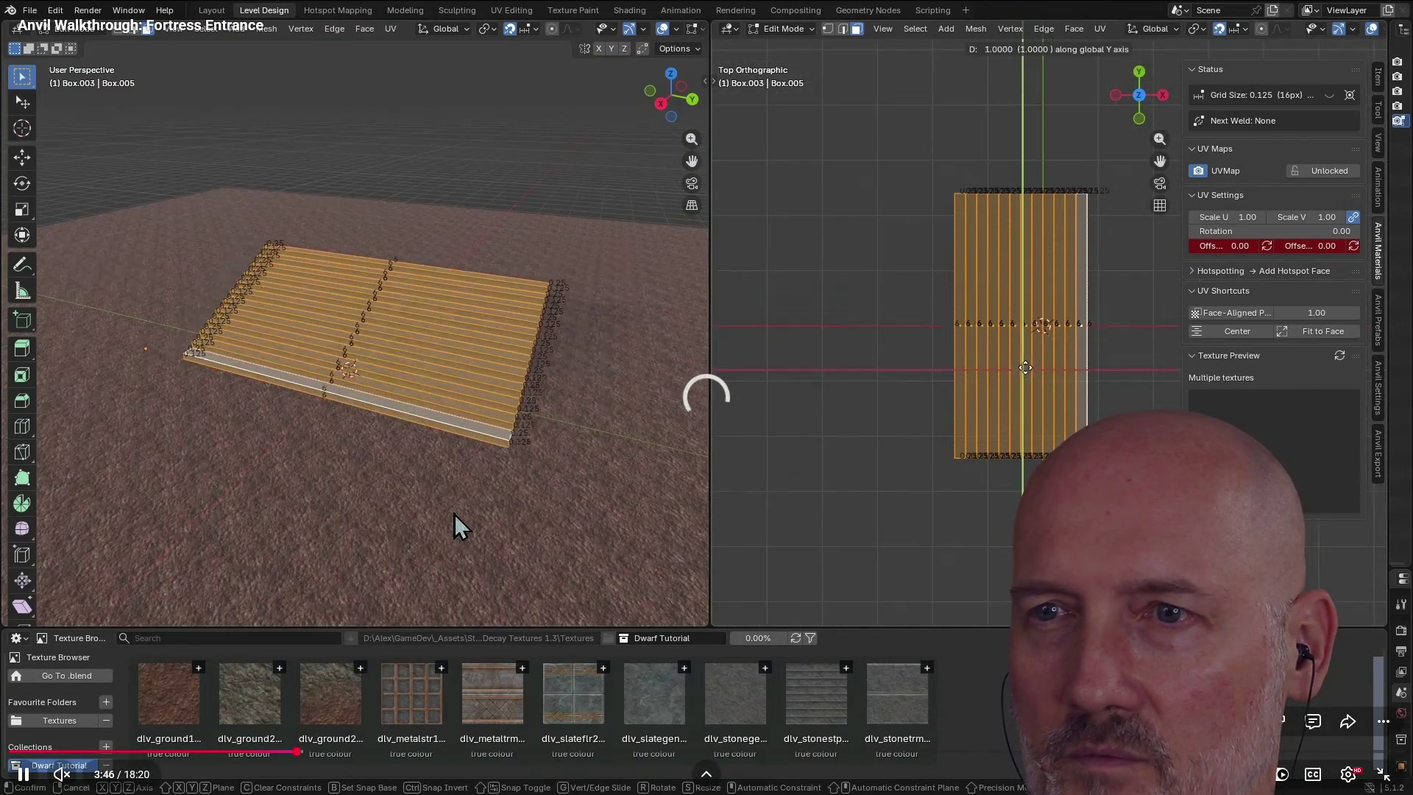
scroll(453, 514, "down", 2)
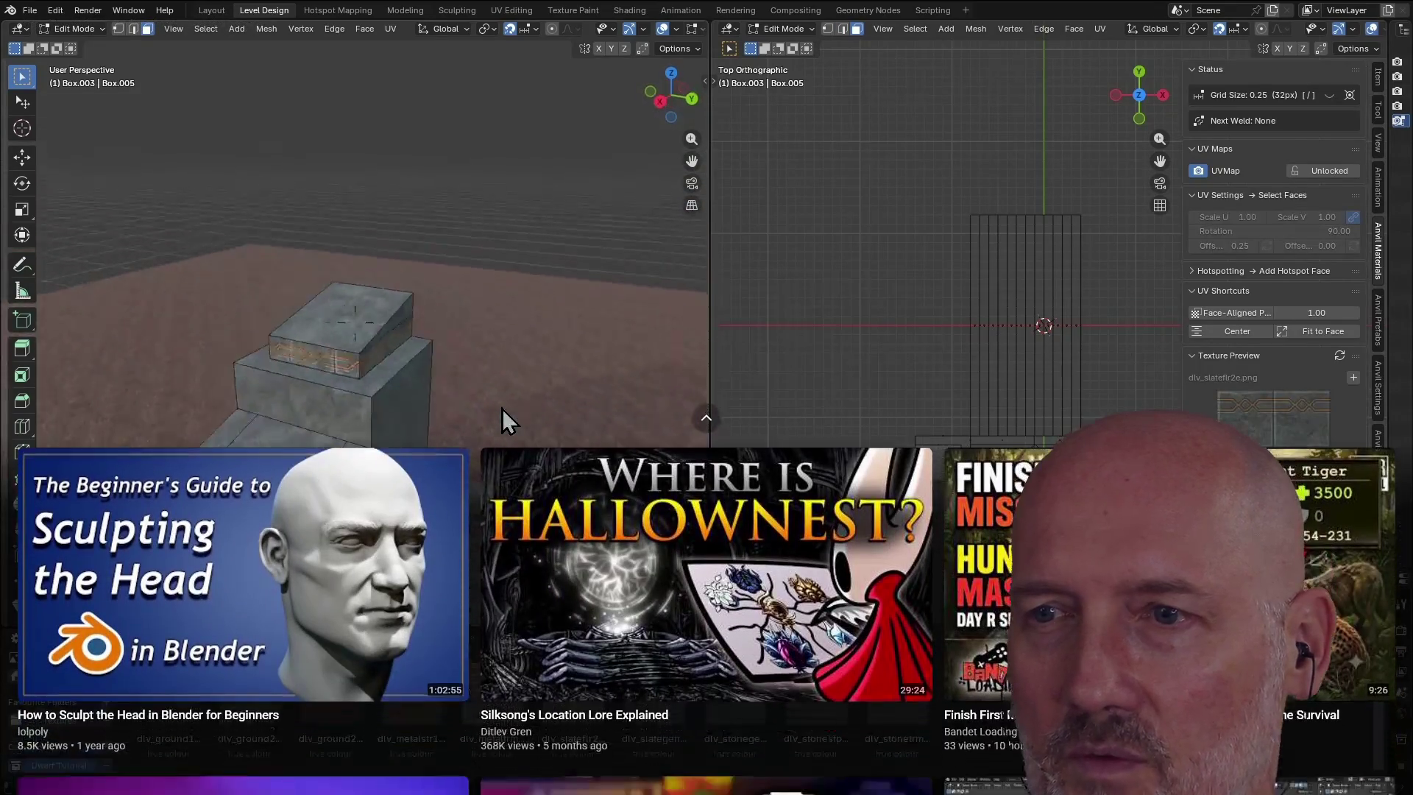
scroll(502, 409, "up", 2)
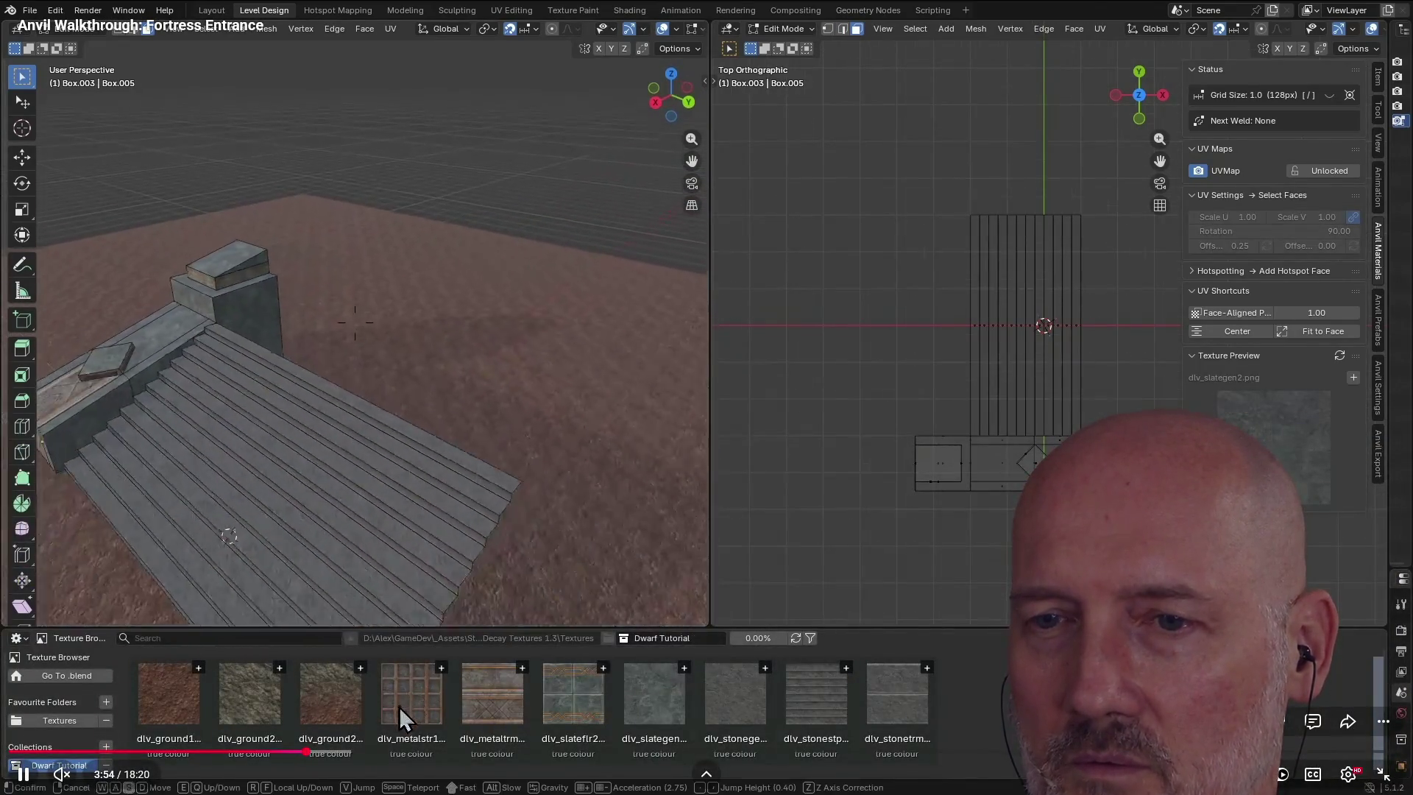
left_click(402, 751)
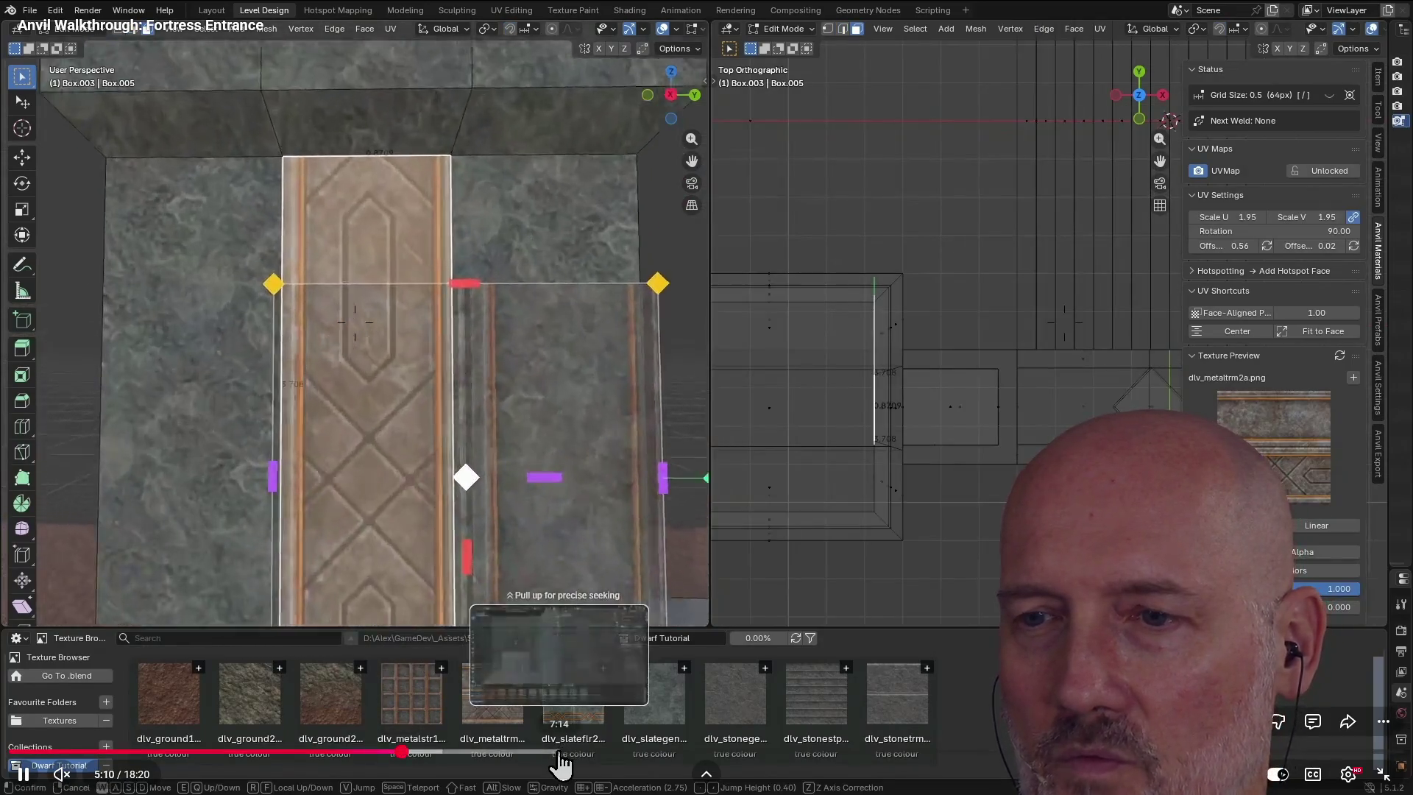
left_click(560, 752)
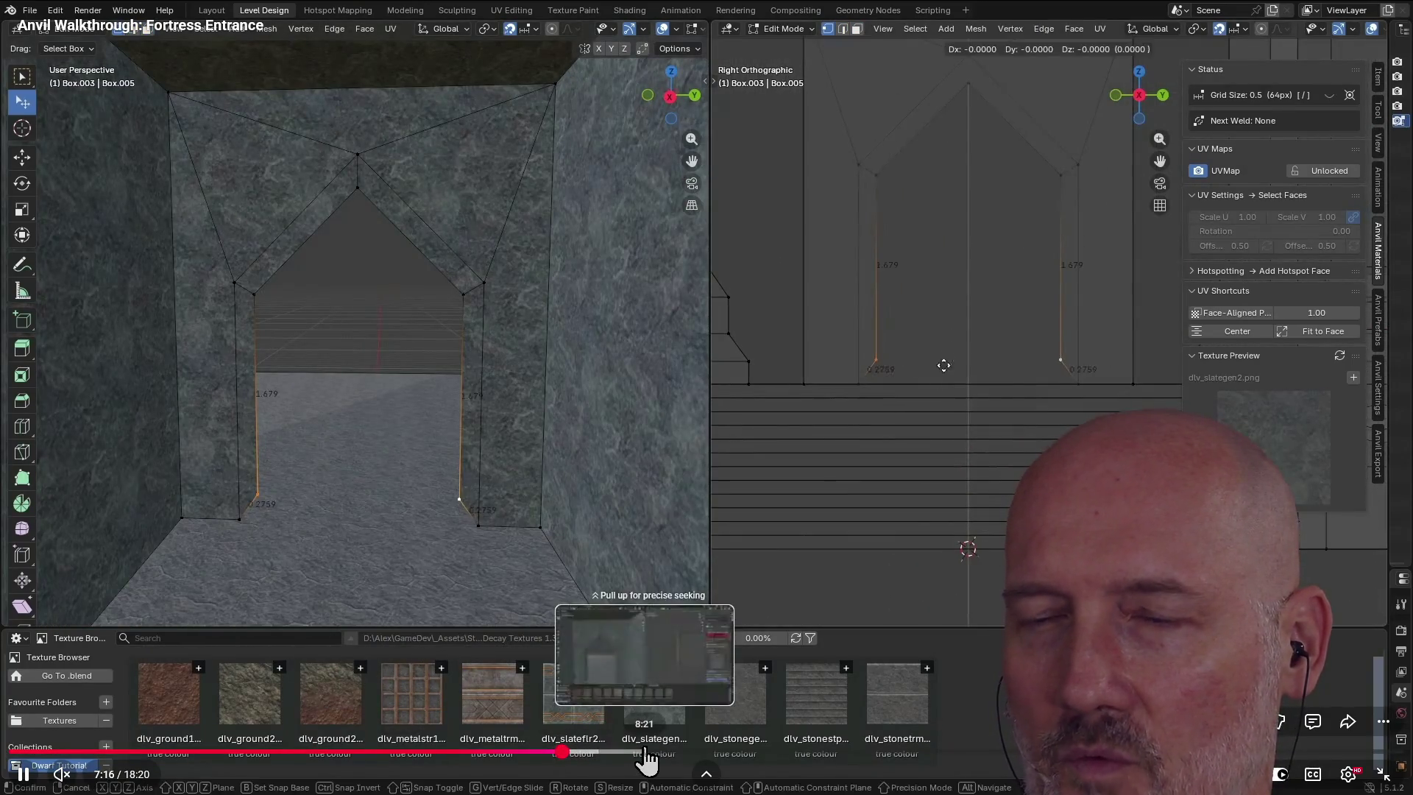
mouse_move(644, 750)
left_mouse_down()
mouse_move(724, 750)
mouse_move(720, 764)
left_mouse_up()
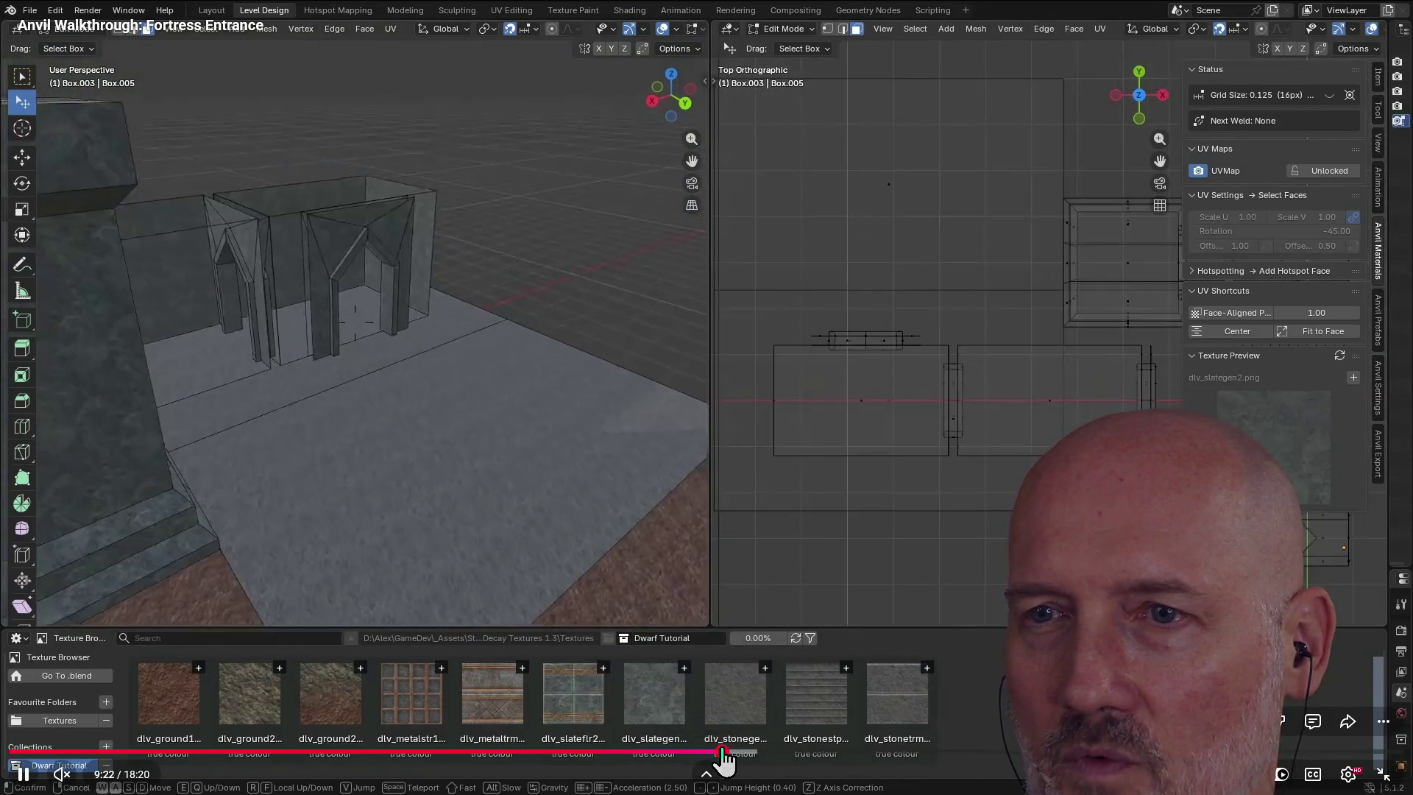
left_click(808, 758)
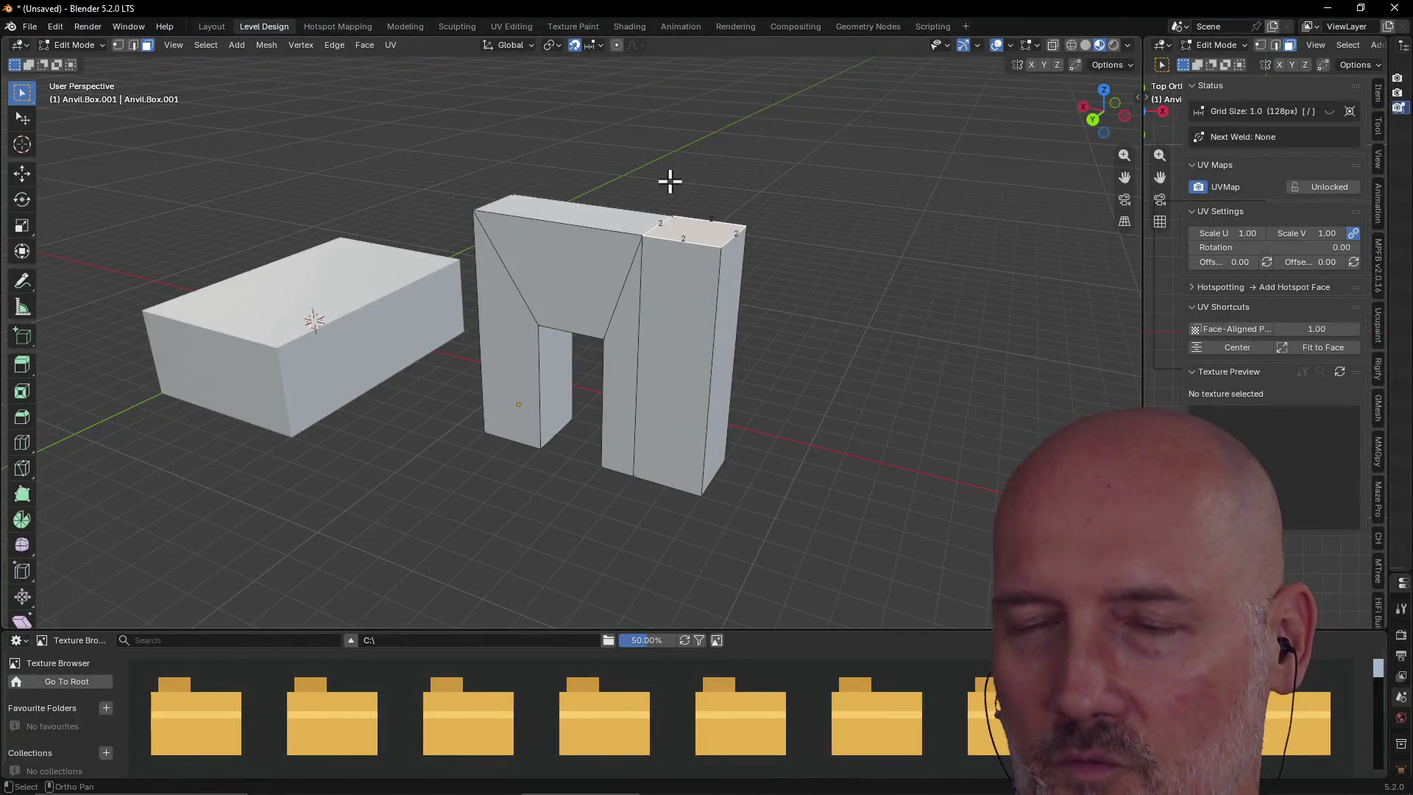
Close the YouTube tutorial tab and return to the Blender scene
key("alt+Tab")
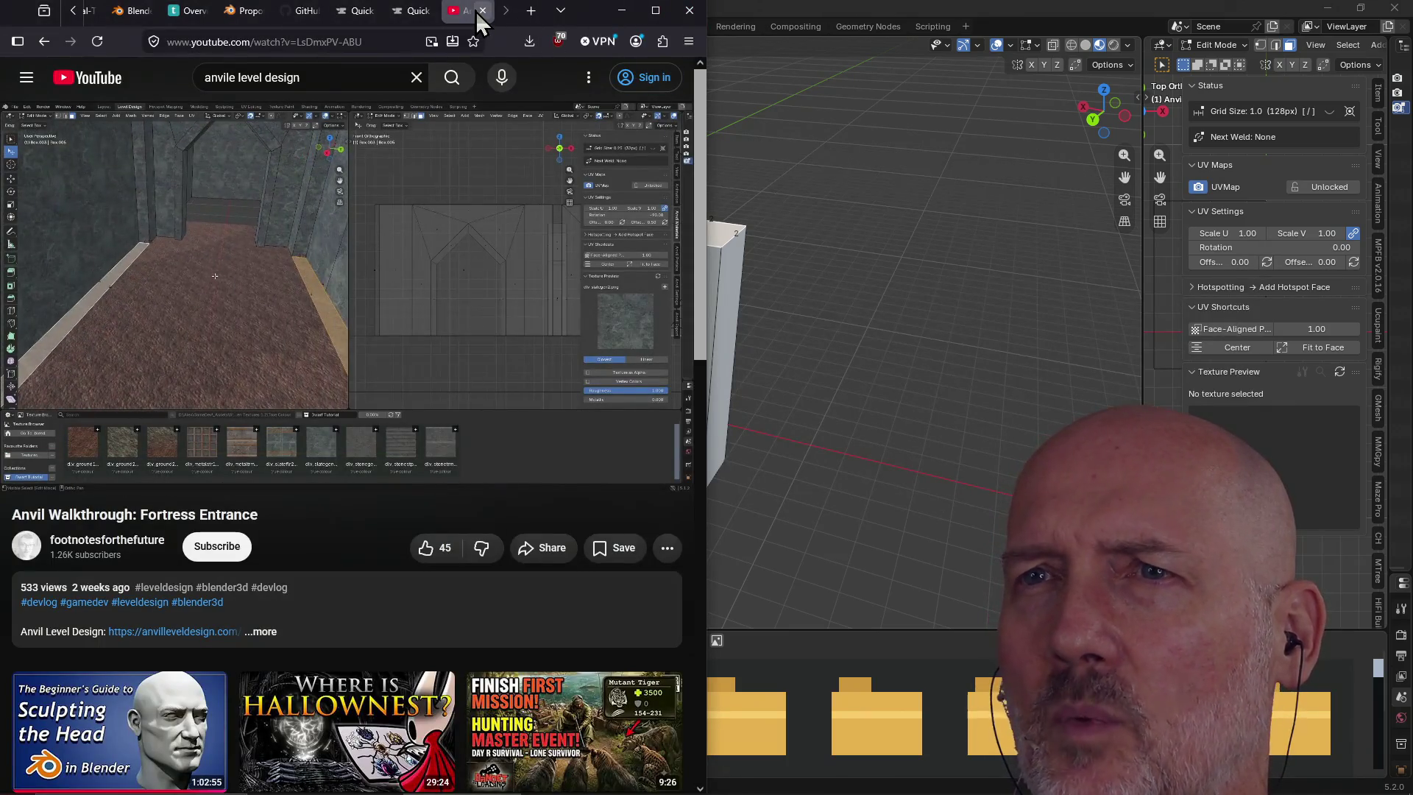
left_click(482, 10)
key("alt+Tab")
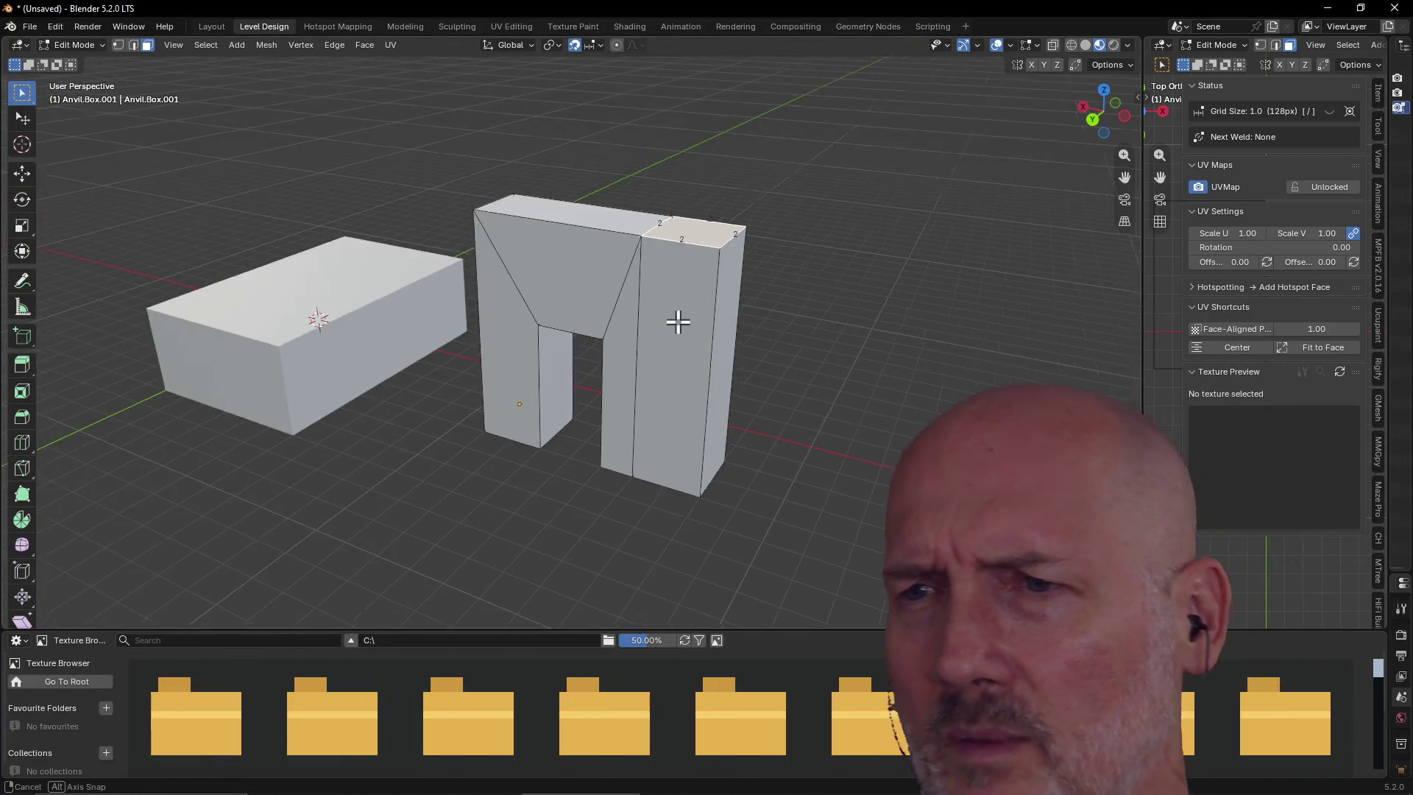
Inspect the arch and box from several angles, selecting and deselecting the arch's inner faces
mouse_move(599, 311)
middle_mouse_down()
mouse_move(596, 326)
mouse_move(489, 310)
mouse_move(576, 325)
mouse_move(482, 341)
middle_mouse_up()
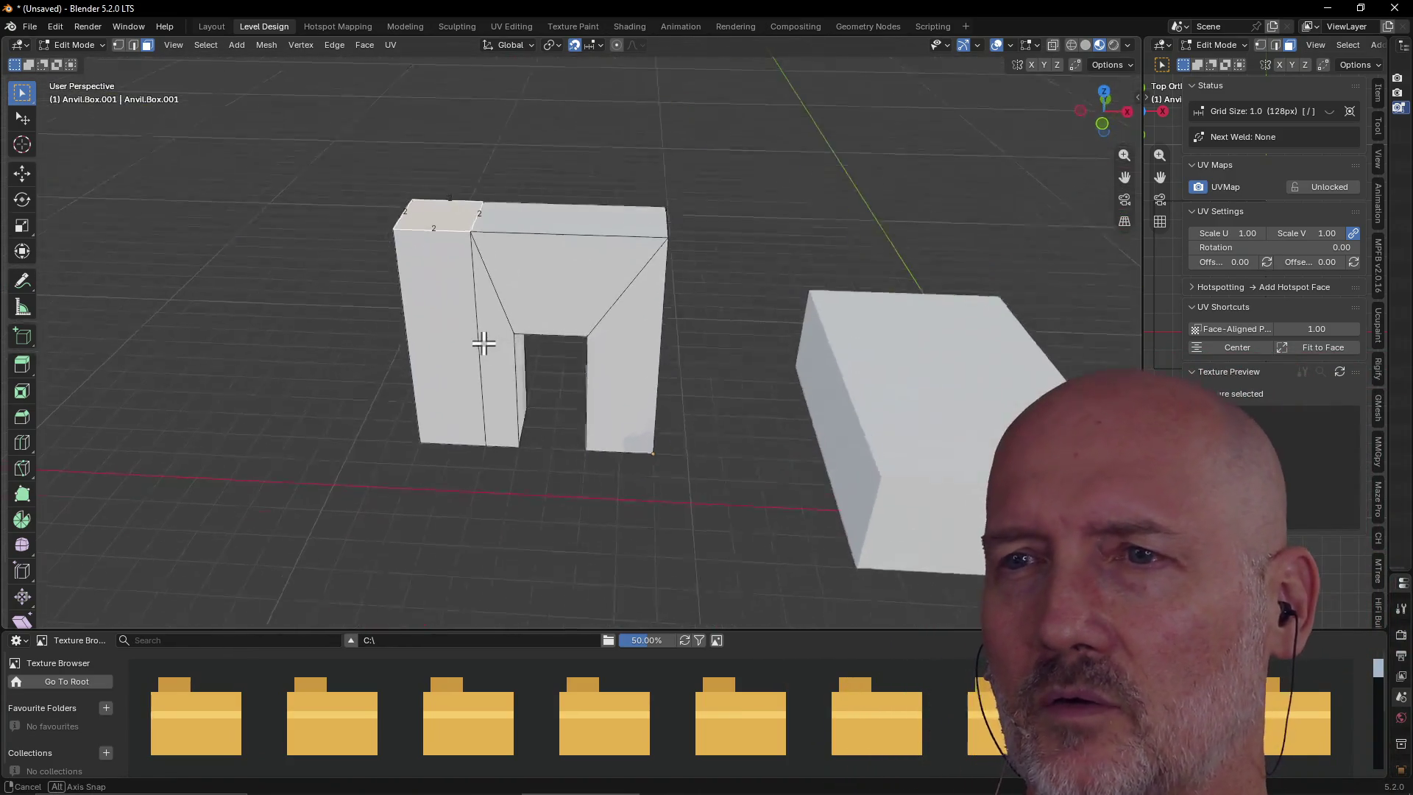
mouse_move(609, 324)
middle_mouse_down()
mouse_move(773, 294)
mouse_move(833, 467)
mouse_move(457, 307)
mouse_move(291, 272)
mouse_move(586, 276)
middle_mouse_up()
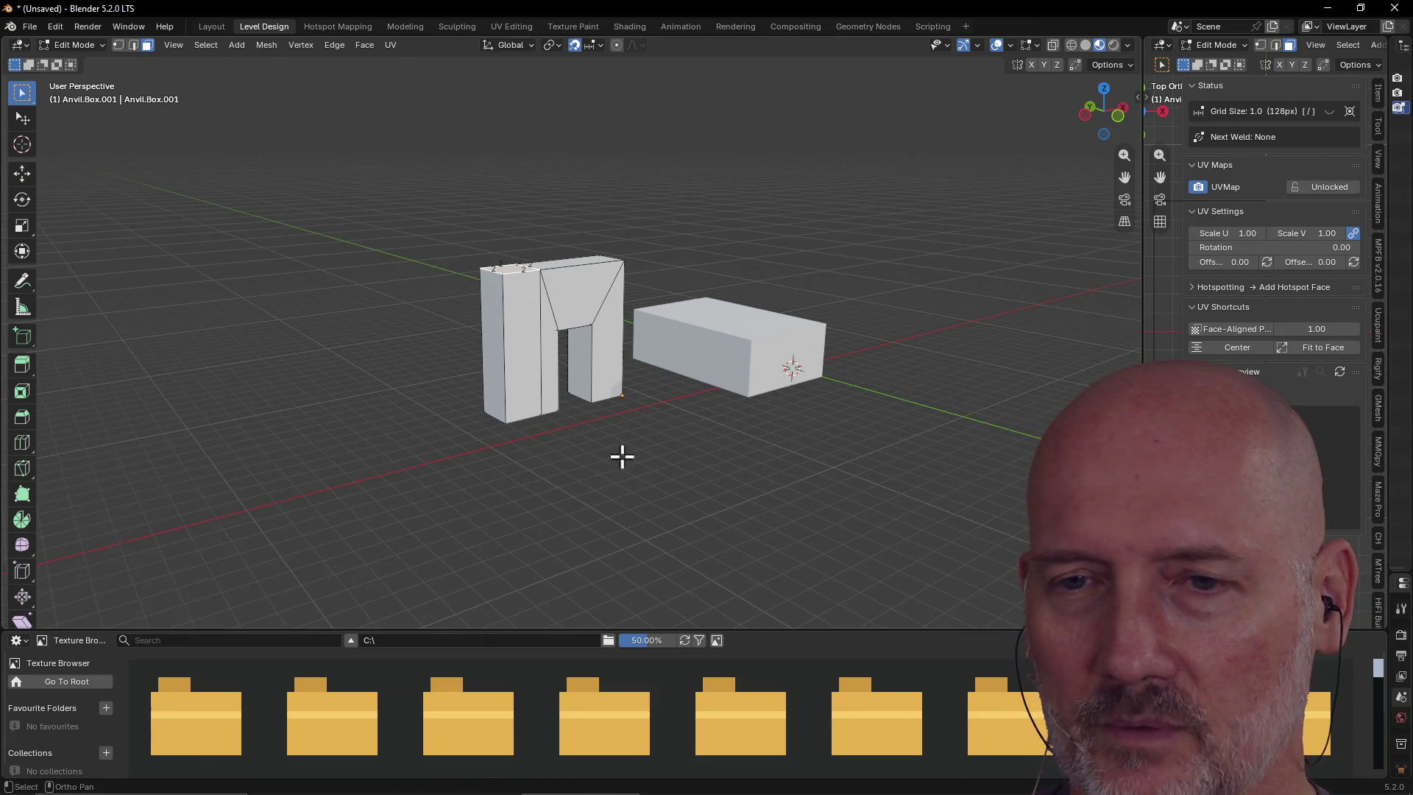
mouse_move(622, 456)
middle_mouse_down()
mouse_move(482, 417)
mouse_move(494, 402)
middle_mouse_up()
mouse_move(557, 296)
middle_mouse_down()
mouse_move(659, 303)
mouse_move(656, 341)
middle_mouse_up()
left_click(626, 344)
left_click(530, 370)
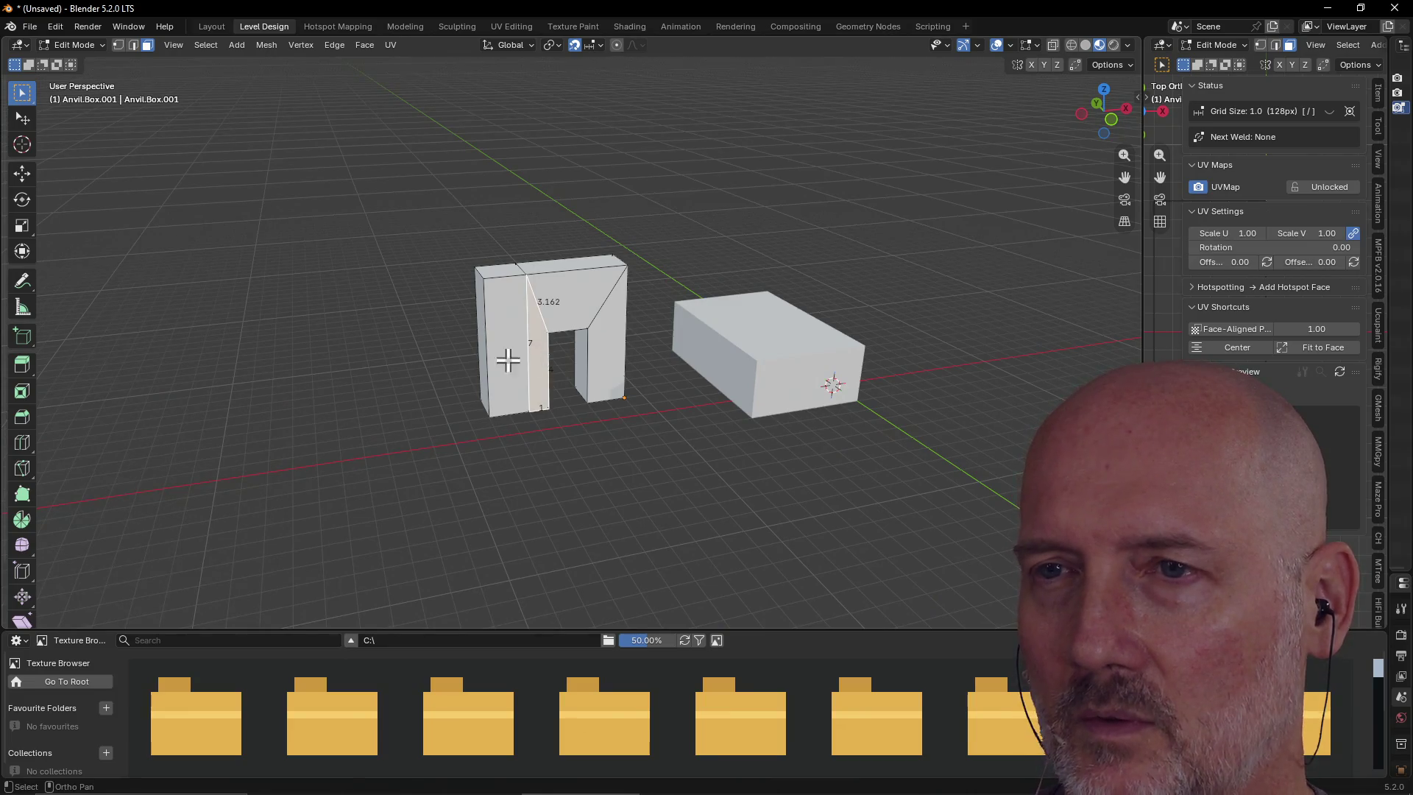
left_click(599, 325)
mouse_move(655, 304)
middle_mouse_down()
mouse_move(511, 341)
mouse_move(391, 338)
mouse_move(700, 278)
mouse_move(655, 247)
mouse_move(651, 272)
middle_mouse_up()
left_click(420, 309)
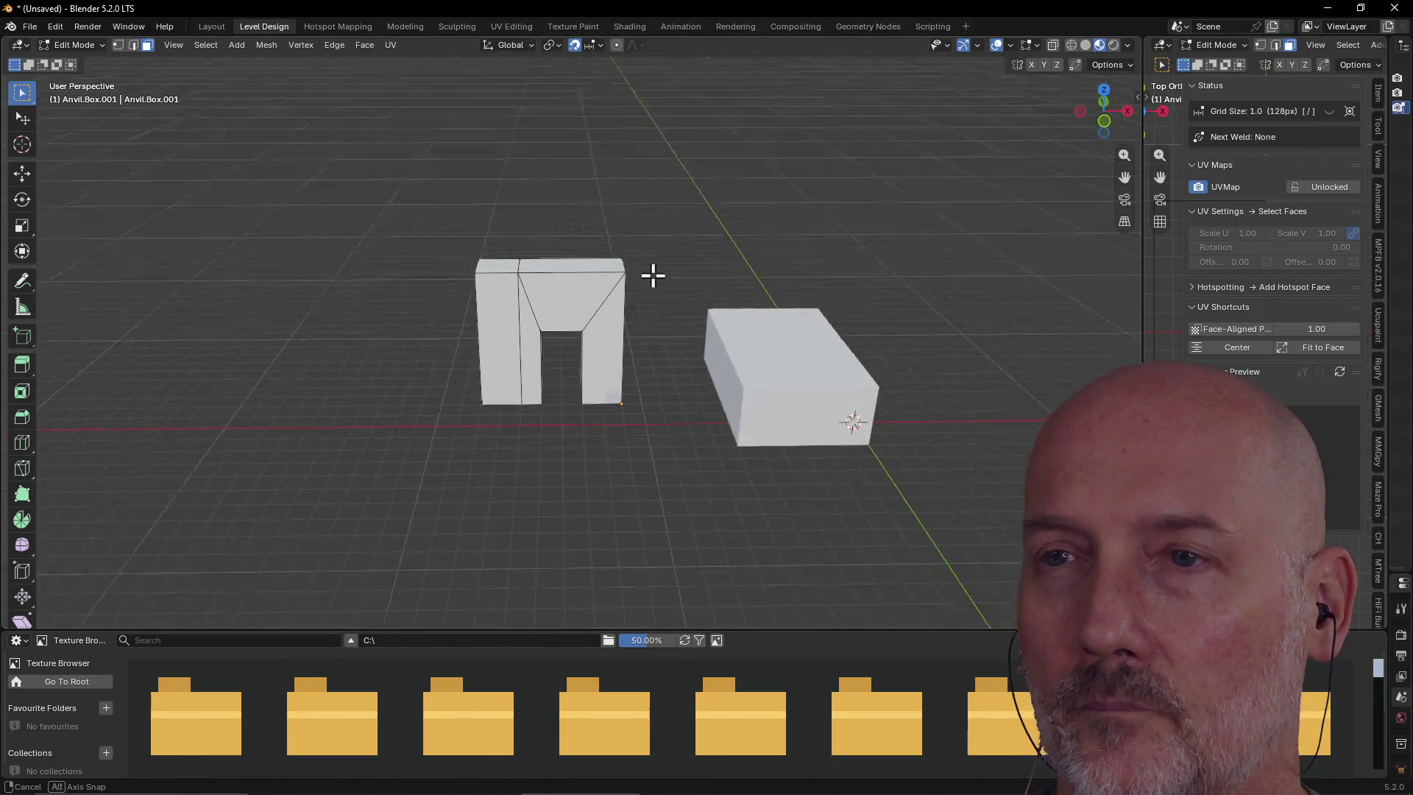
key("alt+Tab")
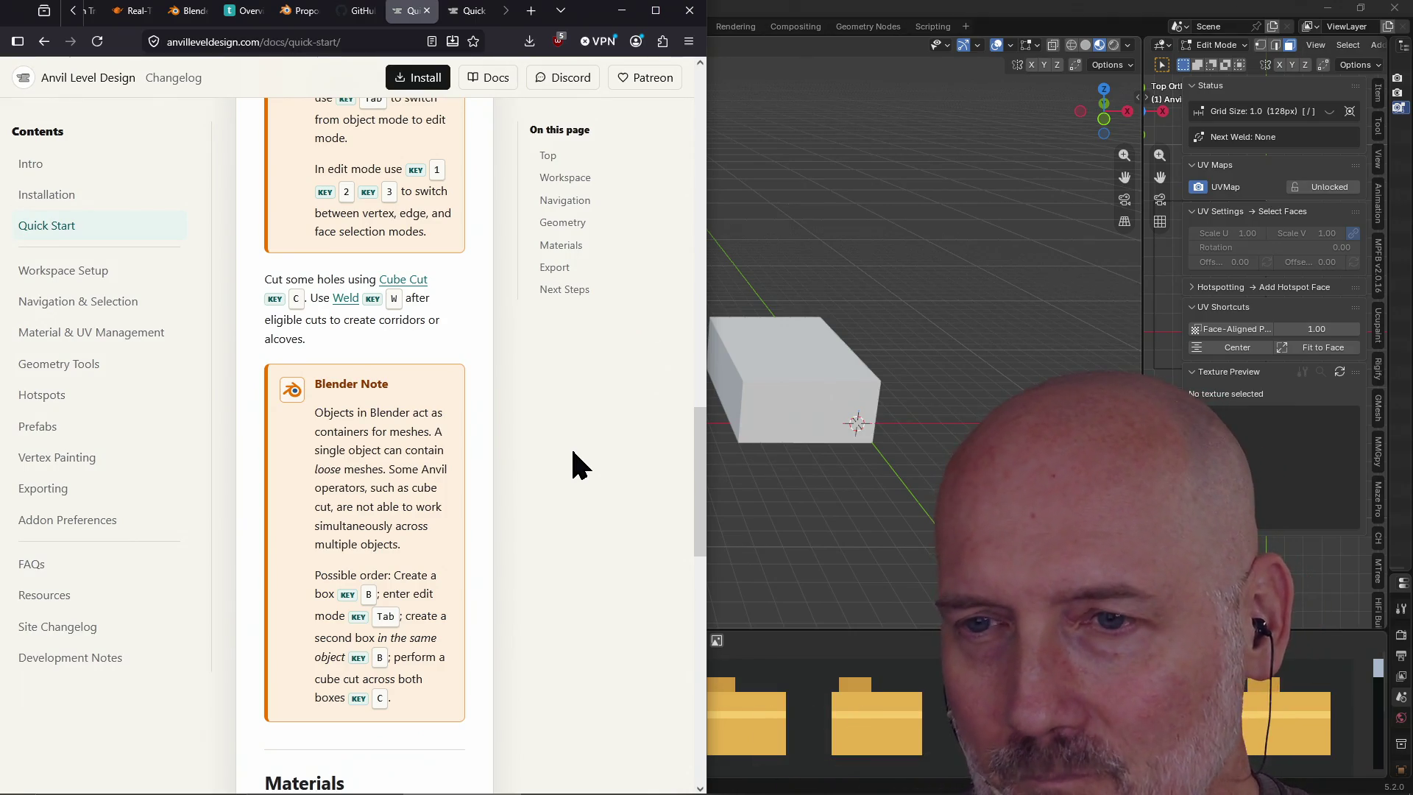
Review the Quick Start docs from Materials down to Next Steps, then bring Blender forward
scroll(574, 499, "down", 3)
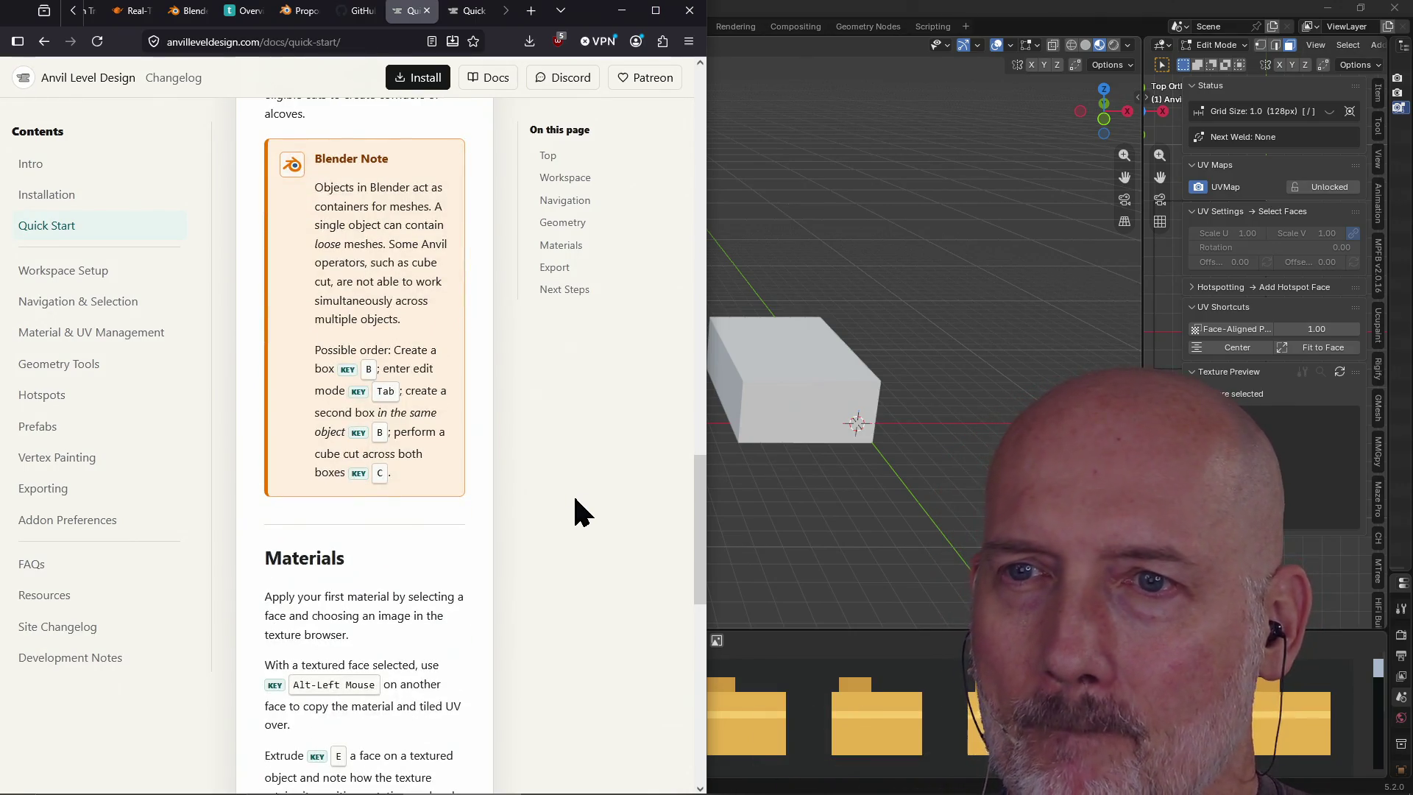
scroll(574, 498, "down", 1)
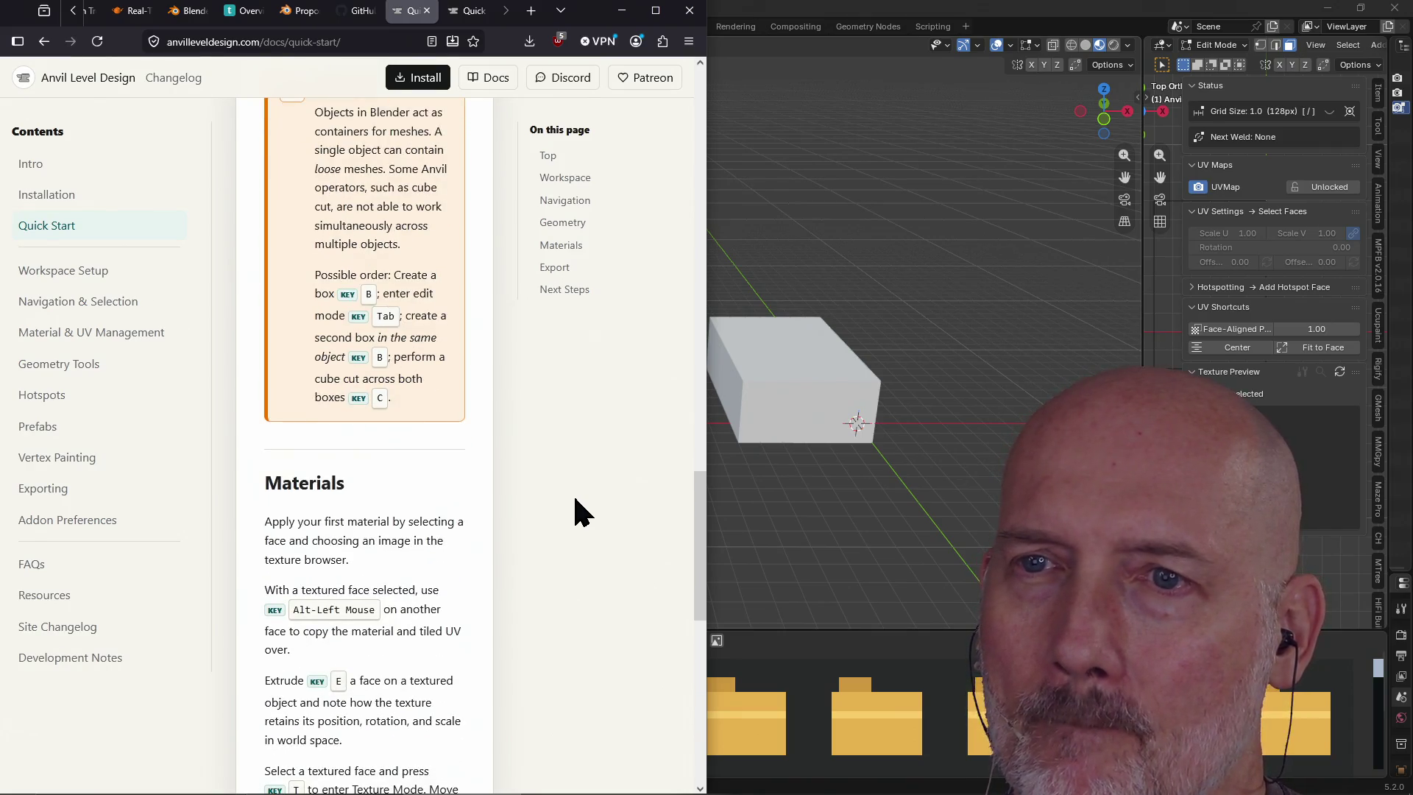
scroll(575, 498, "down", 4)
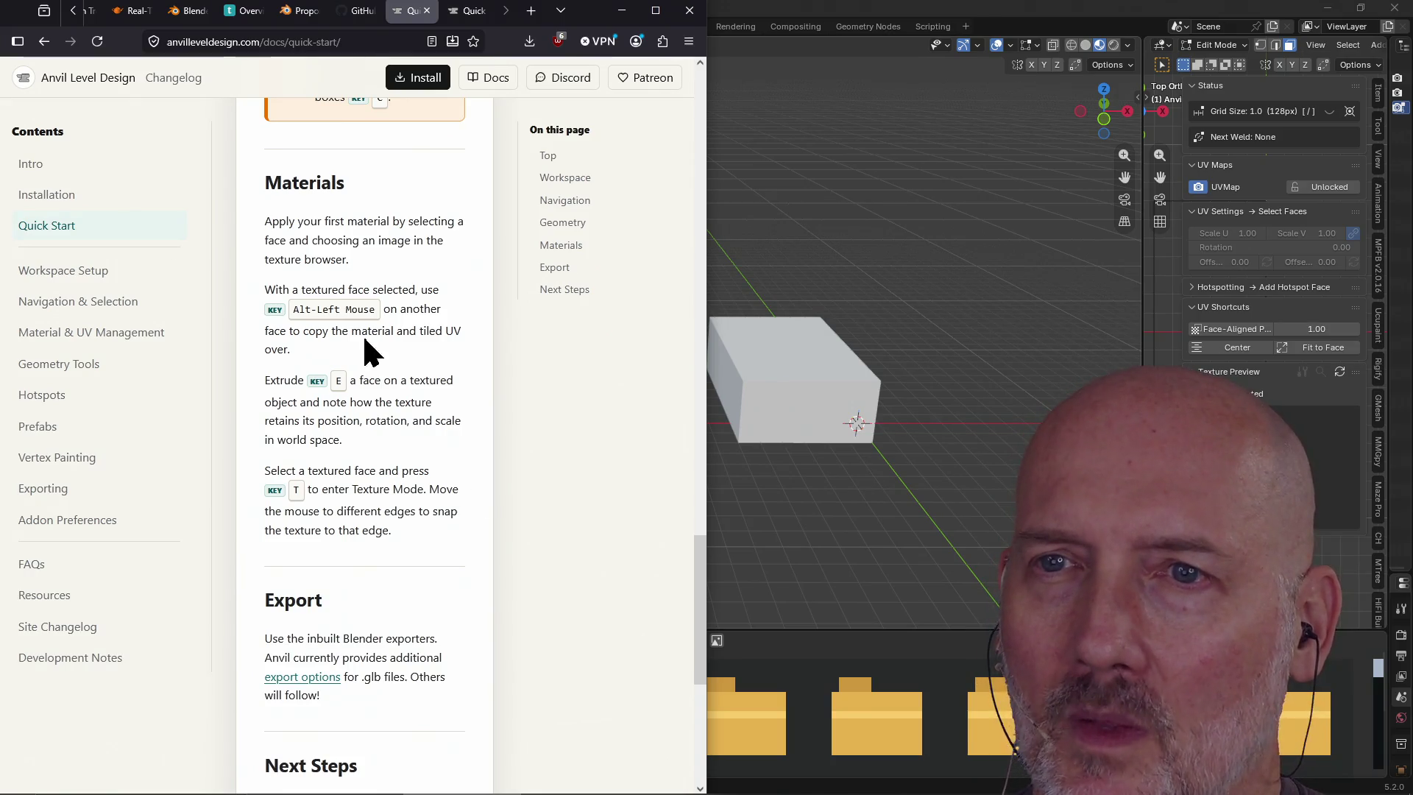
scroll(375, 412, "down", 6)
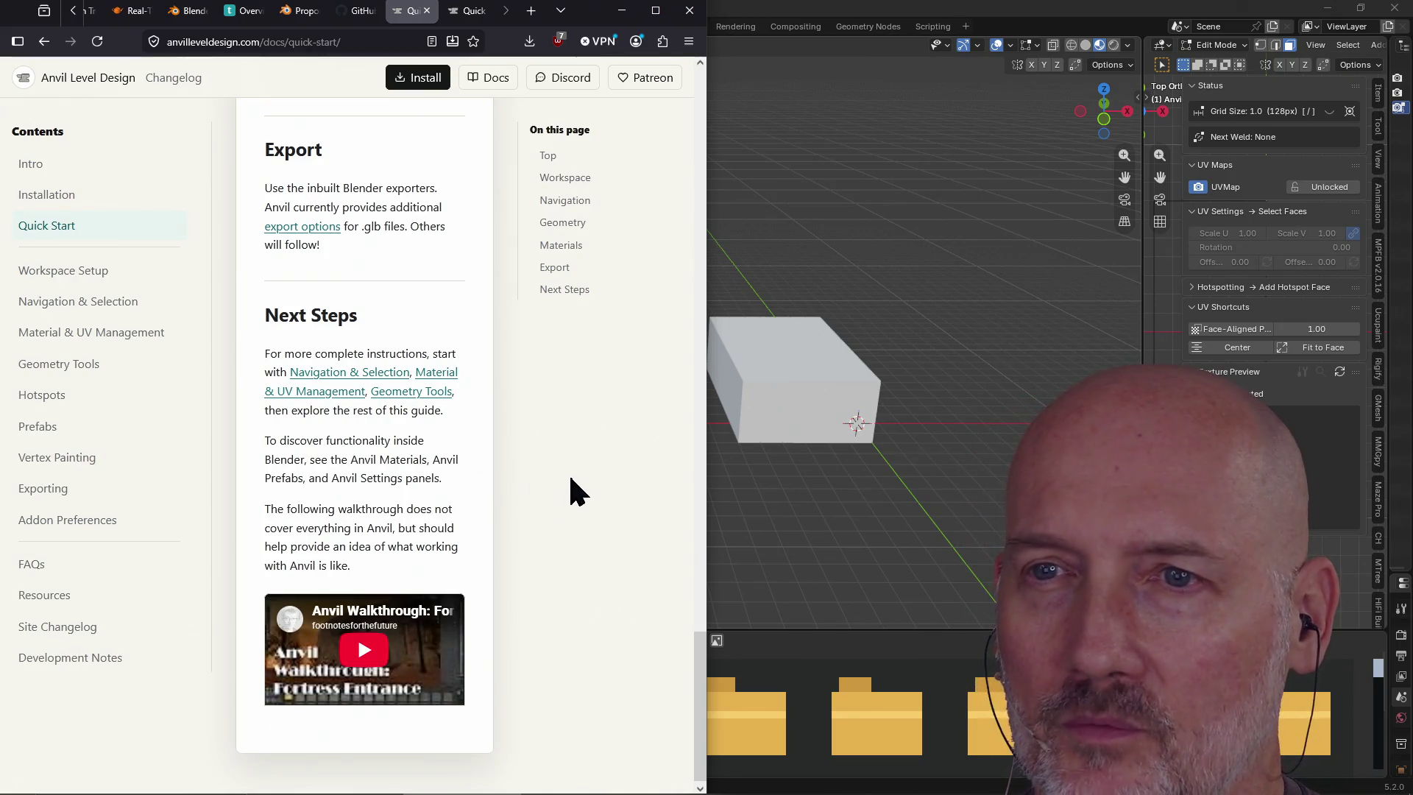
scroll(528, 493, "up", 20)
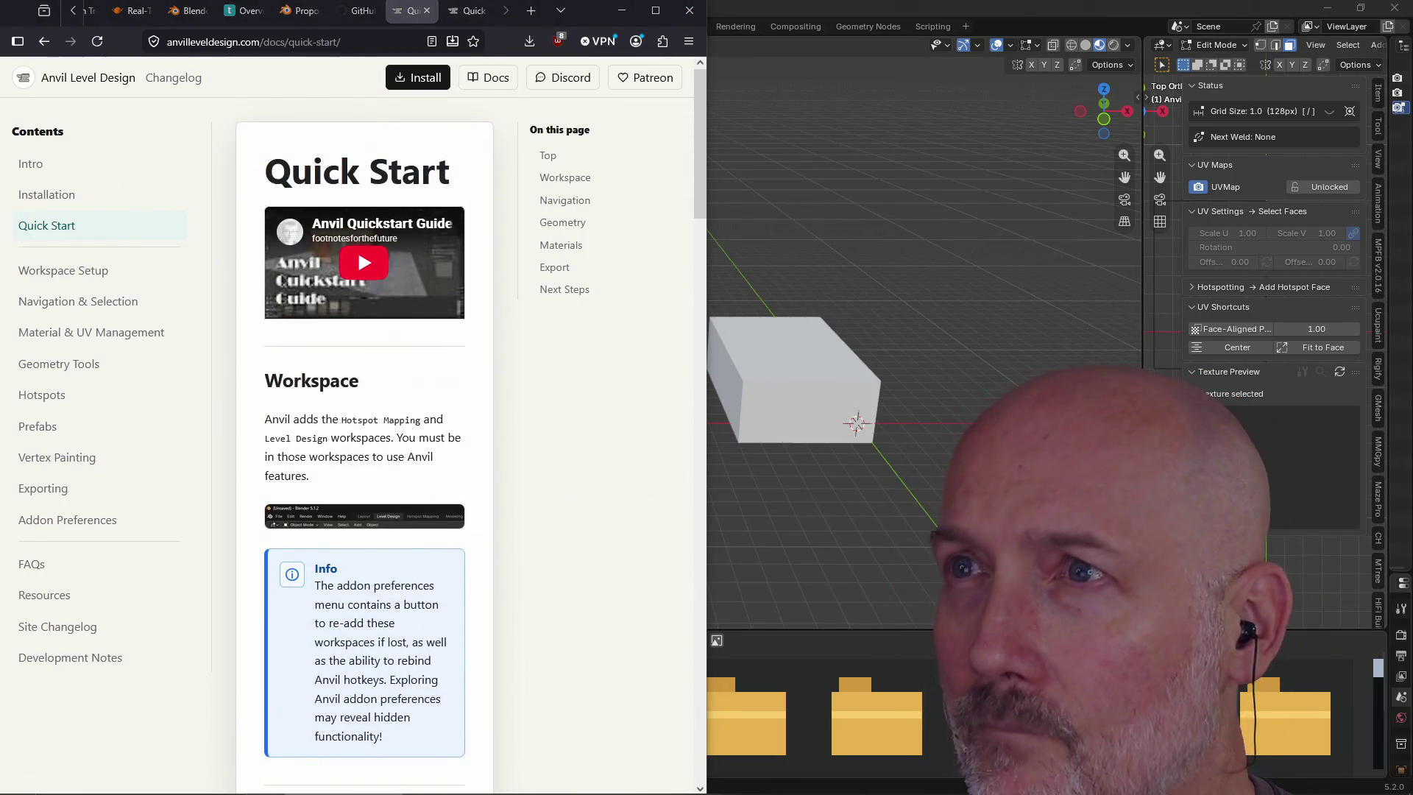
left_click(1065, 12)
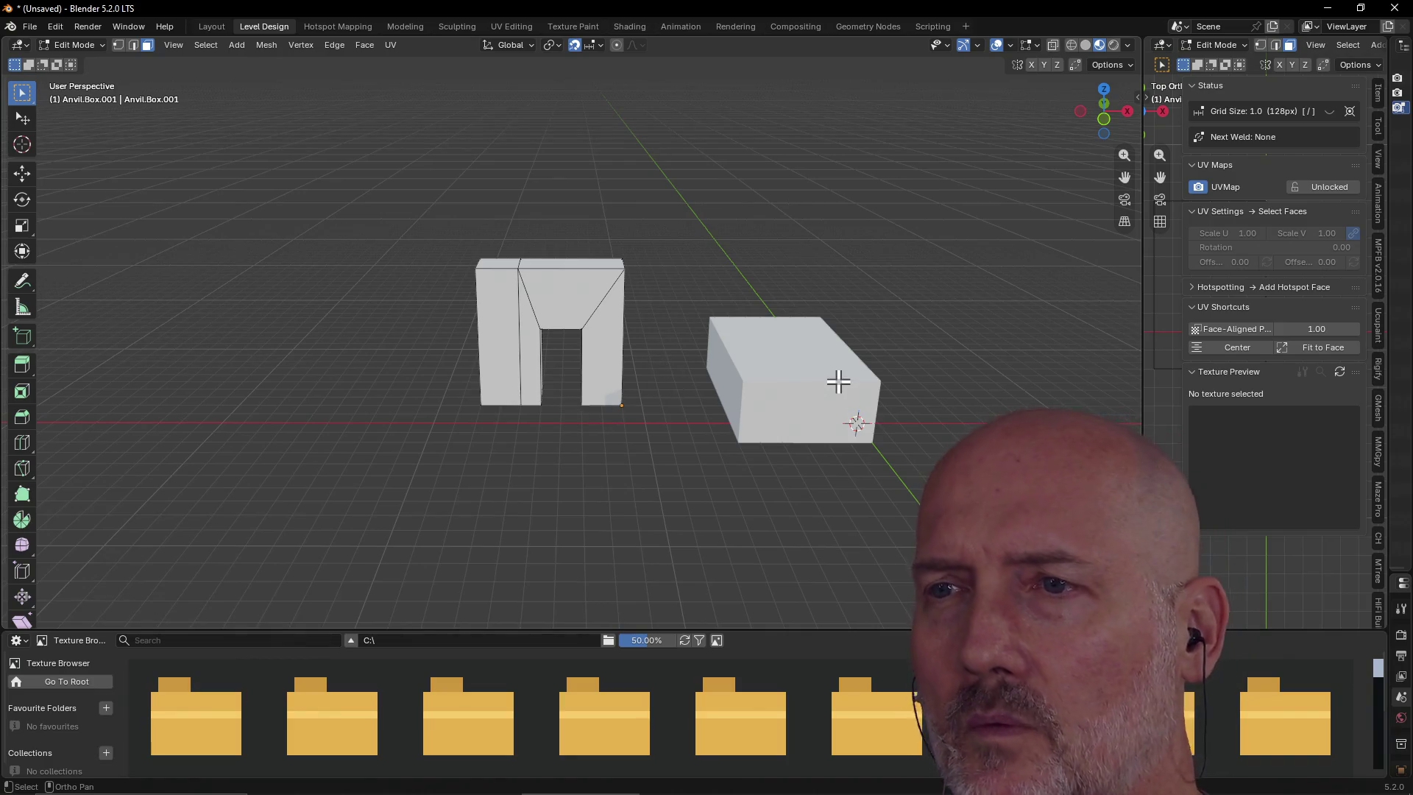
Orbit to the far side and begin entering the project's Projects\raycas… folder in the Texture Browser path
mouse_move(815, 377)
middle_mouse_down()
mouse_move(947, 401)
mouse_move(583, 332)
mouse_move(683, 324)
mouse_move(719, 302)
middle_mouse_up()
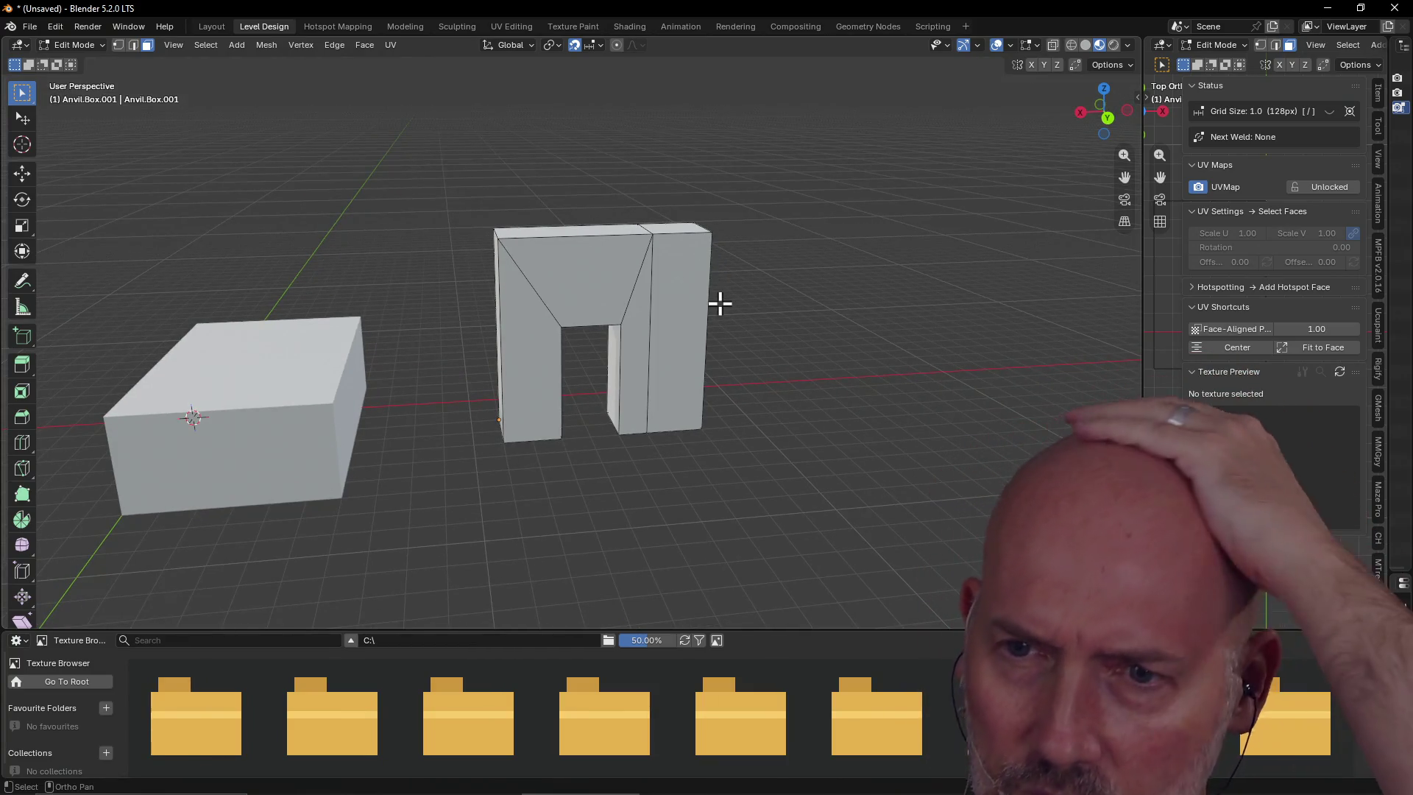
double_click(538, 640)
type("Users\\cthw\\Projects\\raycast")
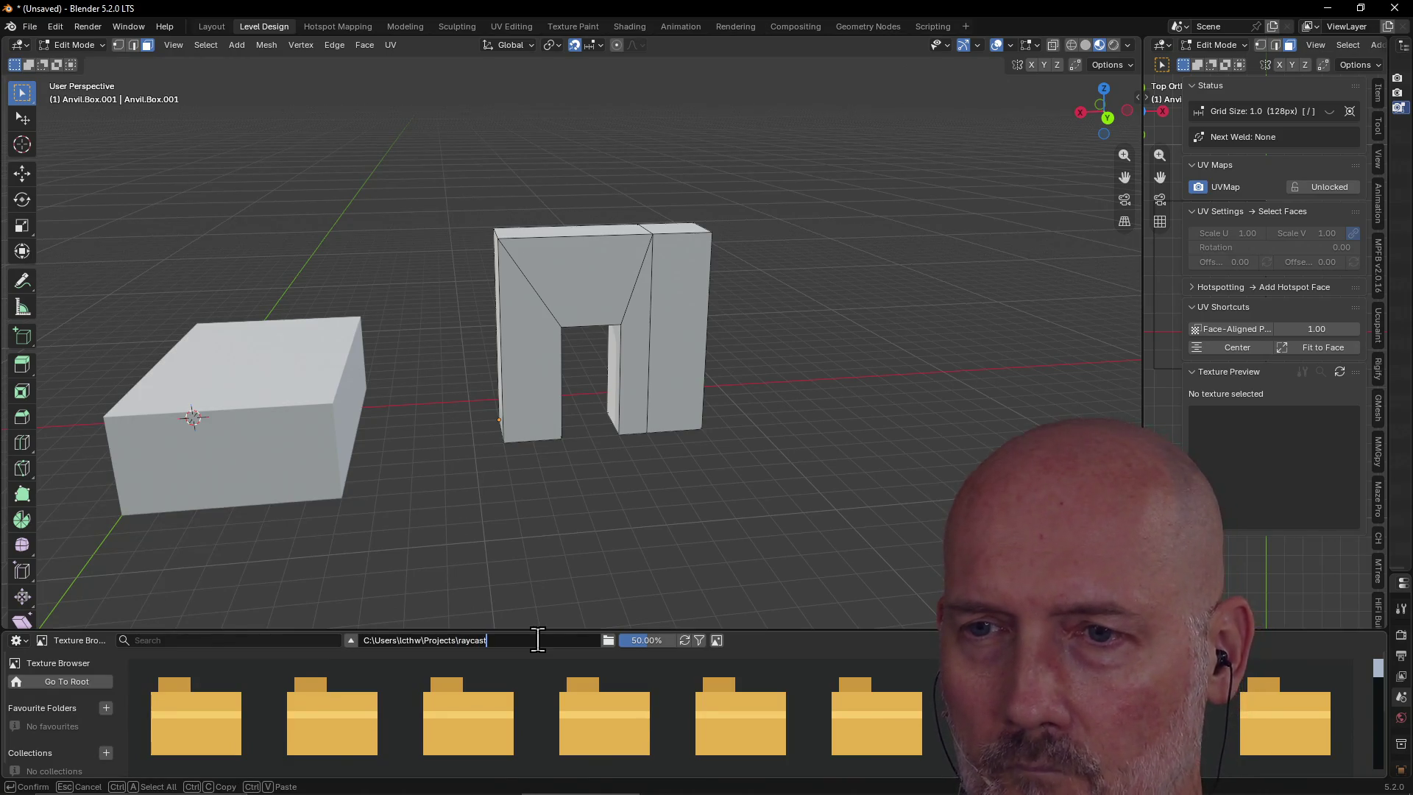
Load raycaster\assets\textures in the Texture Browser and give the right pillar face gray stone
type("er\\assets\\textures")
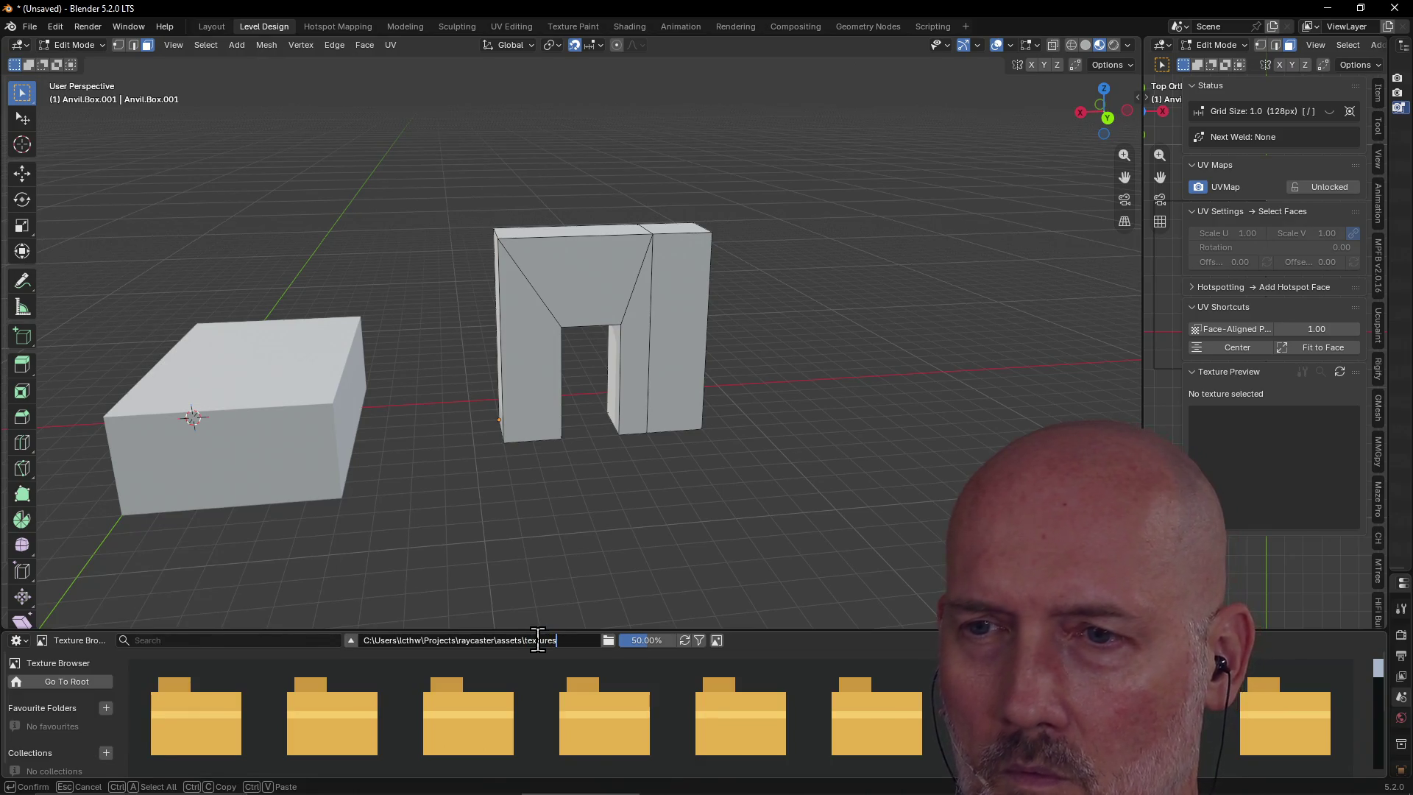
key("Return")
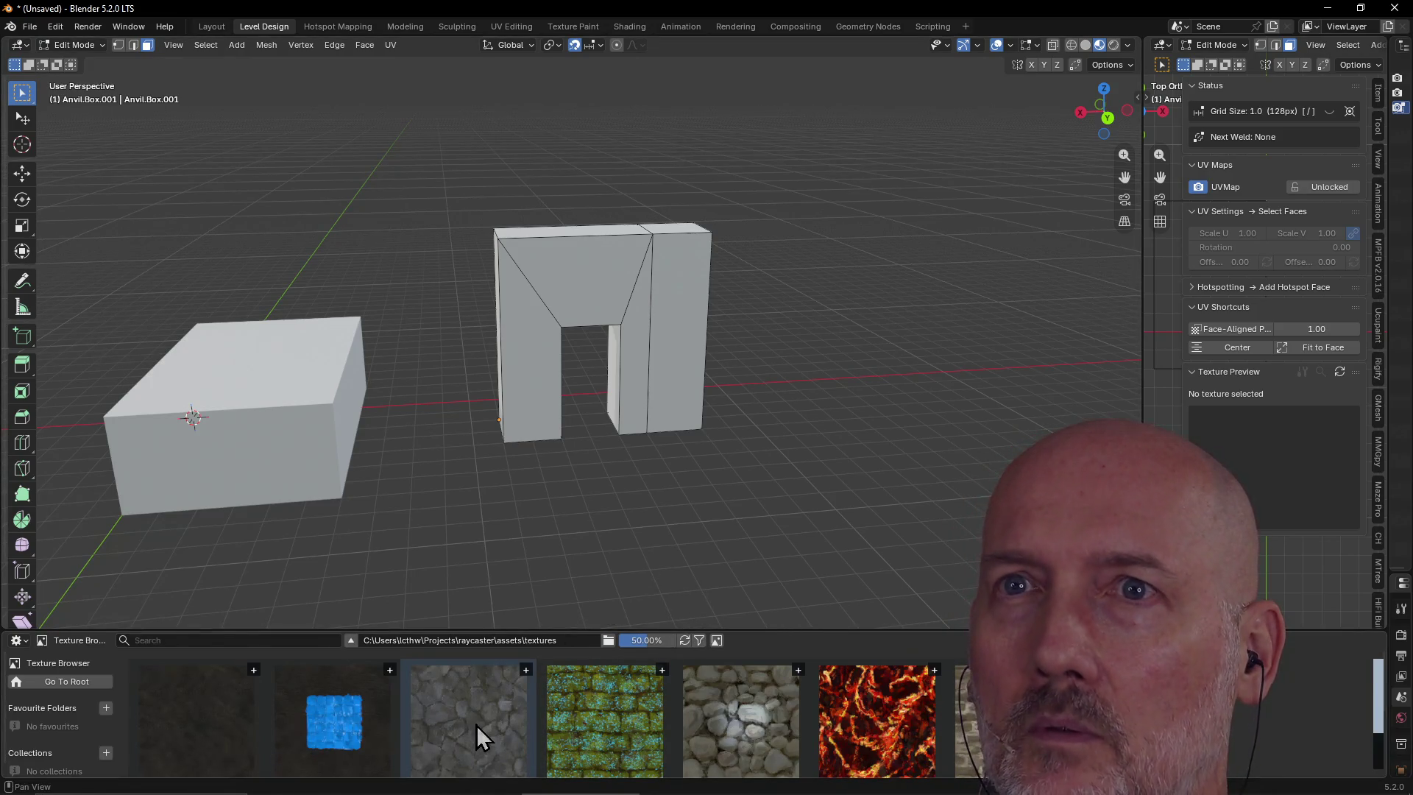
left_click(662, 374)
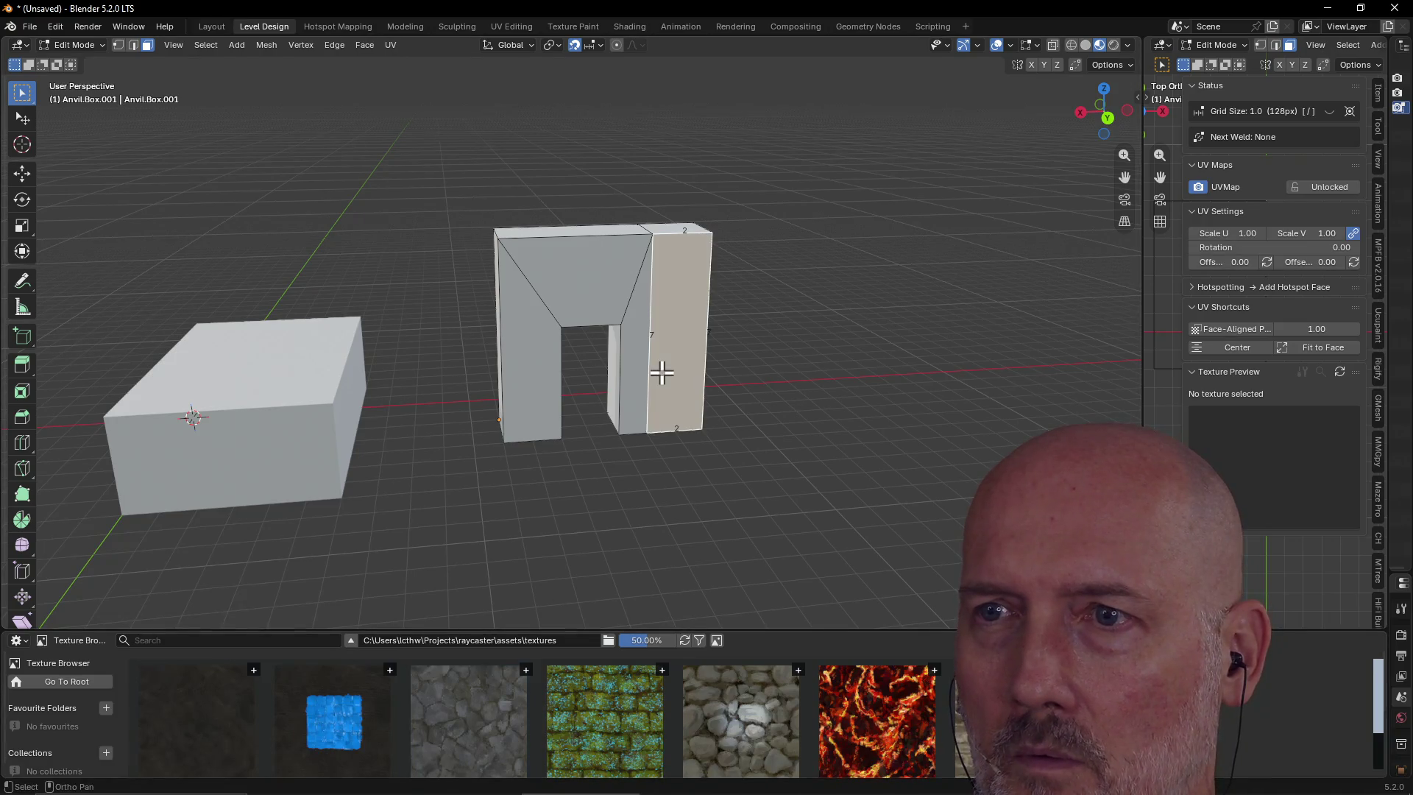
left_click(503, 693)
scroll(631, 483, "up", 3)
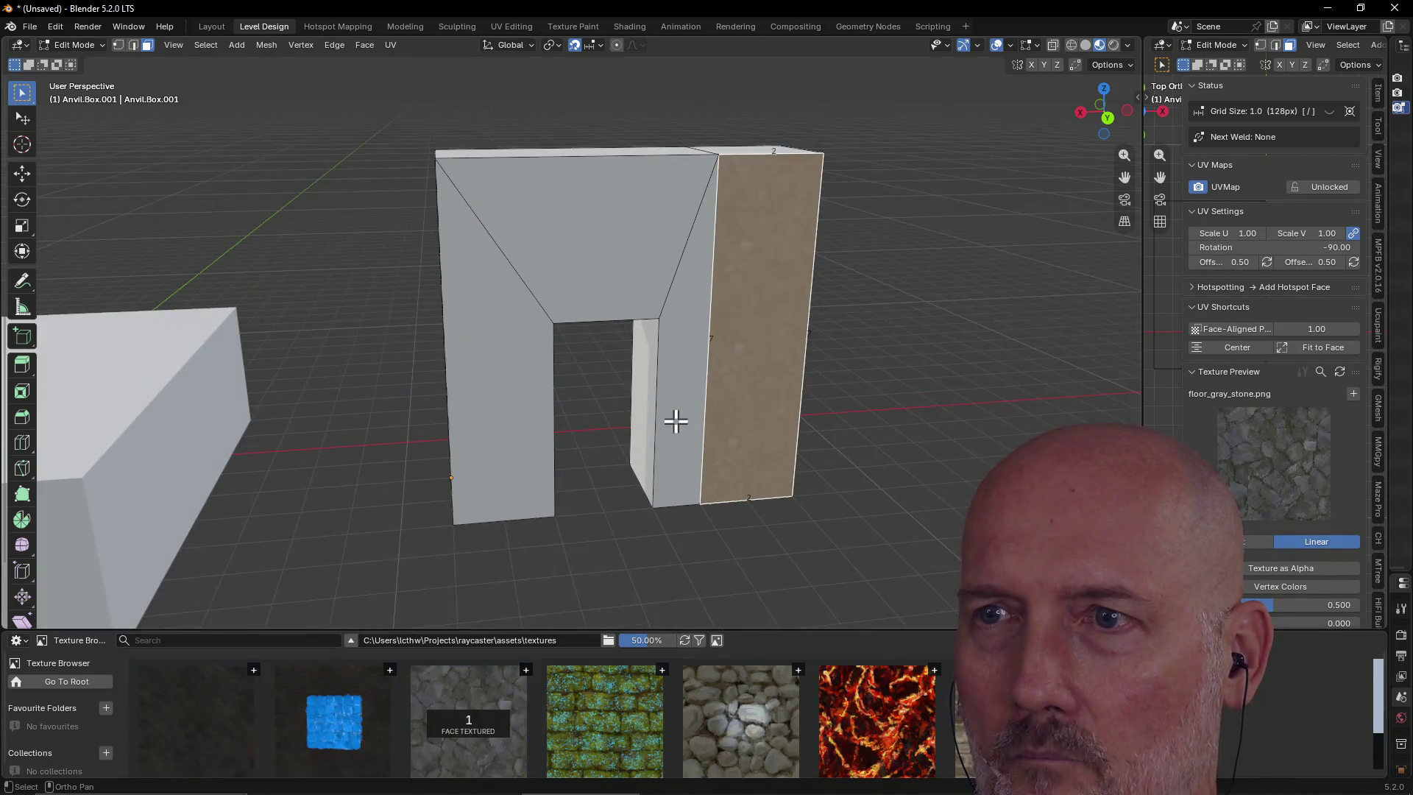
scroll(669, 401, "down", 3)
Apply the gray stone texture to the arch's top and left faces as well
mouse_move(631, 378)
middle_mouse_down()
mouse_move(643, 376)
mouse_move(612, 316)
mouse_move(600, 331)
mouse_move(584, 271)
middle_mouse_up()
left_click(585, 270, "shift")
left_click(514, 397, "shift")
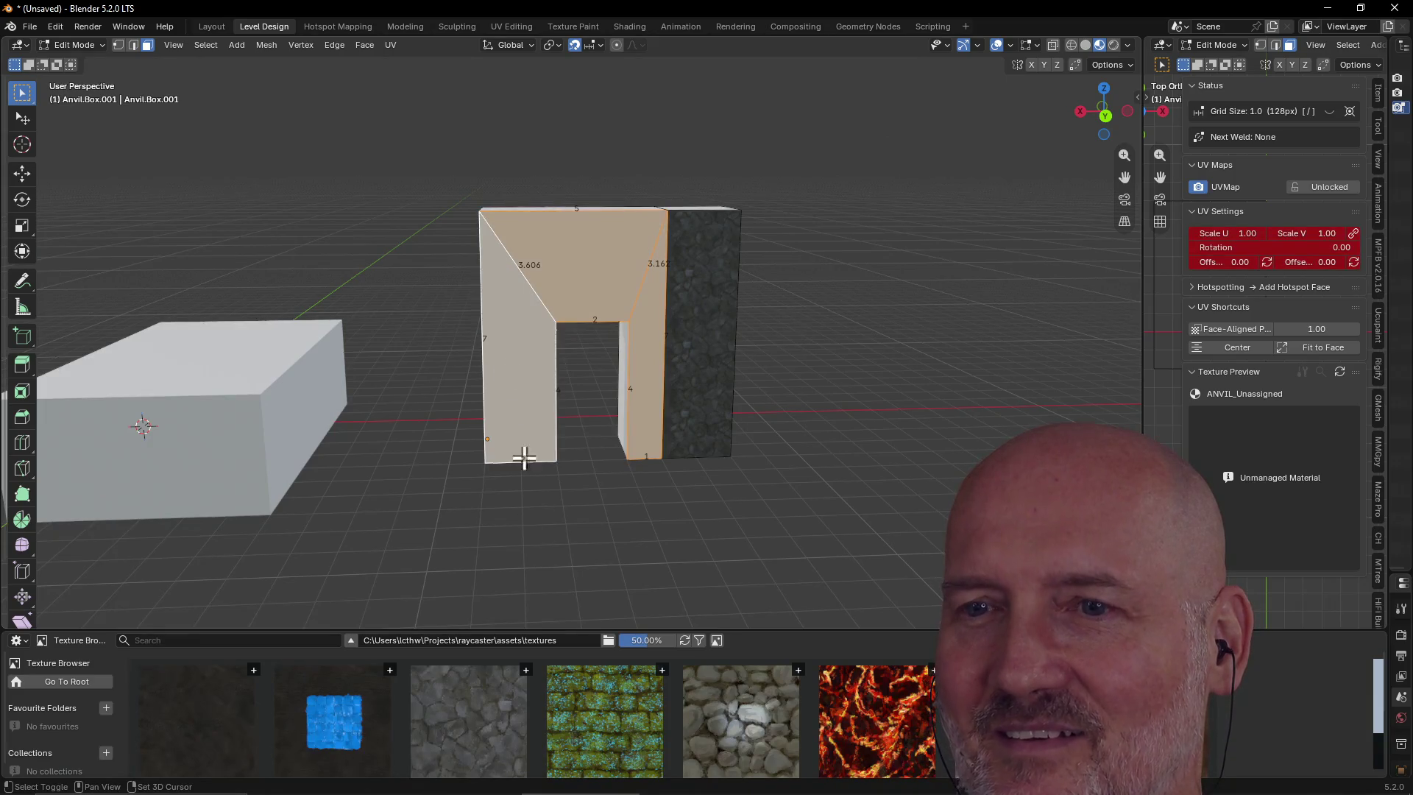
left_click(469, 718)
left_click(735, 403)
Give the doorway's inner side and top faces the glowing moss texture
mouse_move(735, 404)
middle_mouse_down()
mouse_move(783, 401)
mouse_move(619, 448)
mouse_move(770, 369)
middle_mouse_up()
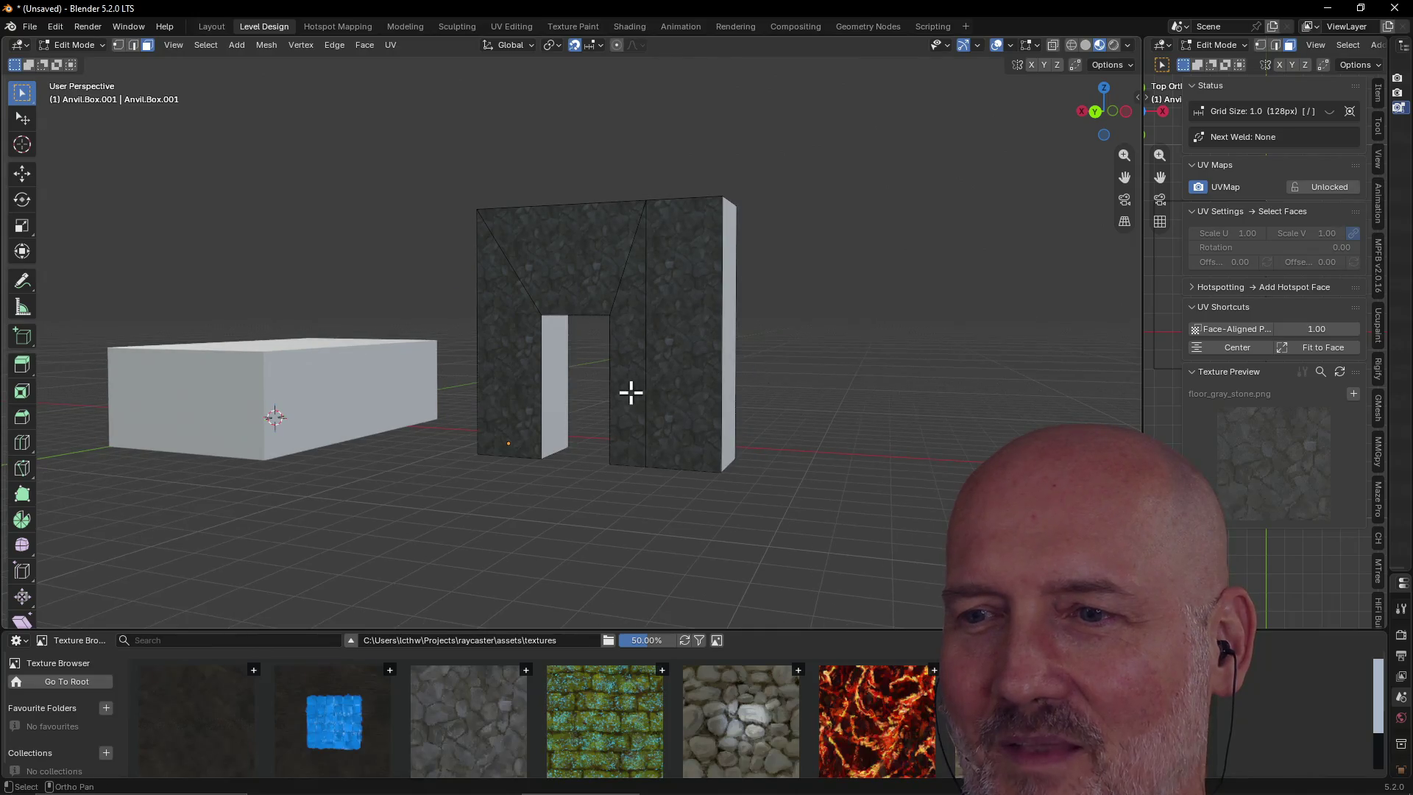
left_click(549, 390)
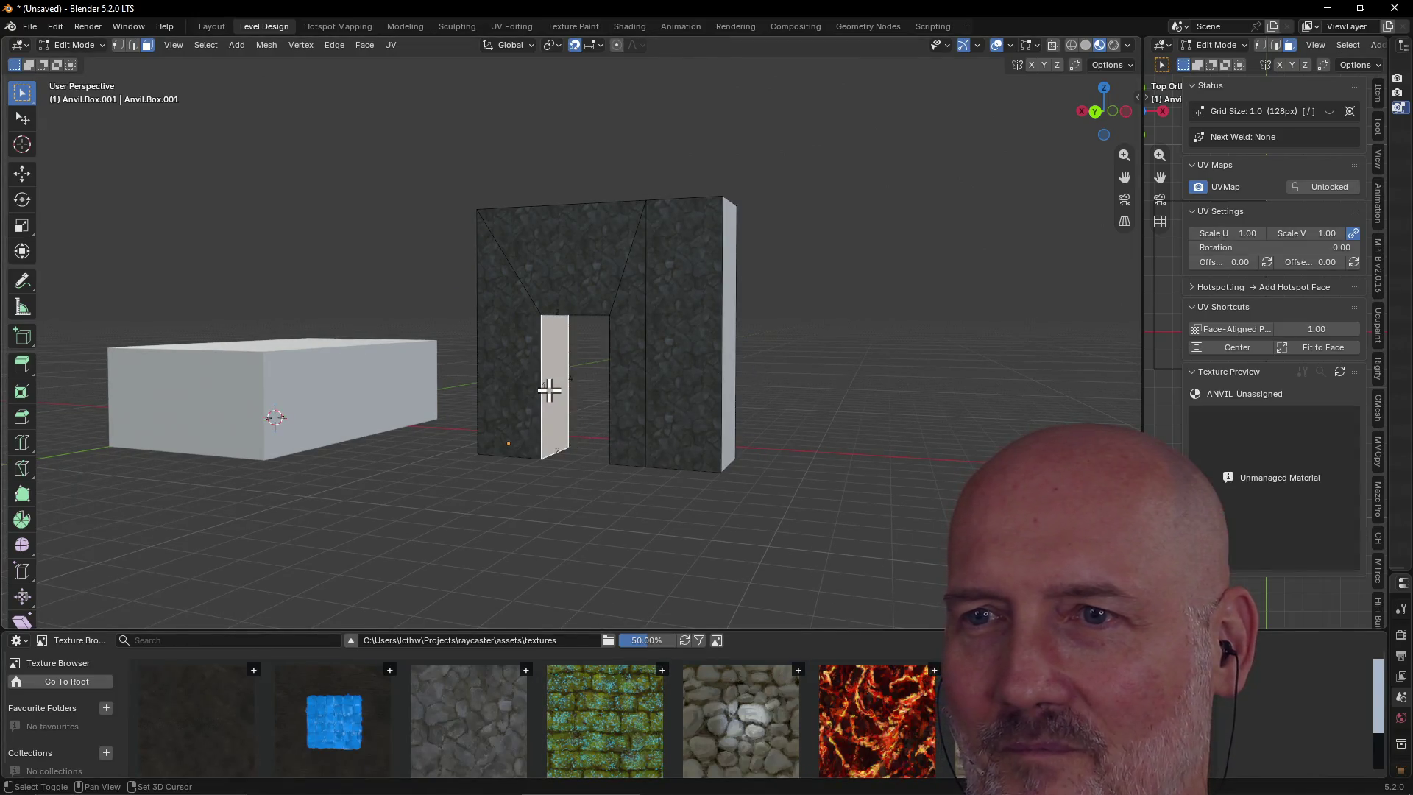
middle_click_drag(603, 410, 634, 290)
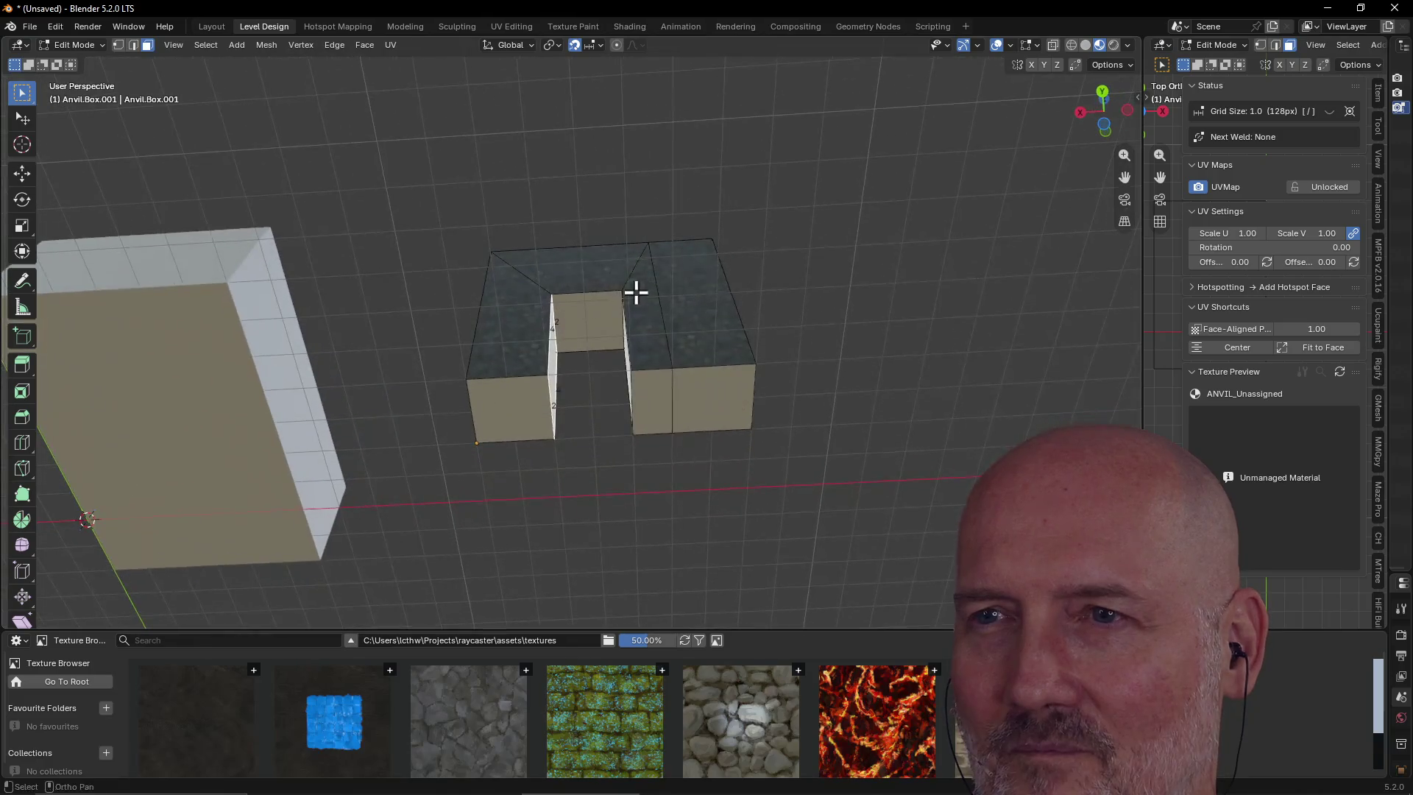
left_click(588, 321, "shift")
middle_click_drag(622, 353, 738, 418)
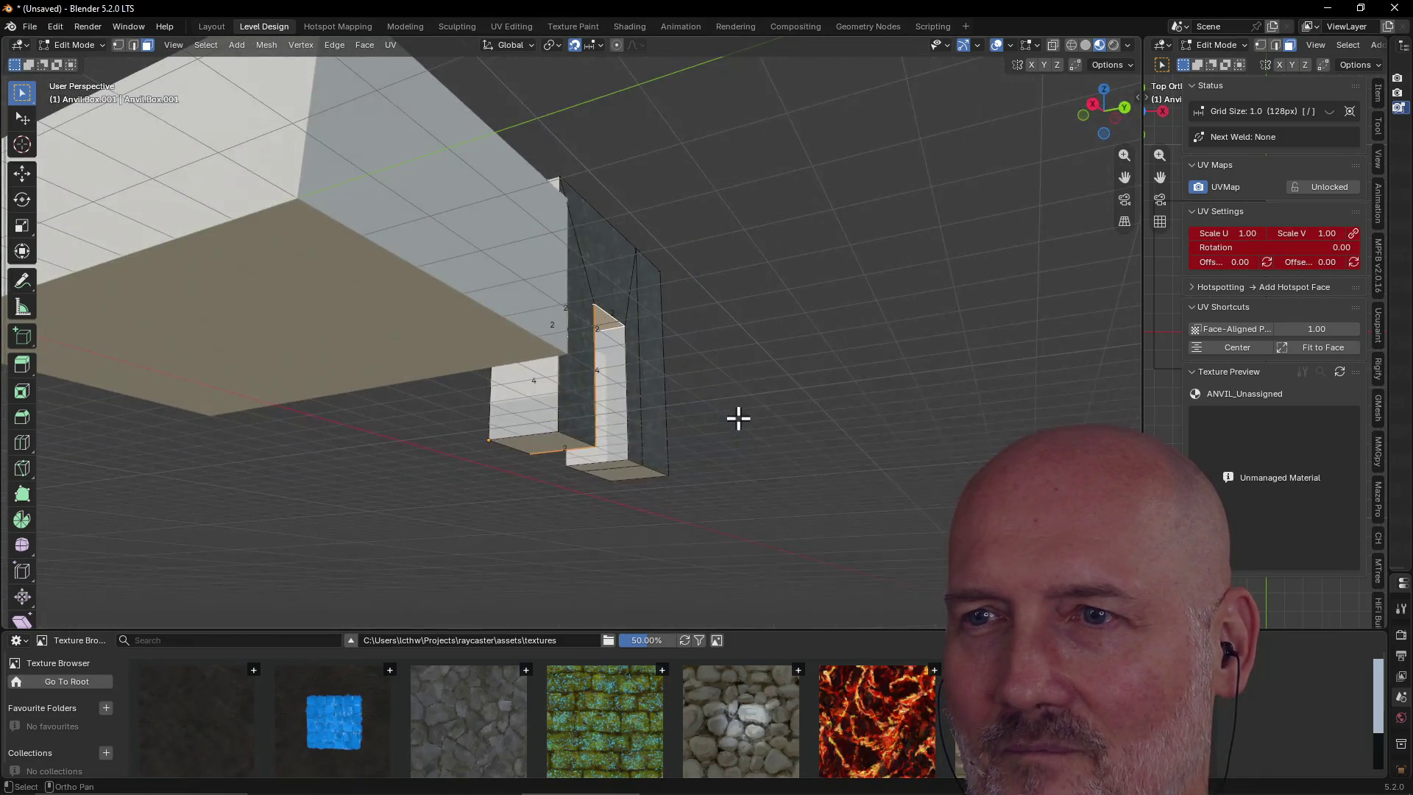
left_click(618, 423, "shift")
left_click_drag(605, 626, 705, 482)
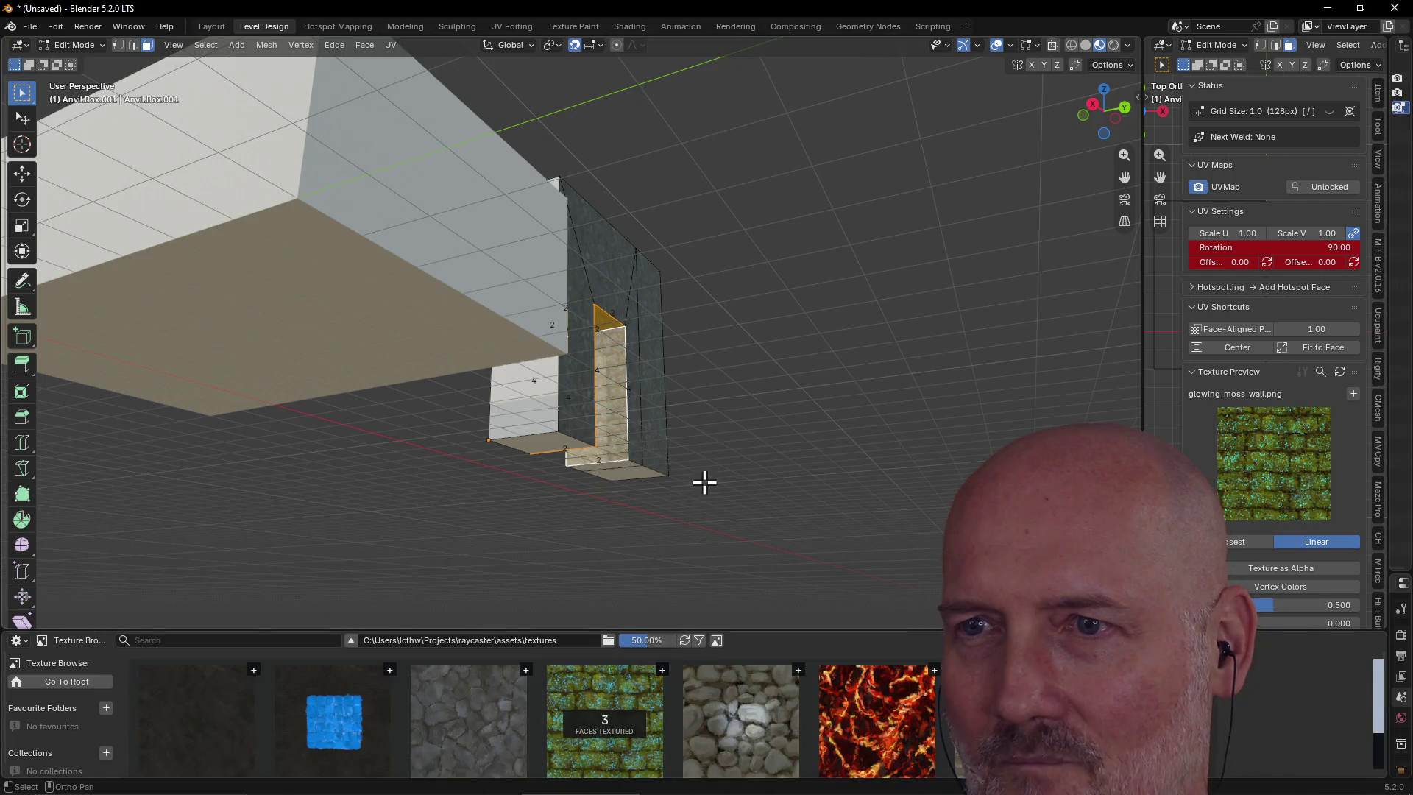
left_click(756, 396)
Cover the arch's front faces with the glowing_moss_wall.png brick texture
mouse_move(756, 396)
middle_mouse_down()
mouse_move(650, 449)
mouse_move(287, 486)
mouse_move(391, 482)
mouse_move(445, 405)
mouse_move(419, 328)
middle_mouse_up()
left_click(445, 284)
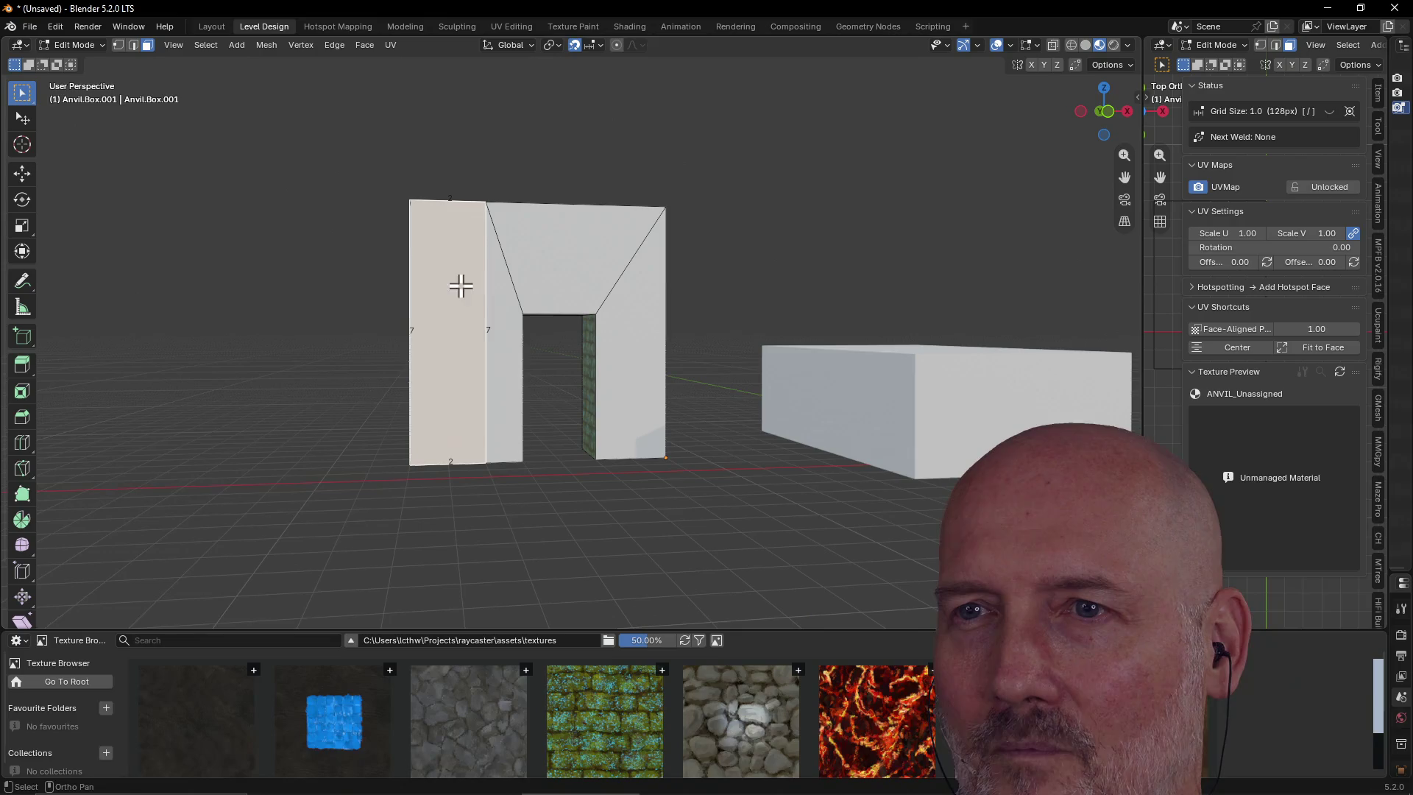
left_click_drag(483, 339, 510, 273)
left_click_drag(678, 297, 678, 297)
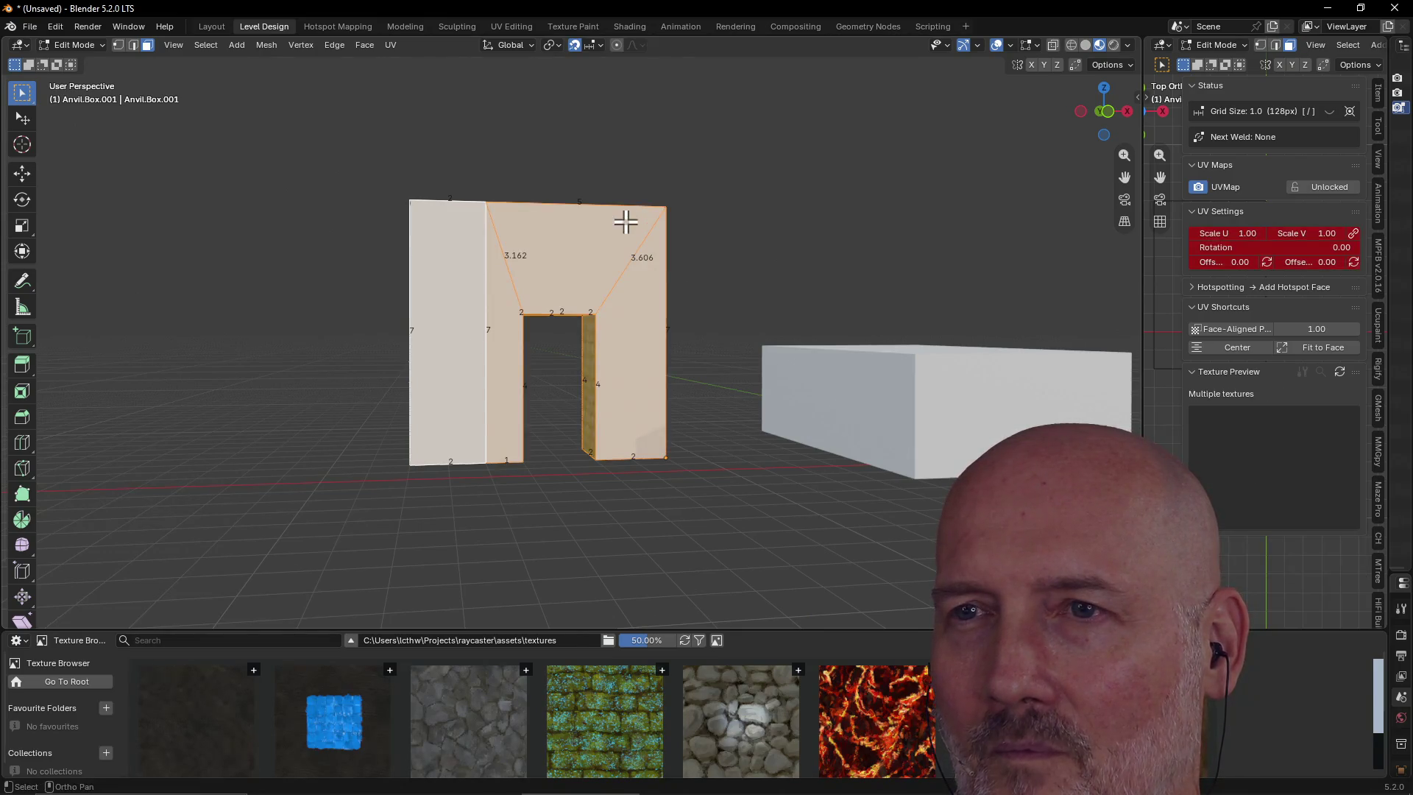
left_click(600, 692)
left_click(611, 416)
left_click(541, 518)
Orbit and zoom around the arch to review the stone and moss faces
scroll(523, 493, "down", 3)
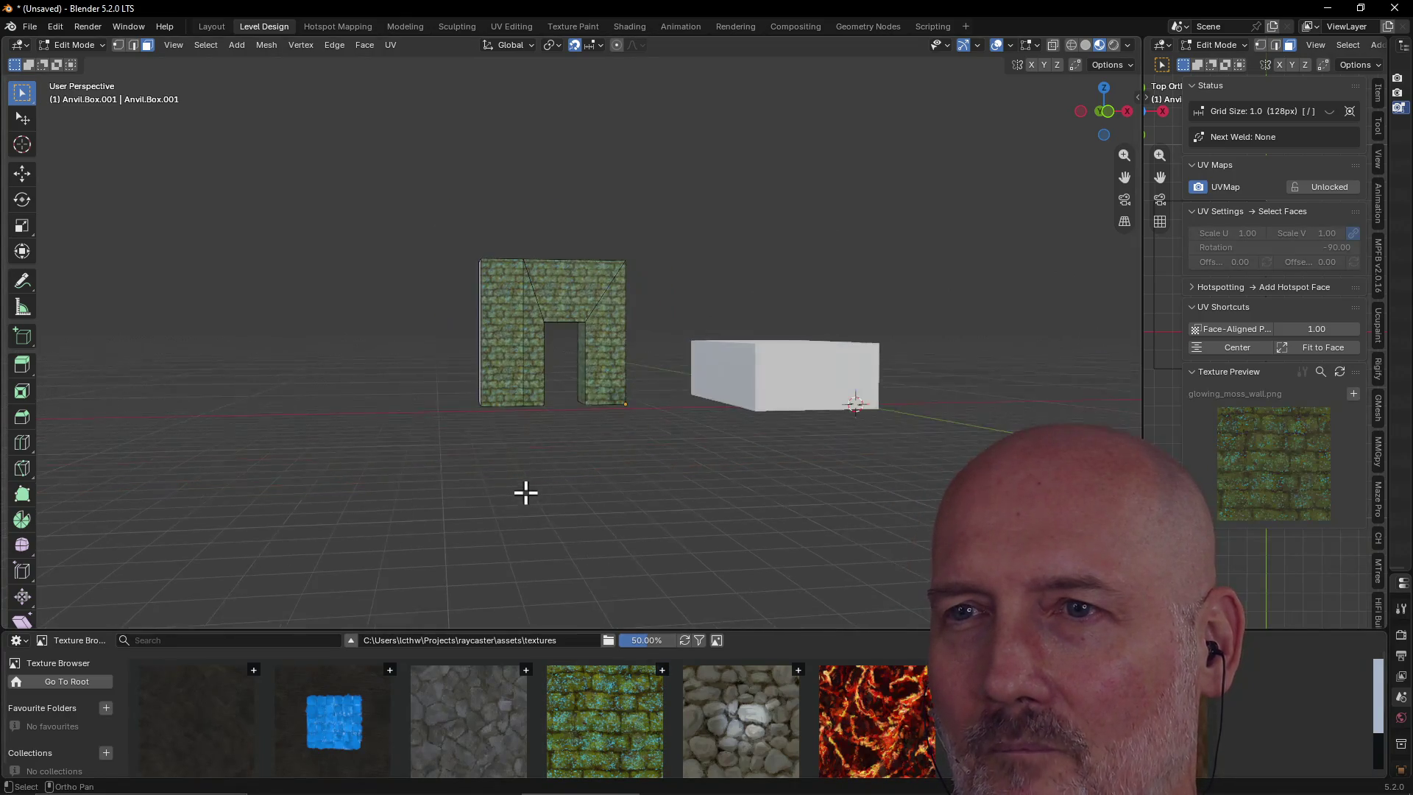
mouse_move(523, 493)
middle_mouse_down()
mouse_move(514, 542)
mouse_move(536, 442)
middle_mouse_up()
scroll(536, 441, "up", 5)
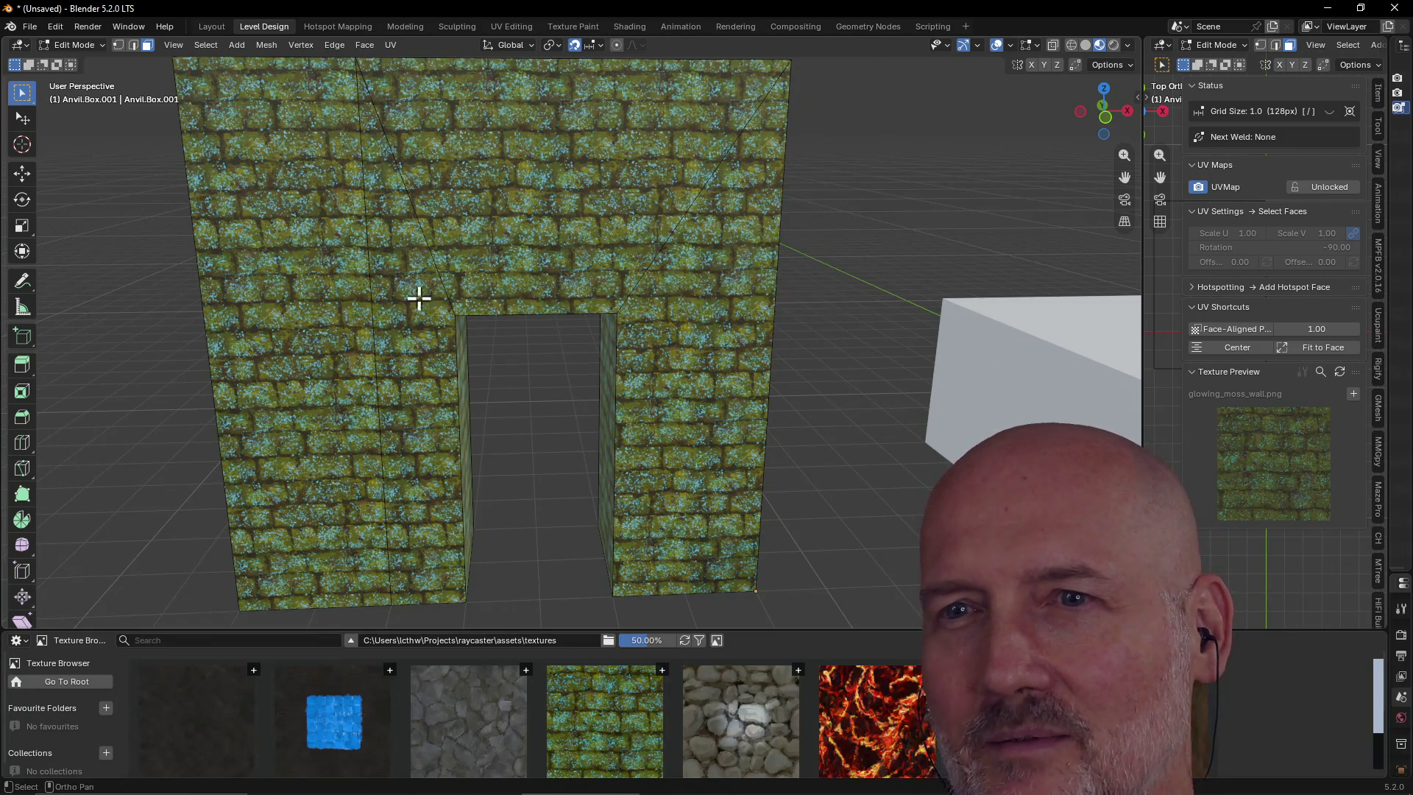
scroll(385, 384, "down", 3)
scroll(420, 284, "up", 4)
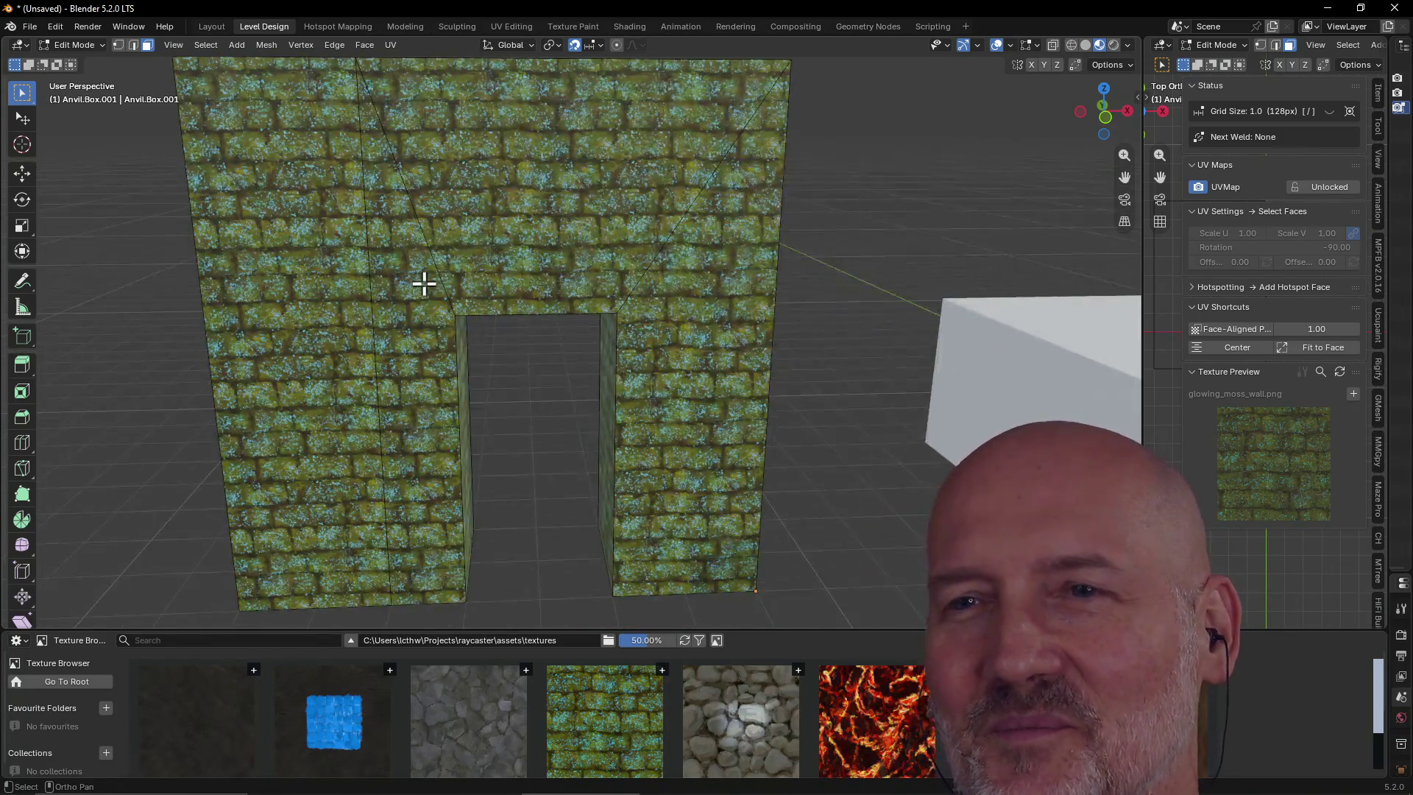
mouse_move(419, 284)
middle_mouse_down()
mouse_move(479, 245)
mouse_move(338, 262)
mouse_move(733, 258)
mouse_move(782, 284)
middle_mouse_up()
scroll(763, 278, "down", 2)
scroll(792, 284, "up", 5)
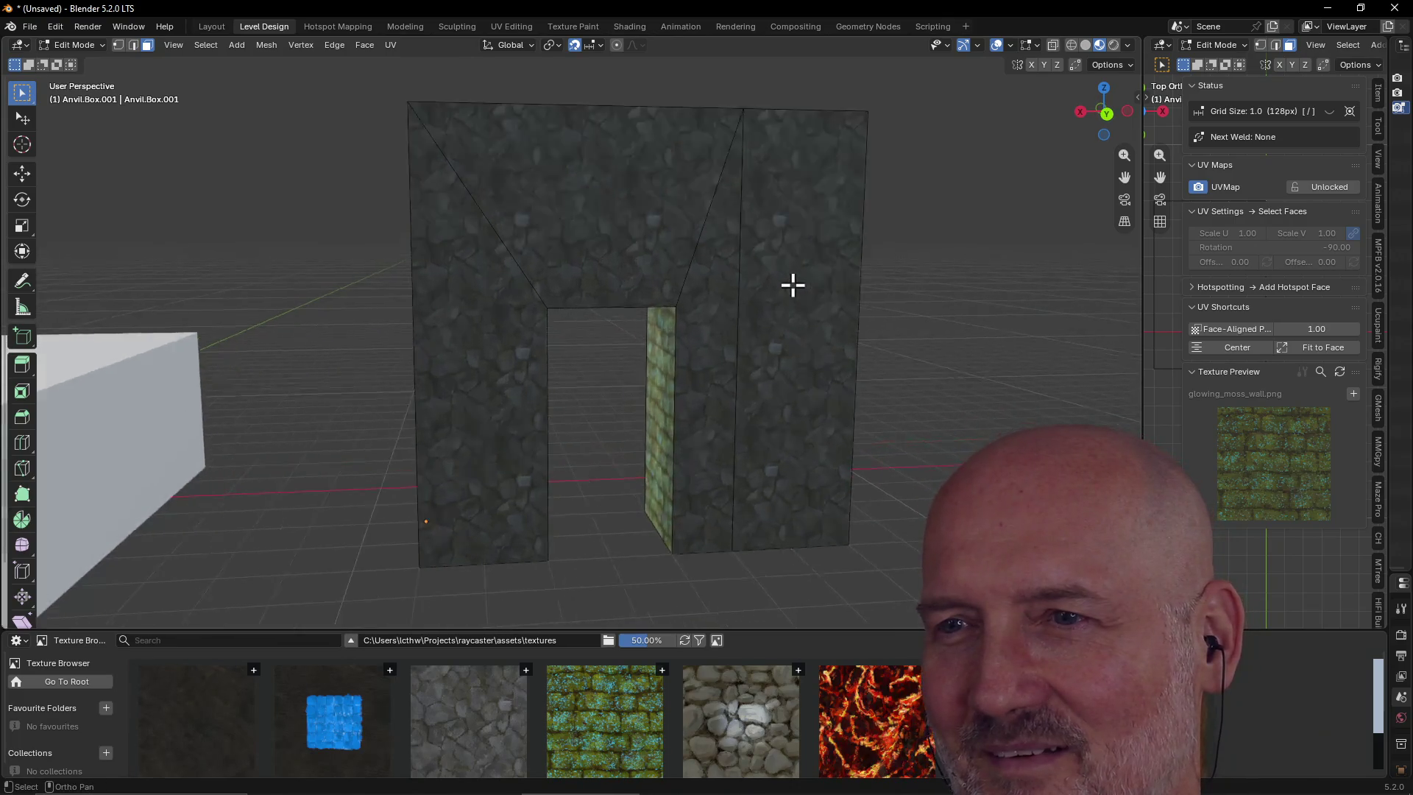
scroll(793, 283, "up", 2)
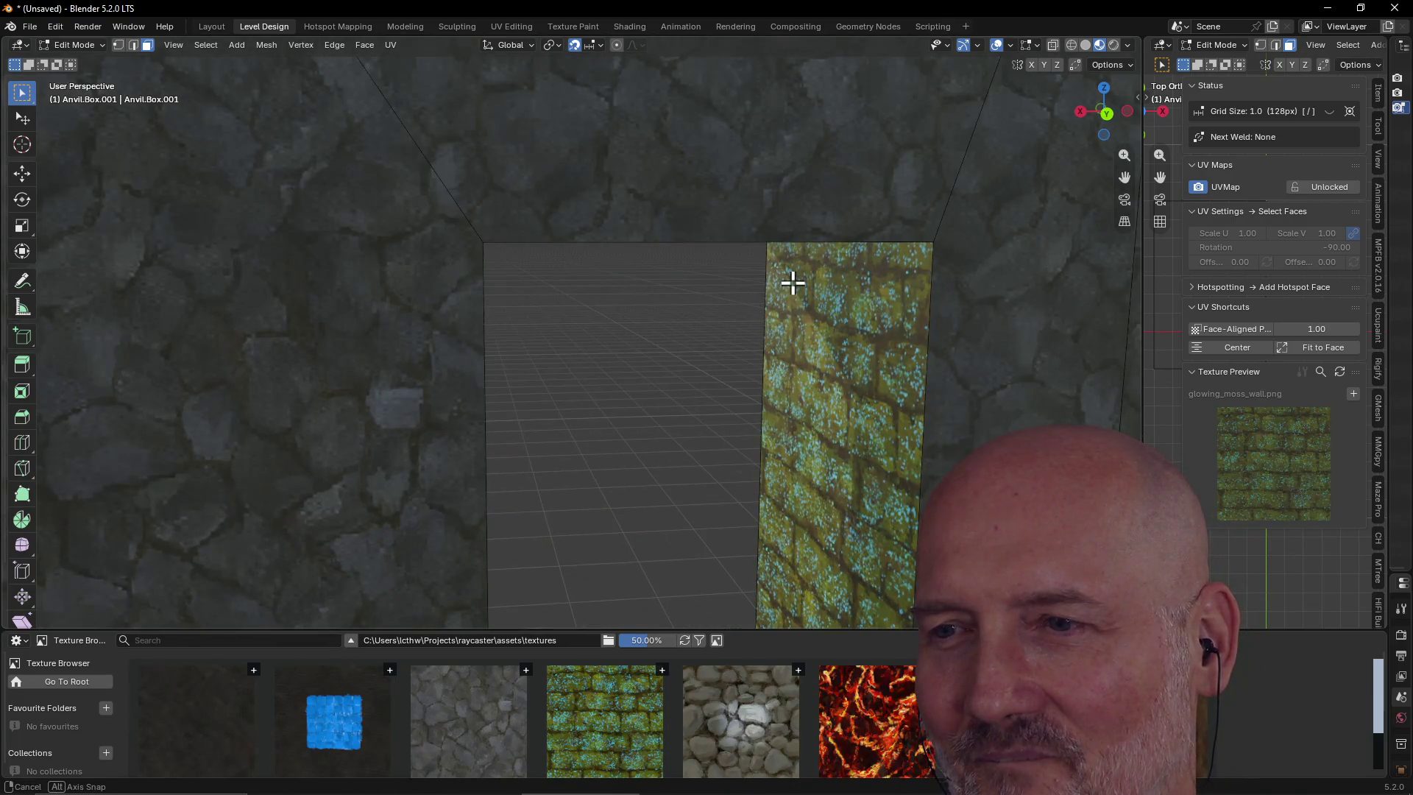
mouse_move(793, 284)
middle_mouse_down()
mouse_move(504, 306)
mouse_move(565, 310)
mouse_move(426, 338)
mouse_move(495, 298)
mouse_move(470, 306)
middle_mouse_up()
scroll(496, 306, "down", 6)
scroll(497, 298, "up", 2)
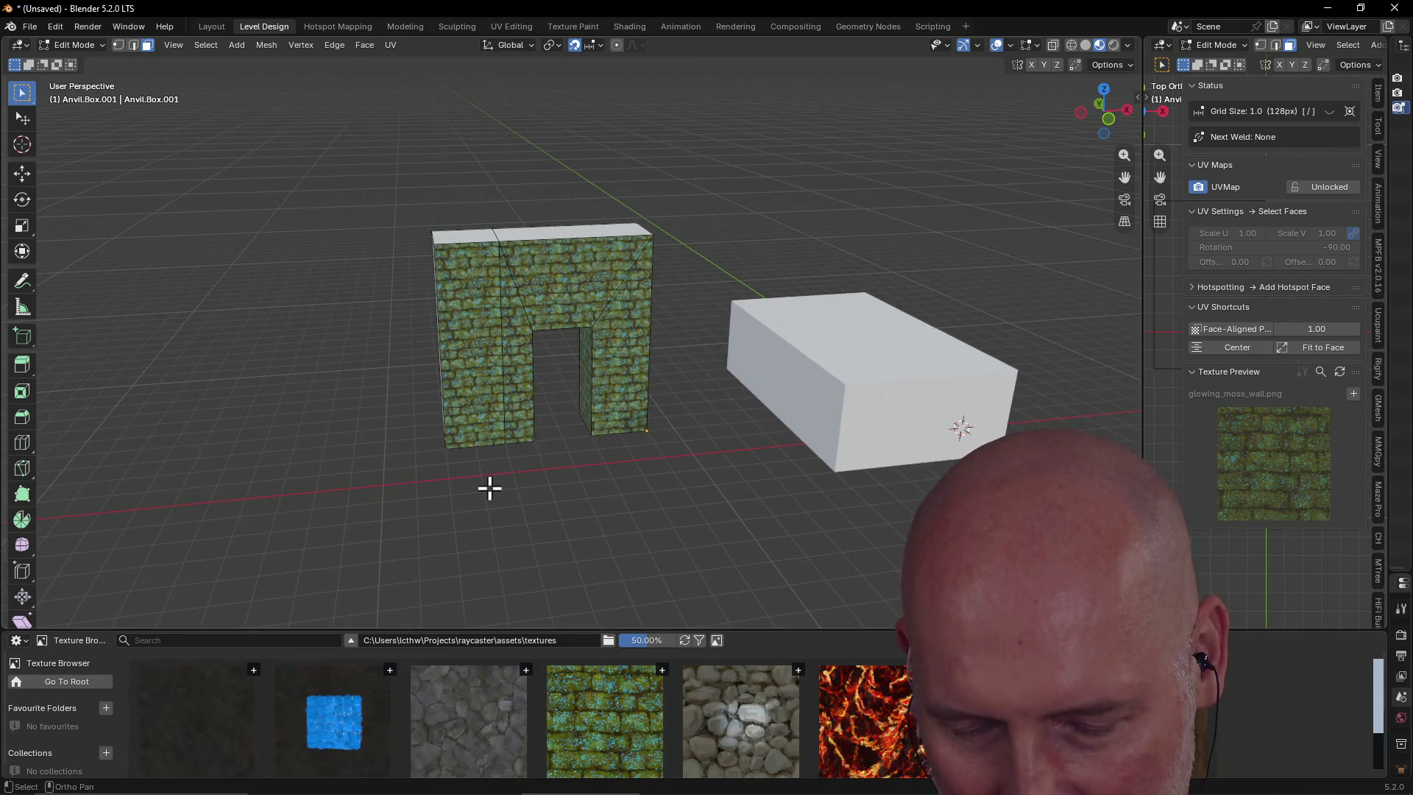
Add a plane and move it along X to sit beneath the arch
key("shift+a")
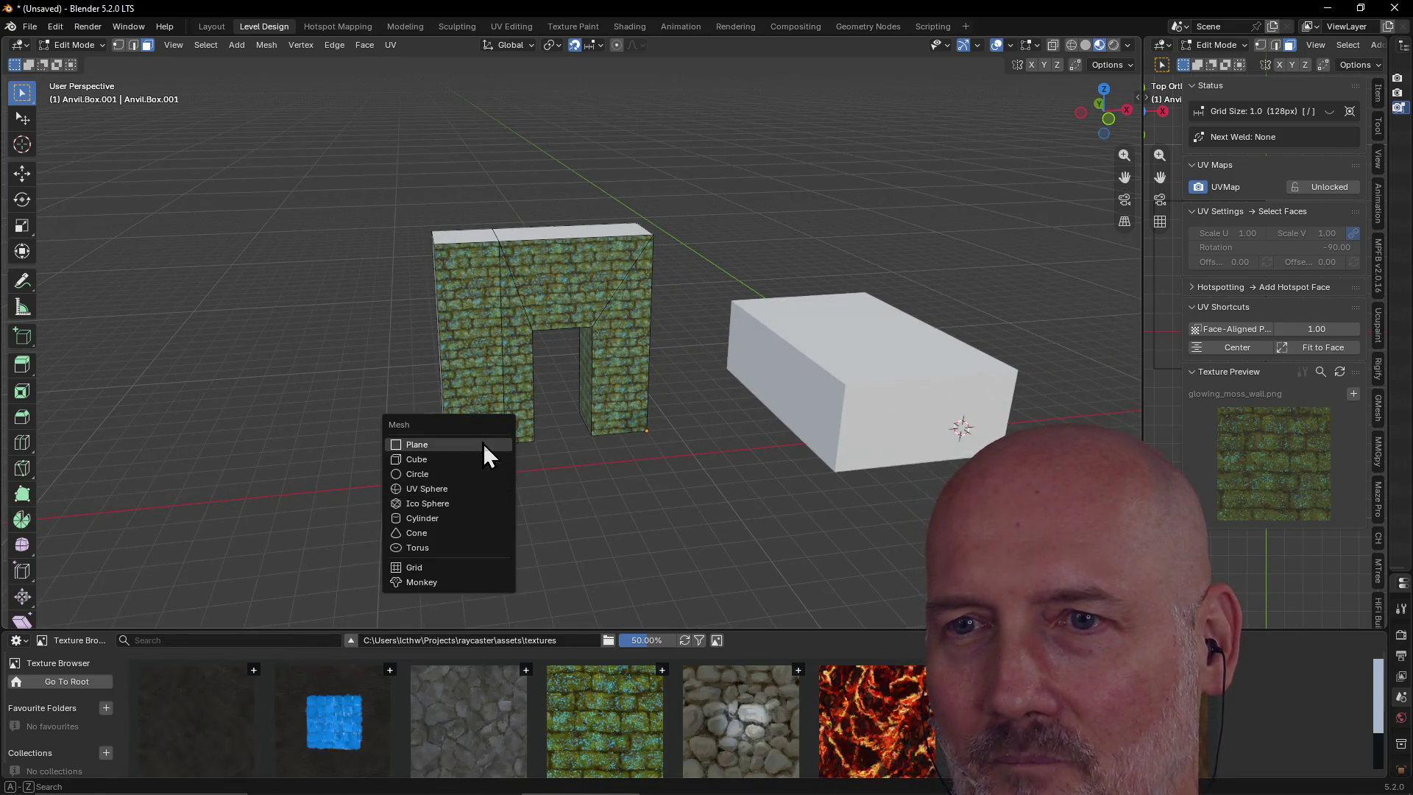
left_click(483, 444)
scroll(675, 444, "down", 3)
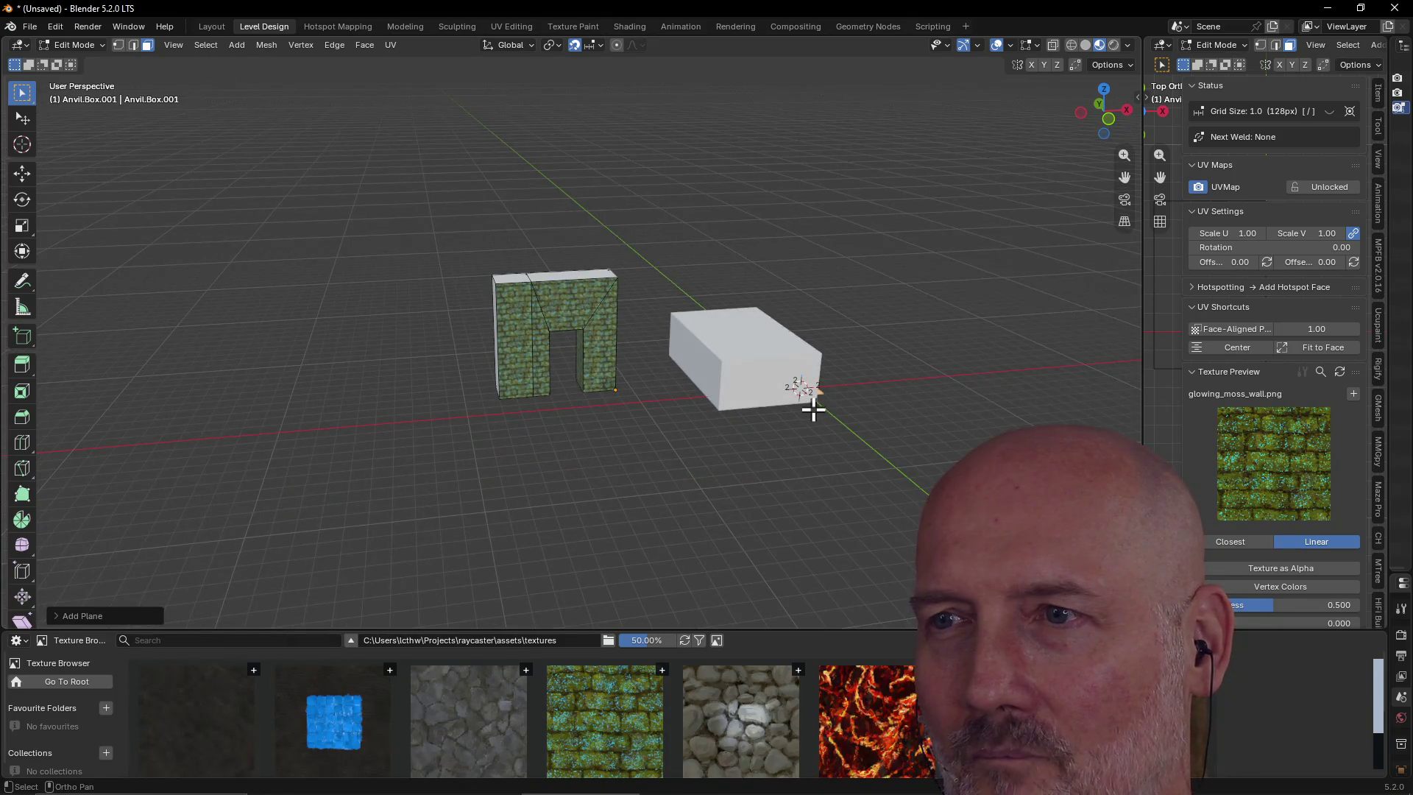
key("g")
key("x")
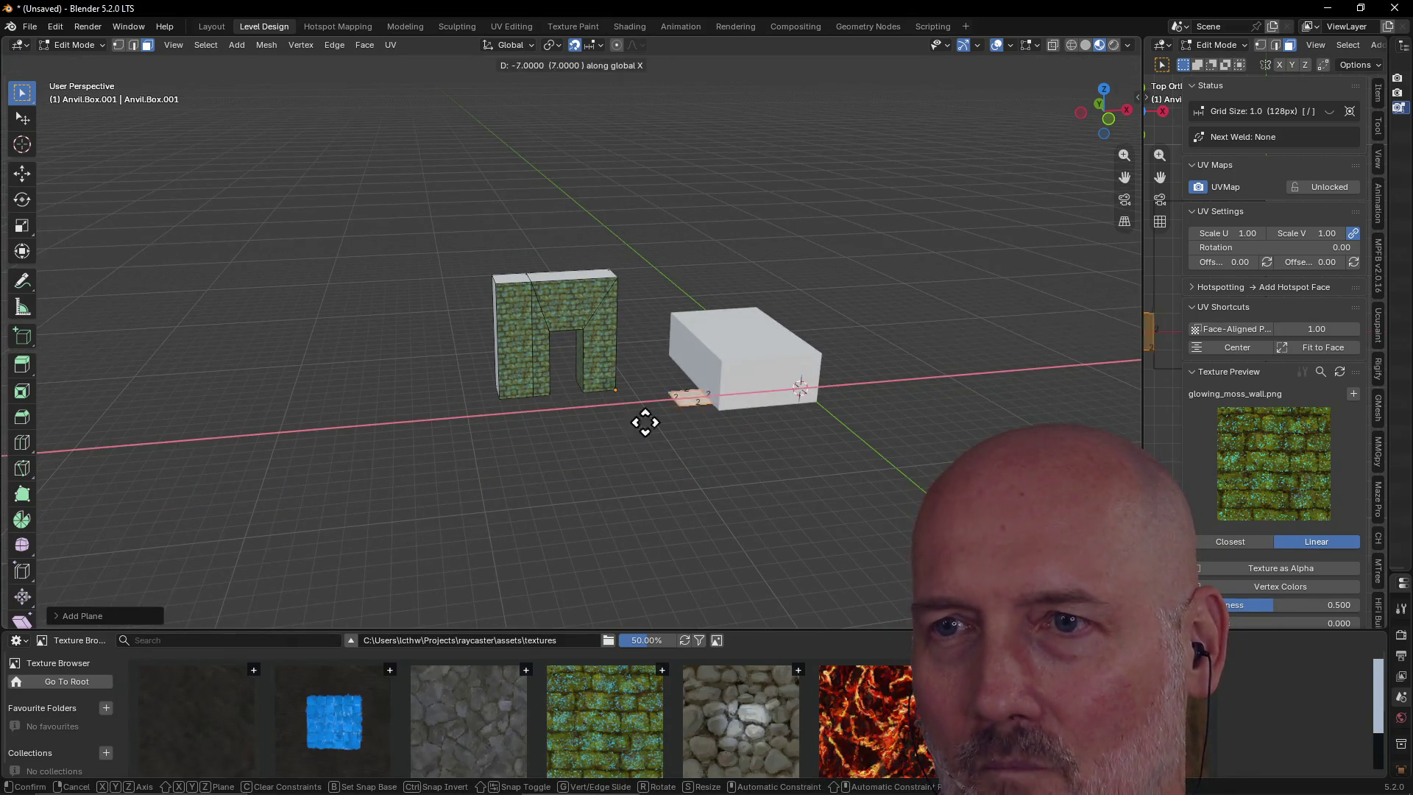
left_click(546, 413)
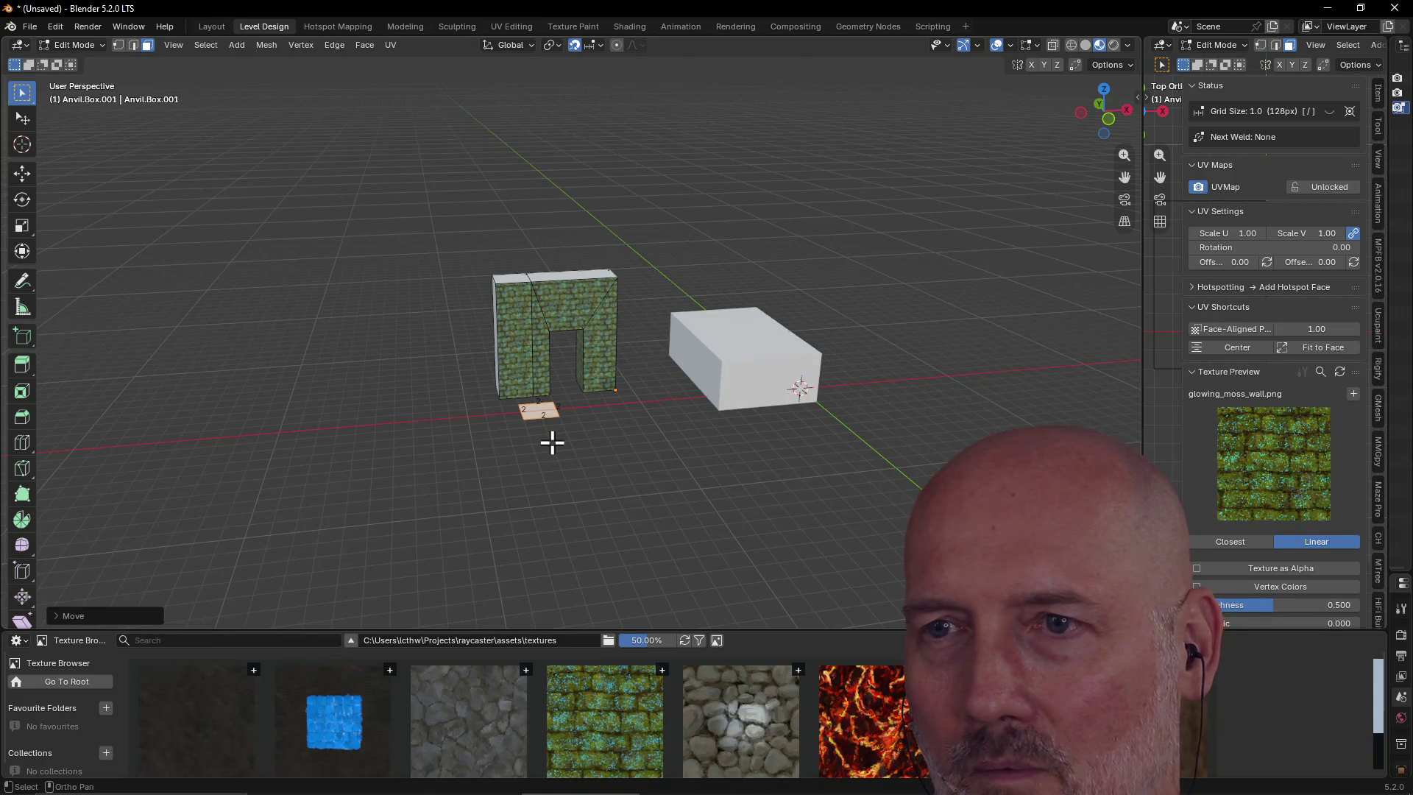
Scale the floor plane out to about 19.4 units across
key("g")
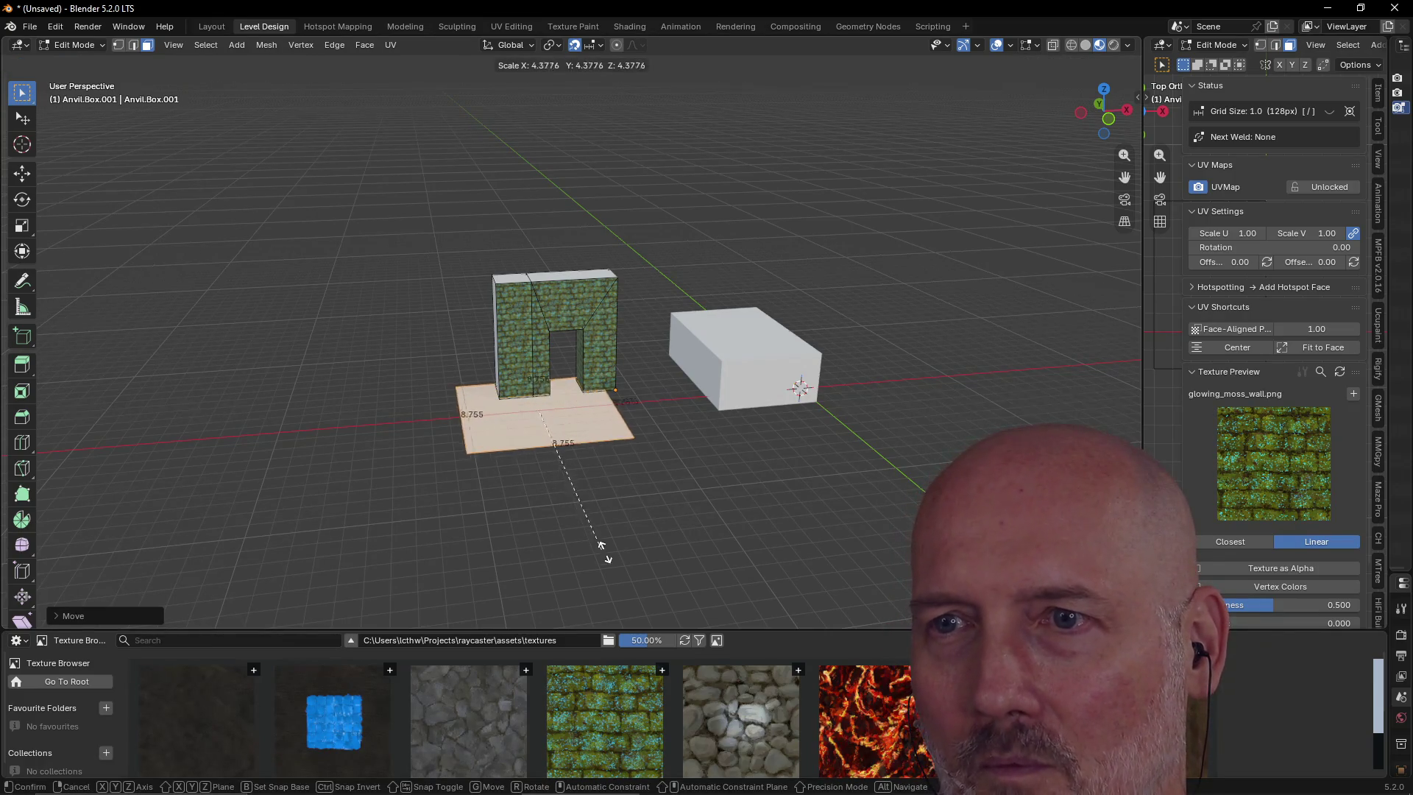
left_click(660, 603)
middle_click_drag(662, 606, 570, 439, "ctrl")
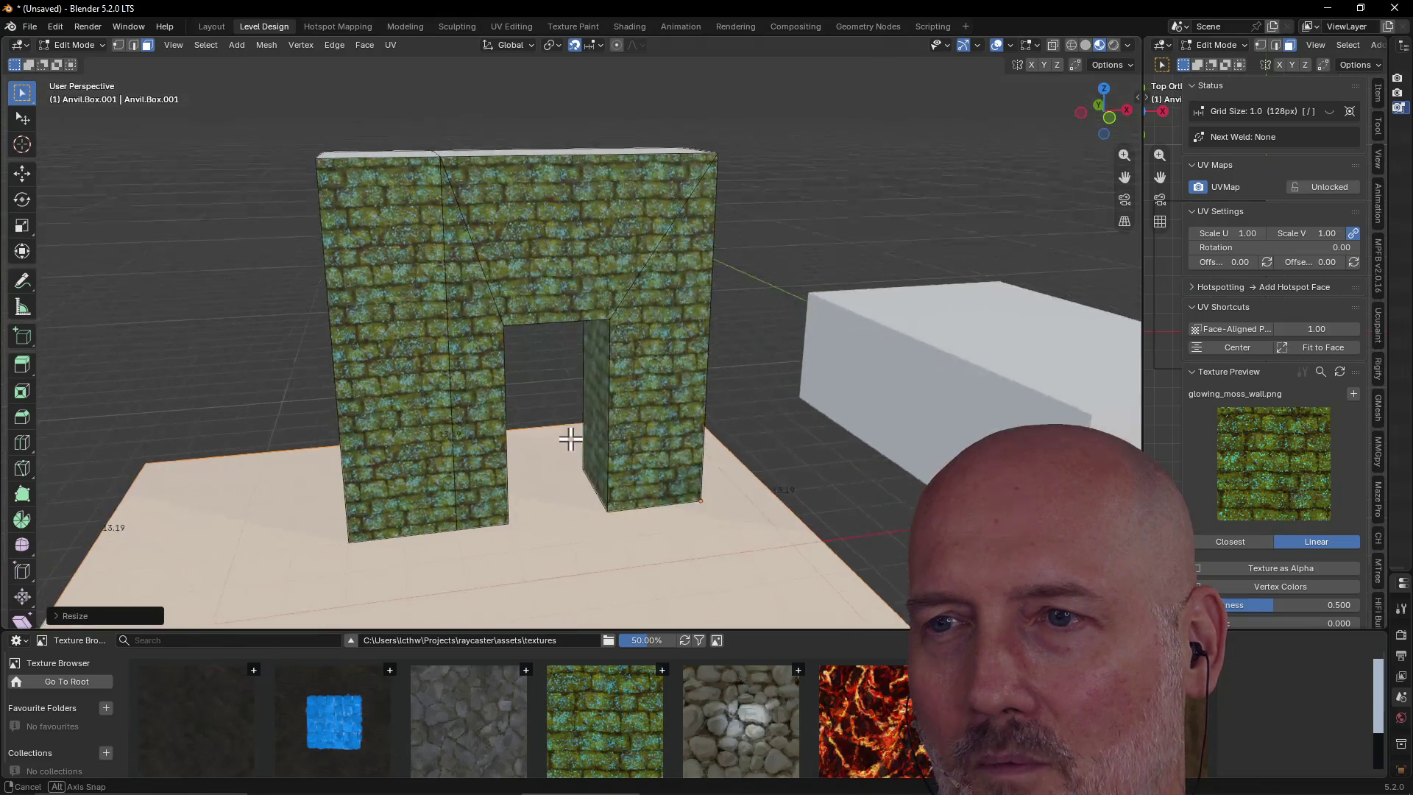
scroll(570, 440, "down", 6)
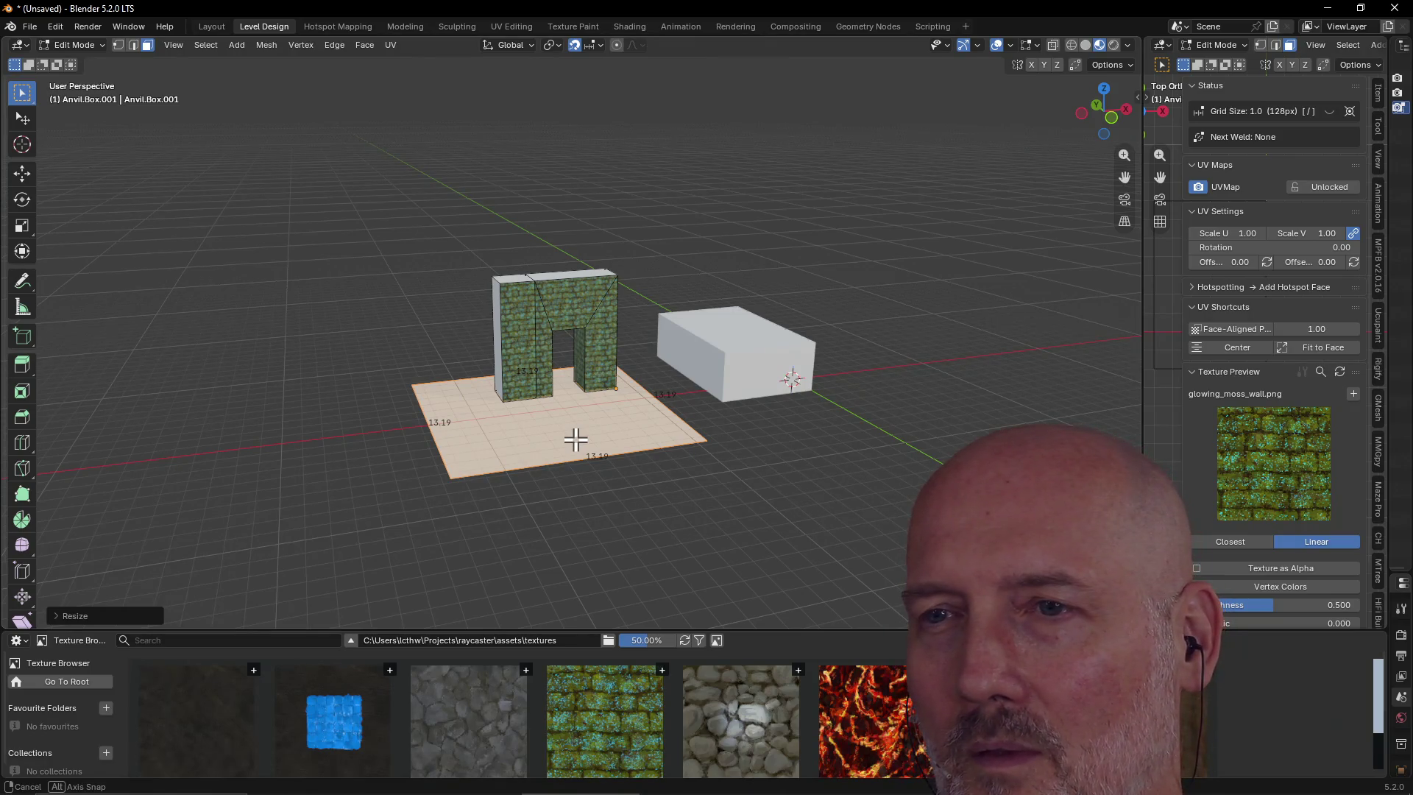
key("s")
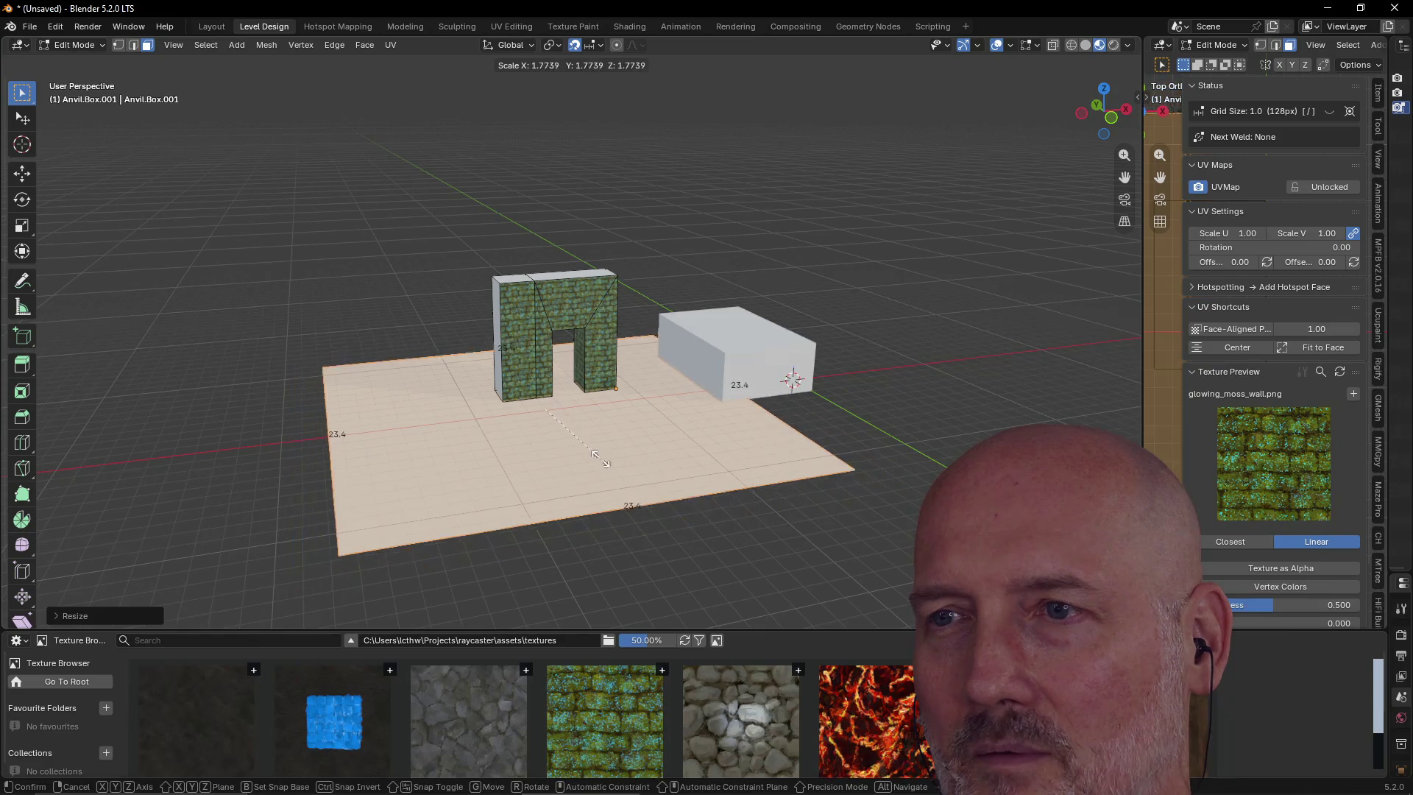
left_click(582, 450)
mouse_move(599, 400)
middle_mouse_down()
mouse_move(681, 378)
mouse_move(795, 391)
mouse_move(694, 419)
middle_mouse_up()
Apply the lava_floor.png texture to the floor plane's face
left_click(688, 454)
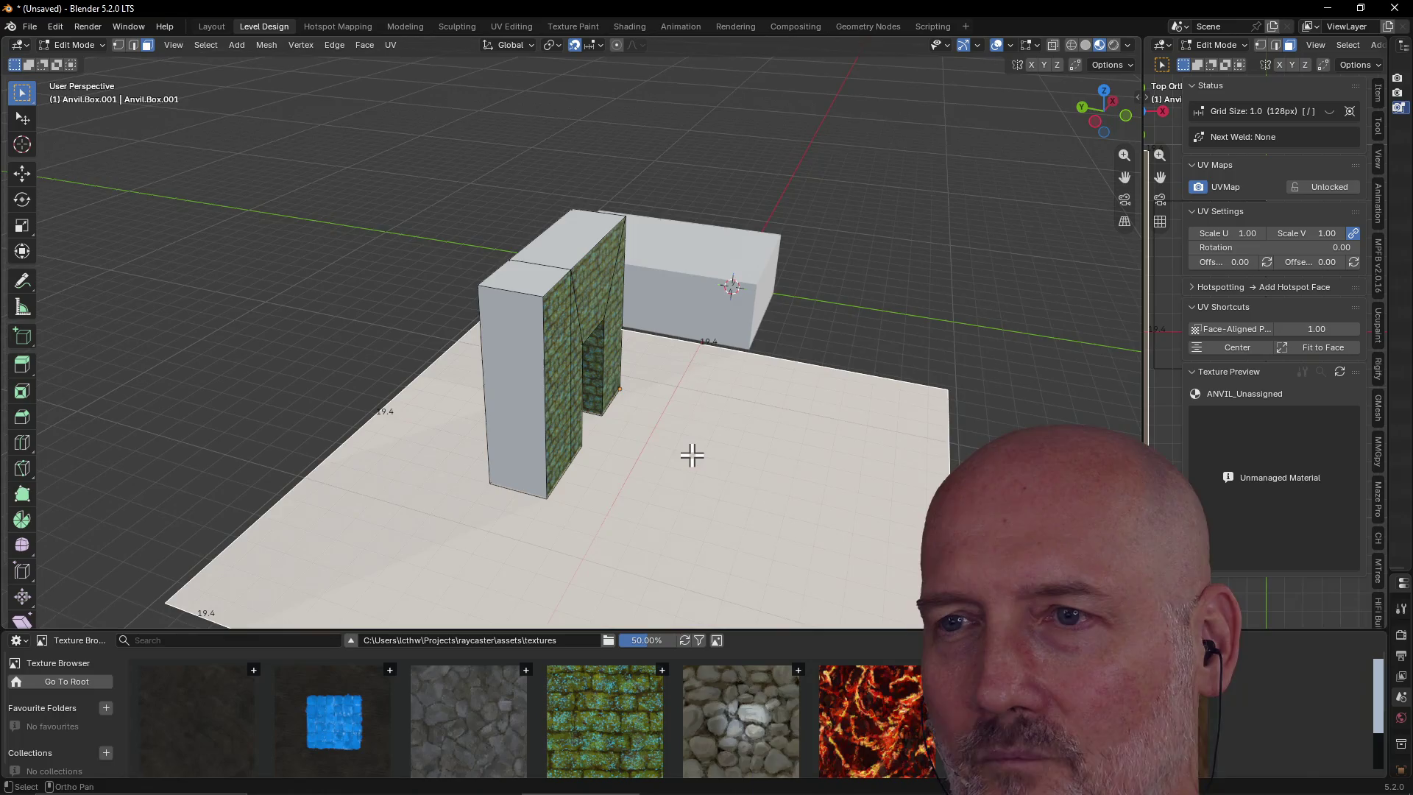
left_click(753, 523)
scroll(773, 519, "up", 1)
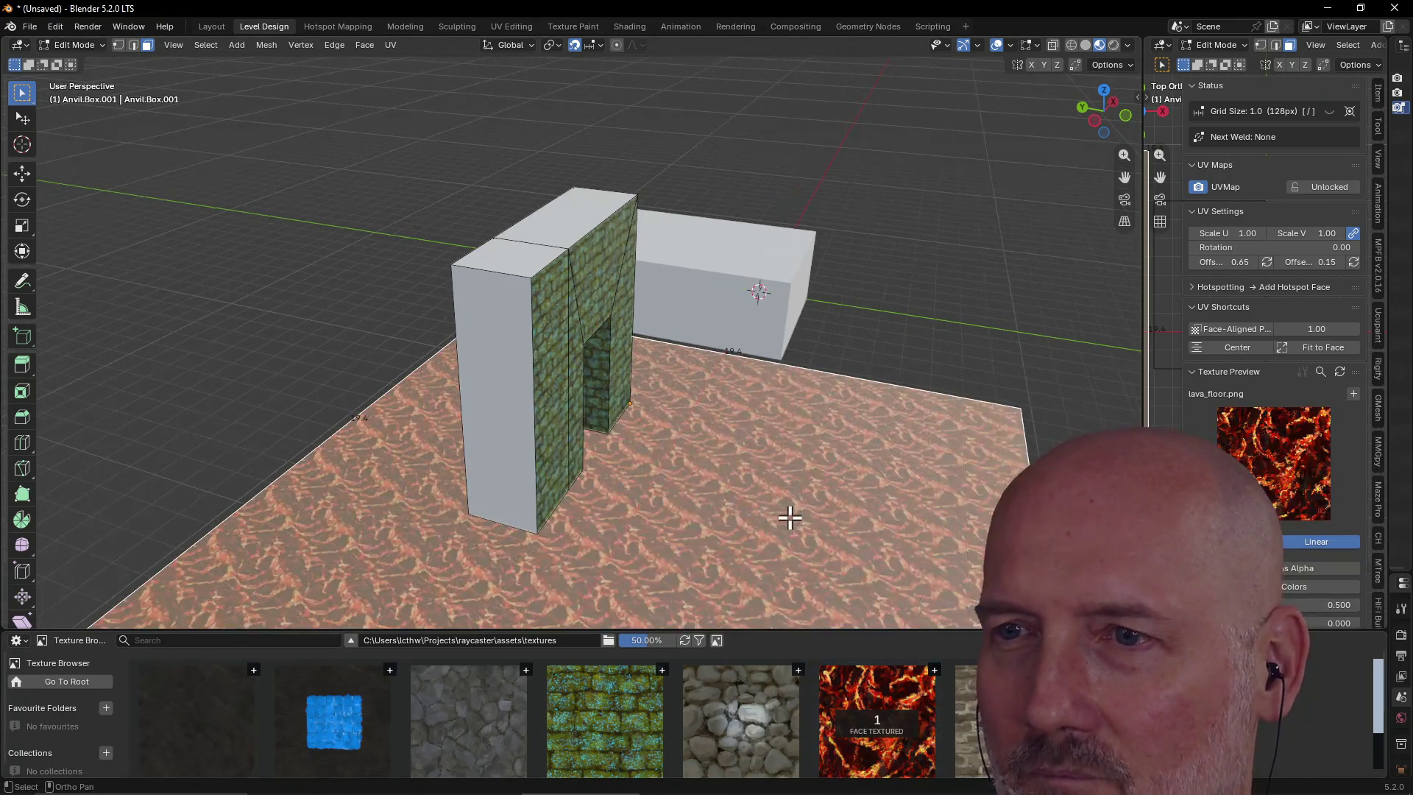
left_click(319, 404)
mouse_move(318, 404)
middle_mouse_down()
mouse_move(467, 372)
mouse_move(712, 380)
mouse_move(322, 361)
middle_mouse_up()
scroll(712, 379, "up", 1)
scroll(710, 404, "down", 2)
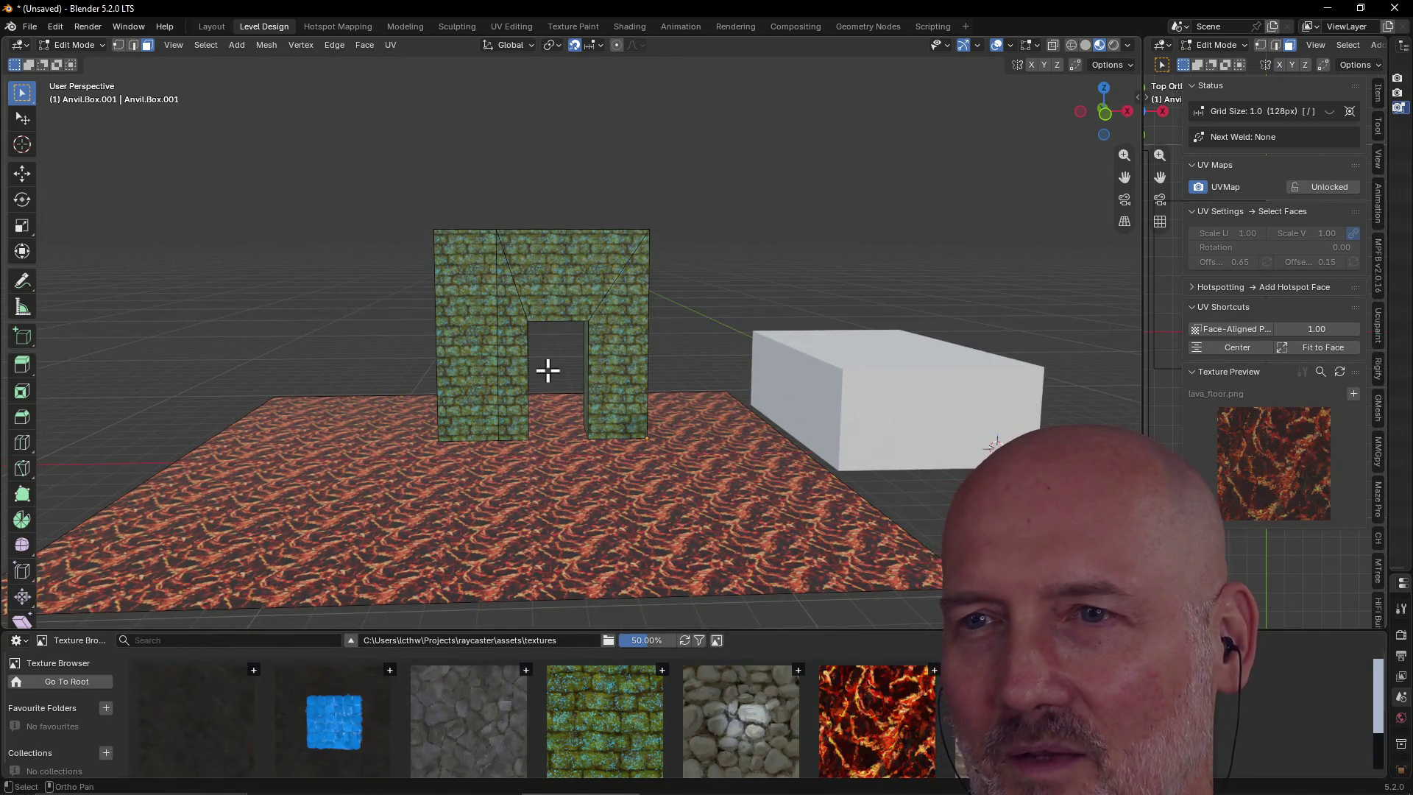
Walk through the scene toward the arch with walk navigation, then exit it
key("w")
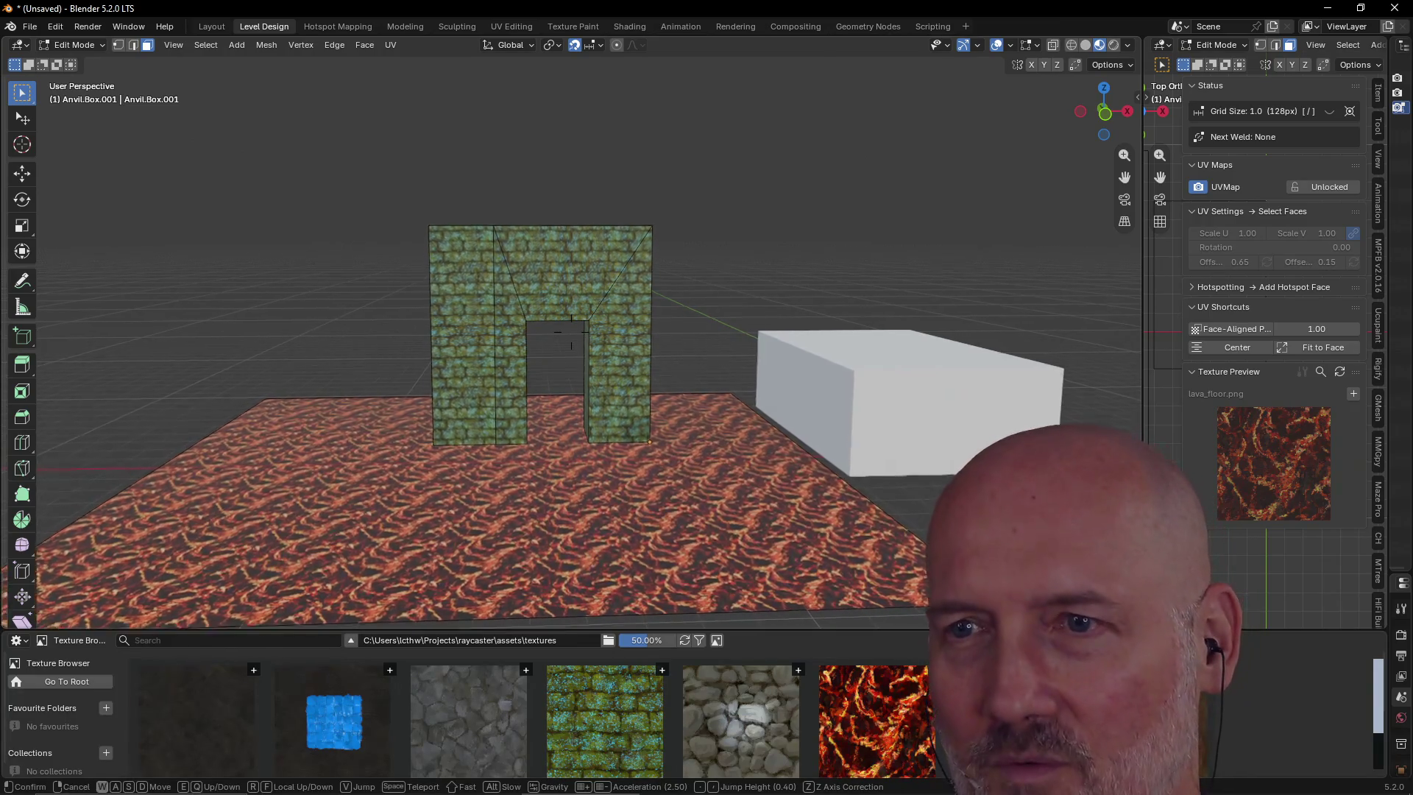
key("w")
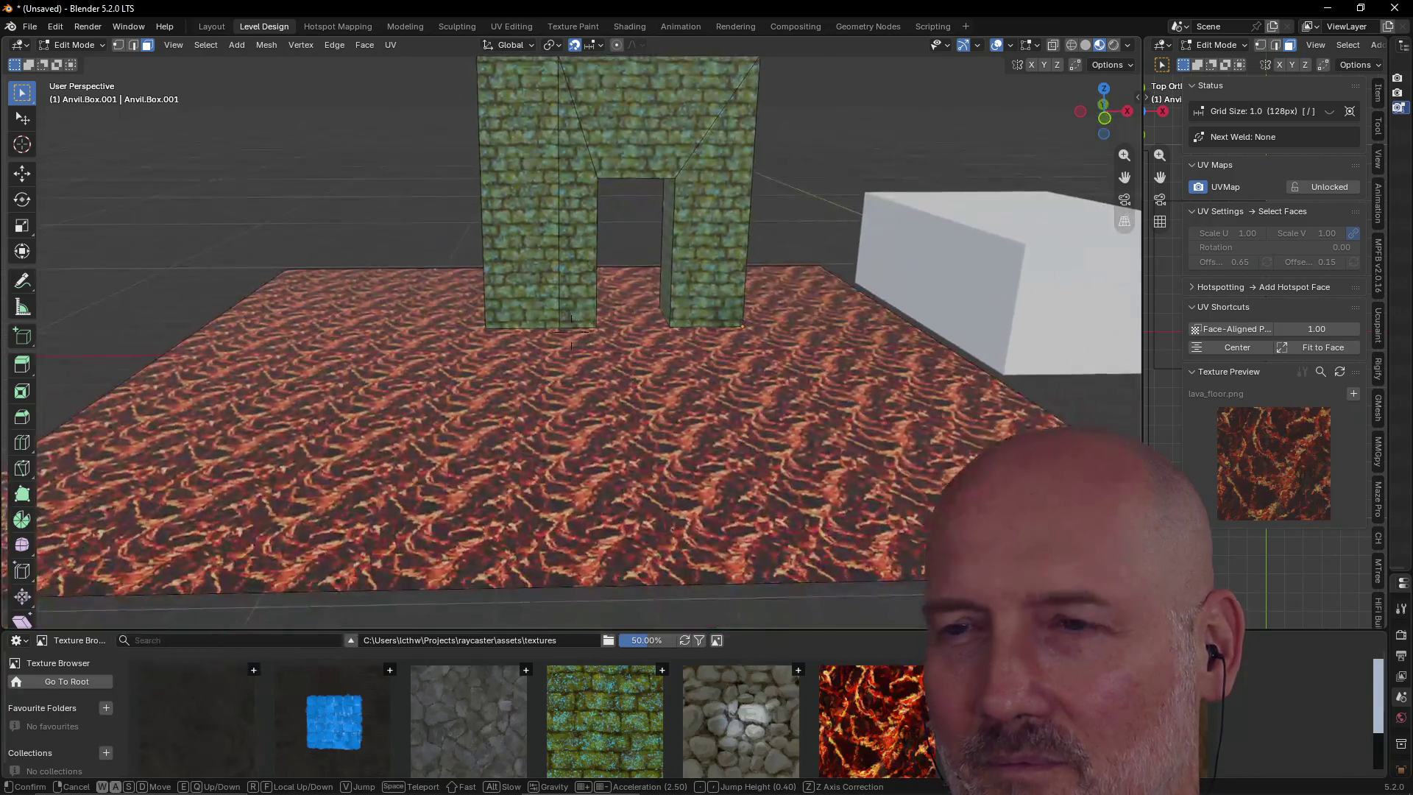
key("w")
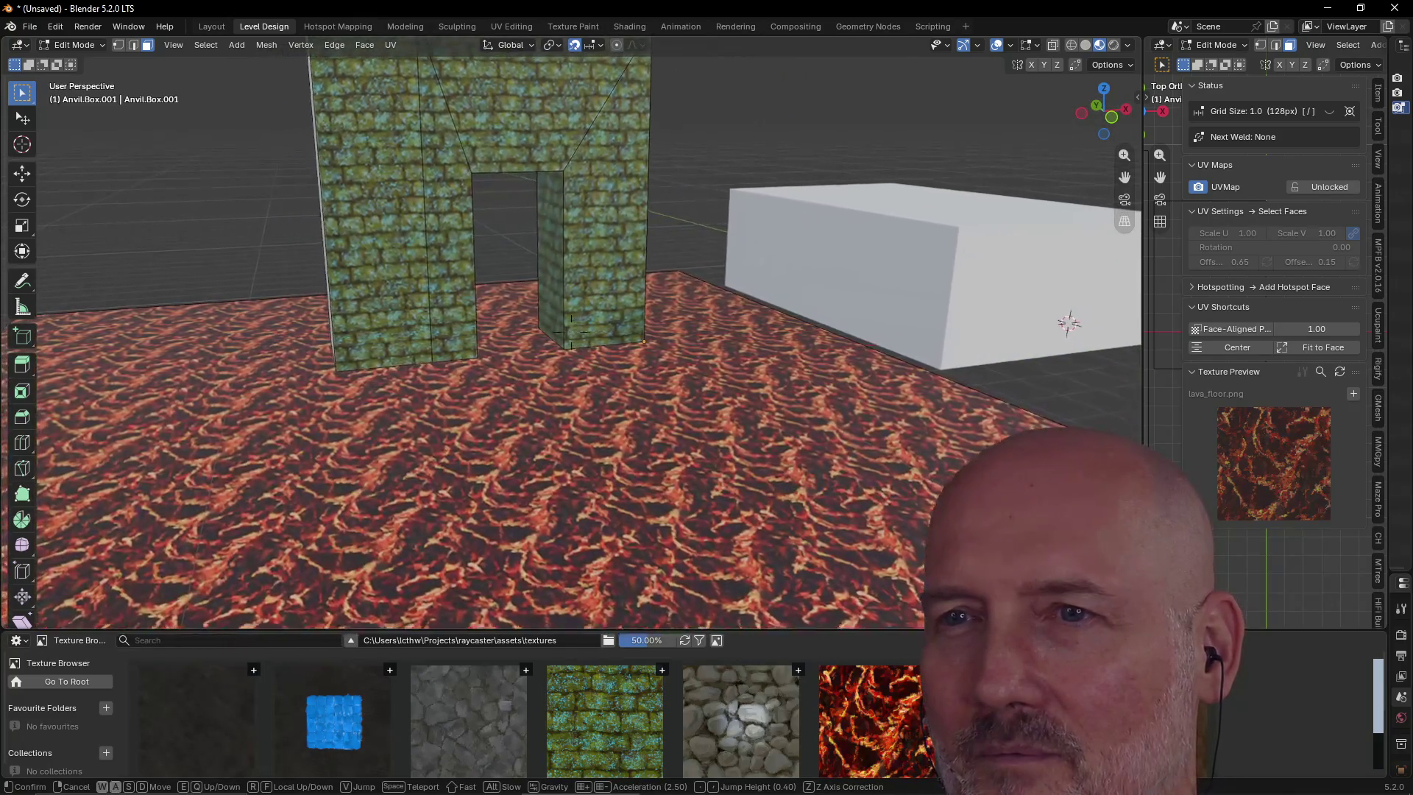
key("w")
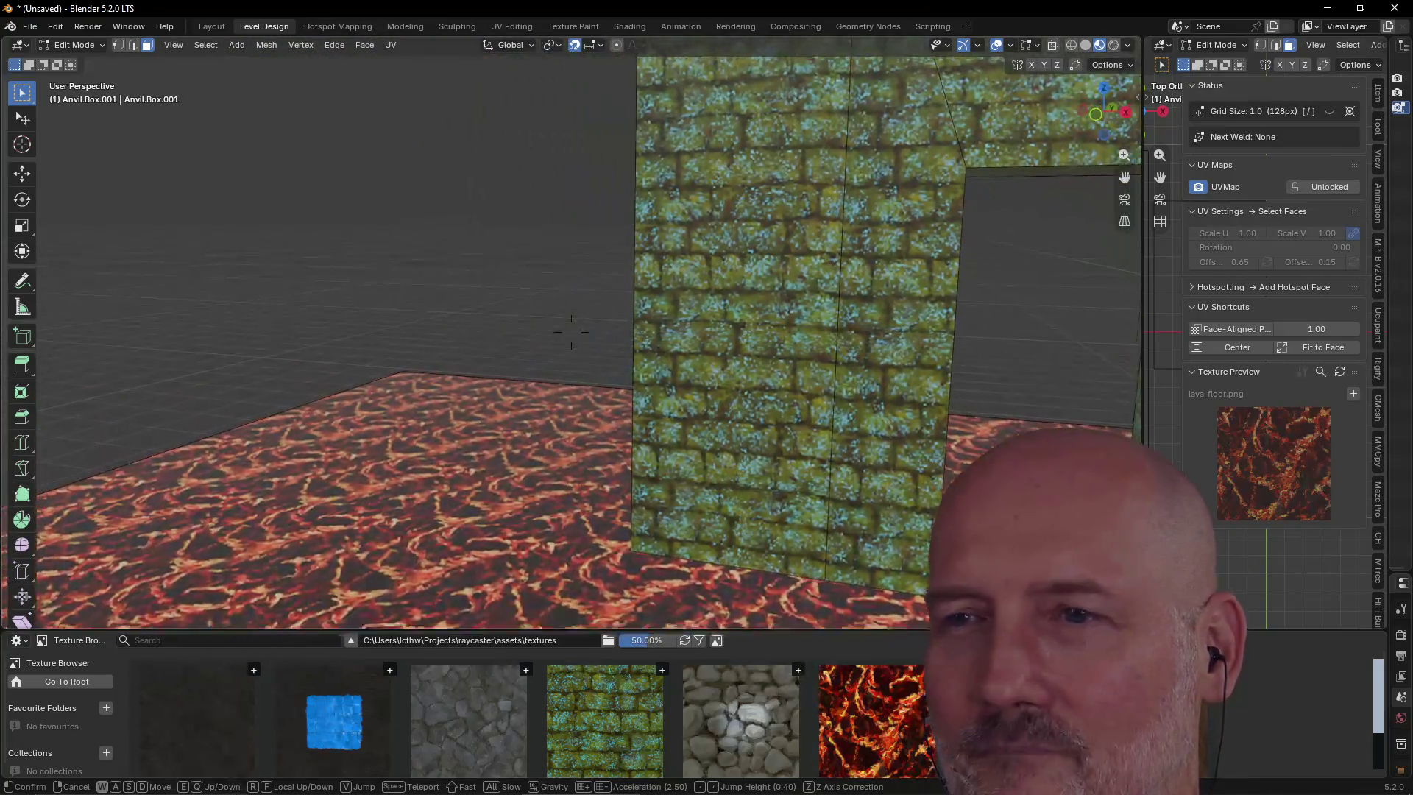
key("Escape")
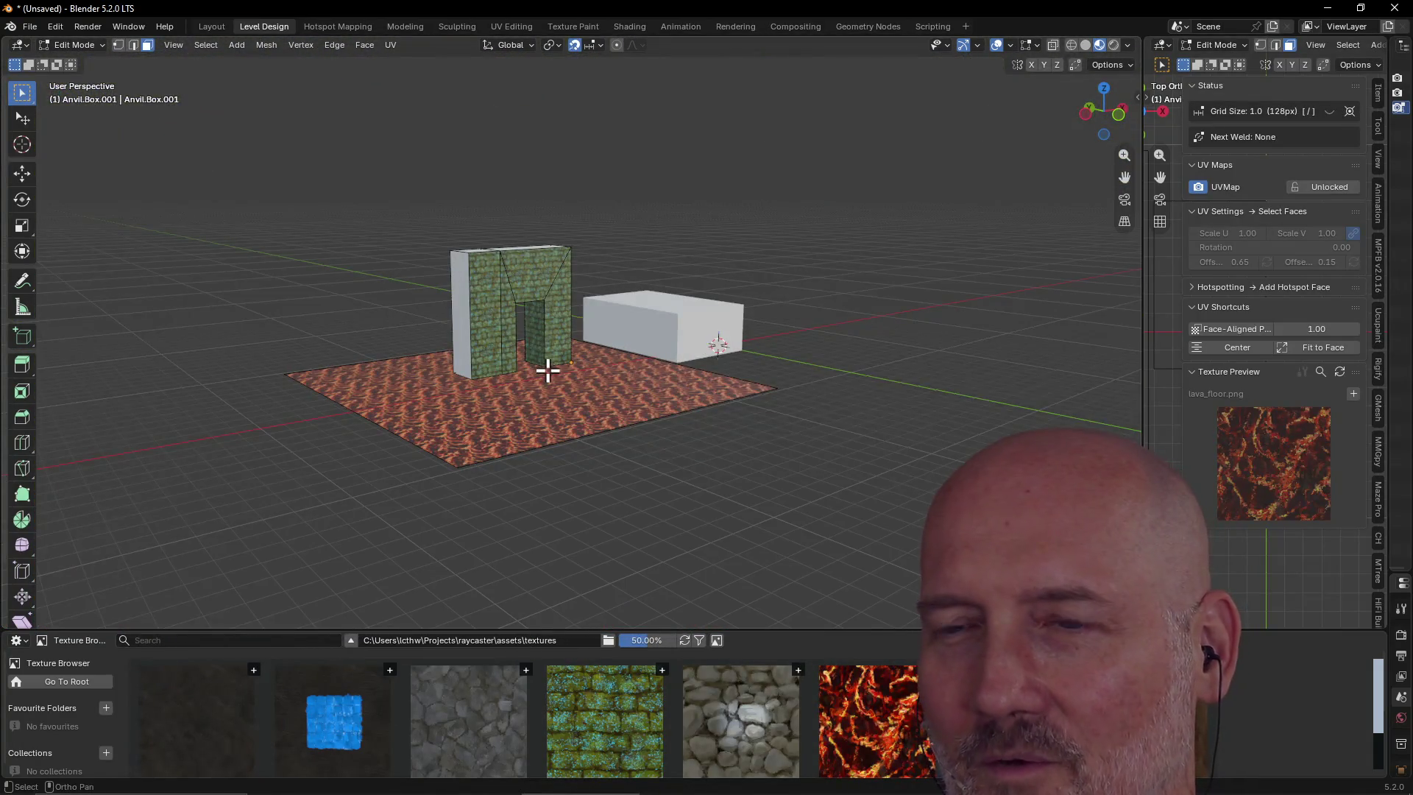
middle_click_drag(548, 370, 513, 419)
scroll(536, 533, "up", 3)
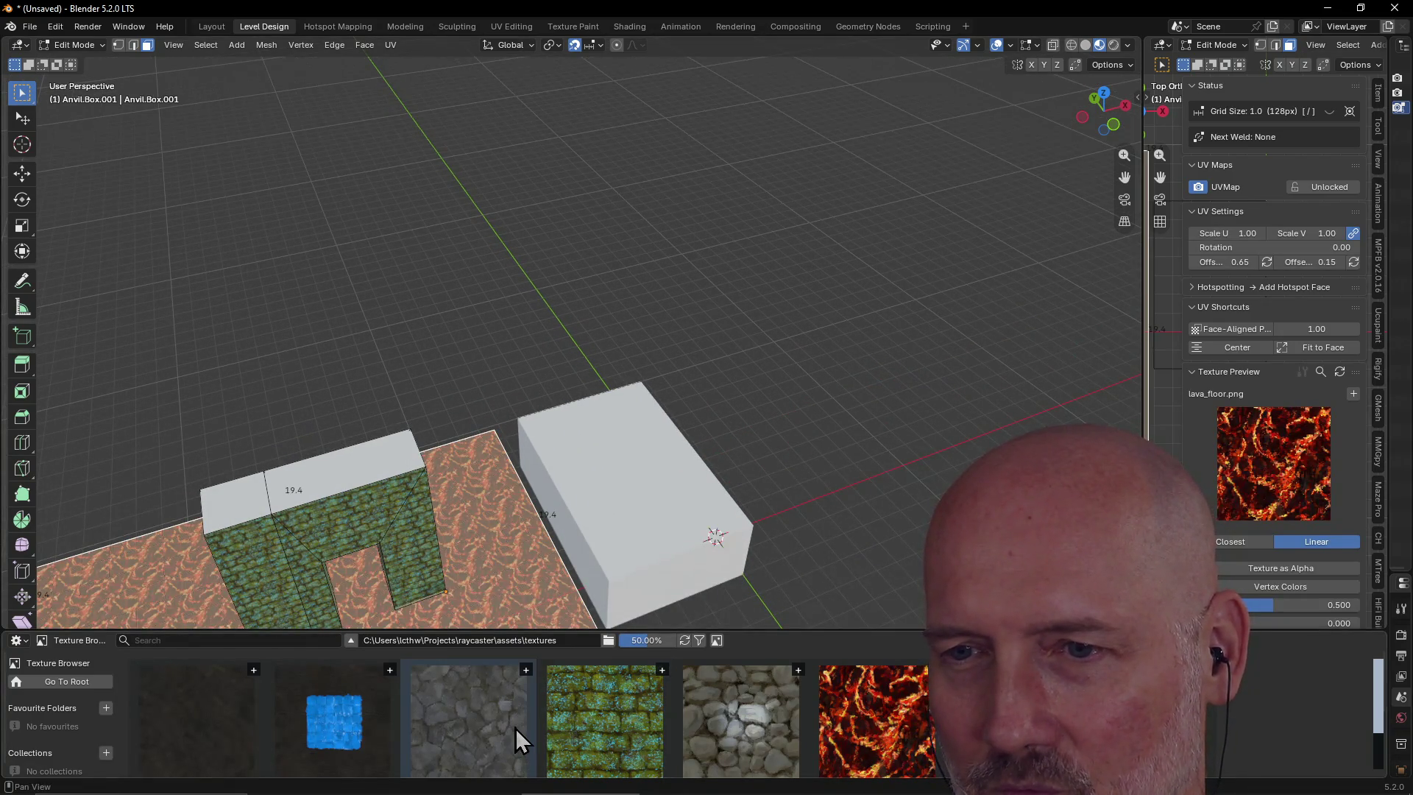
Replace the floor's lava with the floor_gray_stone cobblestone texture
left_click(475, 731)
mouse_move(442, 596)
middle_mouse_down()
mouse_move(419, 481)
mouse_move(404, 584)
mouse_move(431, 515)
middle_mouse_up()
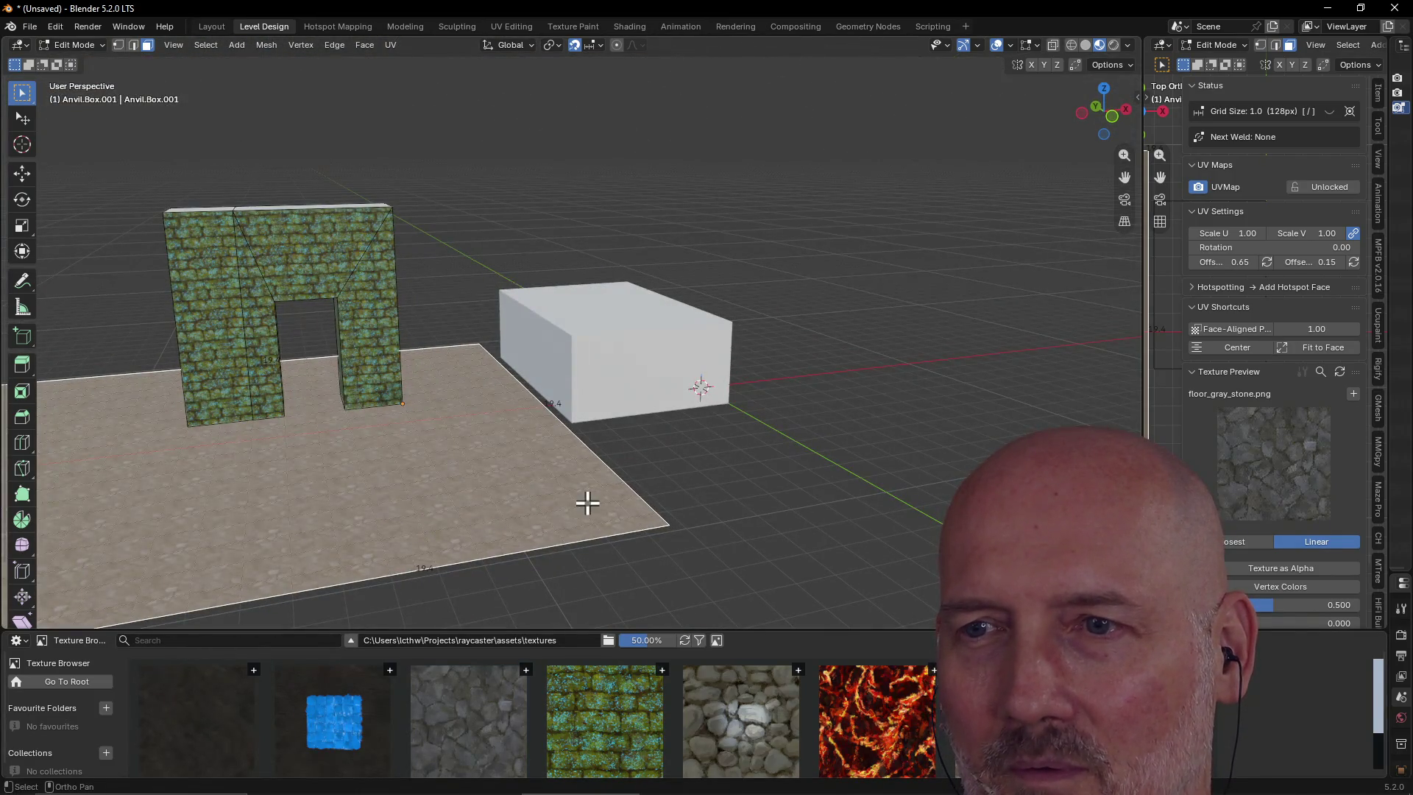
left_click(683, 489)
mouse_move(494, 477)
middle_mouse_down()
mouse_move(426, 505)
mouse_move(603, 476)
mouse_move(513, 474)
middle_mouse_up()
scroll(527, 471, "up", 8)
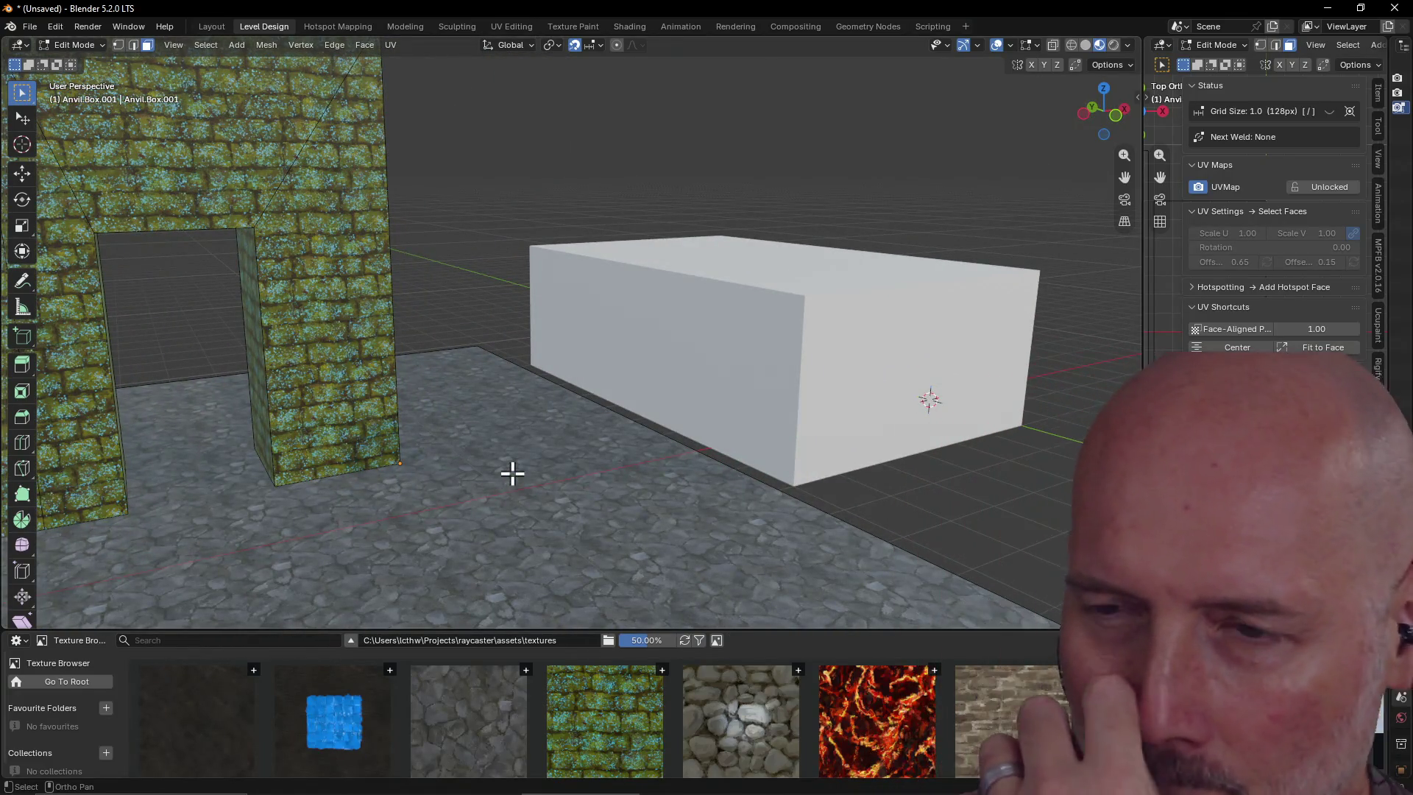
scroll(489, 482, "down", 4)
scroll(488, 487, "down", 2)
scroll(489, 488, "up", 5)
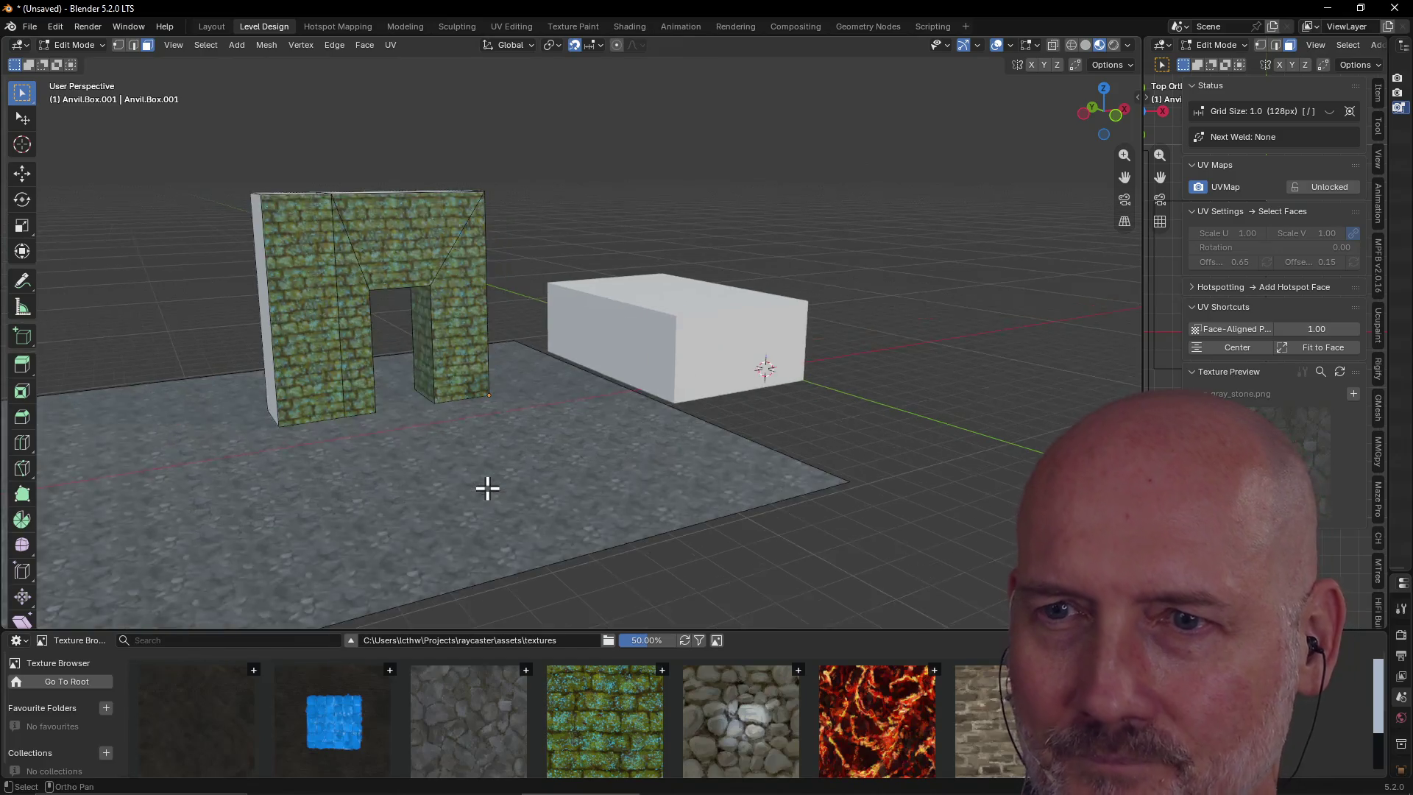
Orbit toward the arch and select its moss-textured face and right side face
mouse_move(489, 488)
middle_mouse_down()
mouse_move(462, 493)
mouse_move(533, 489)
mouse_move(505, 489)
middle_mouse_up()
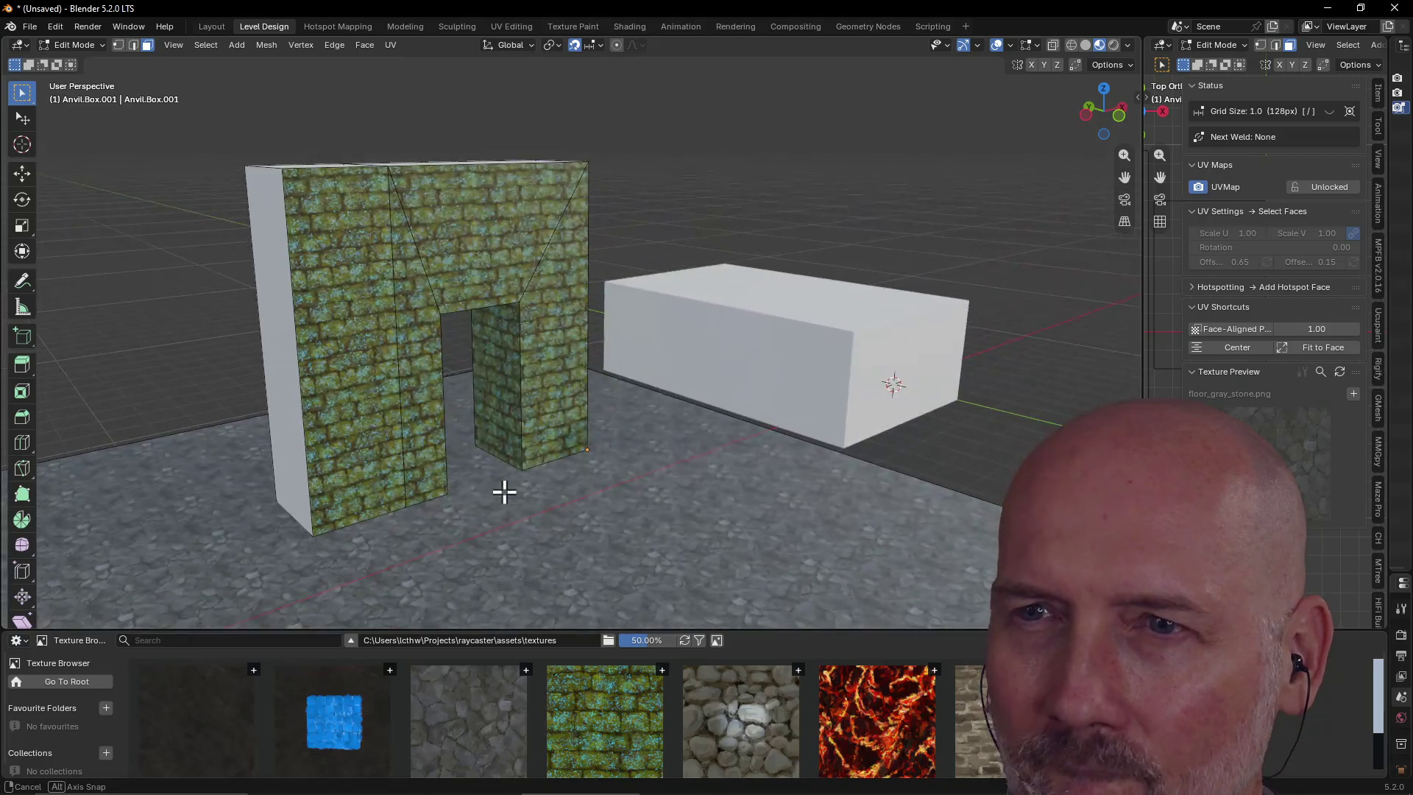
scroll(504, 492, "up", 4)
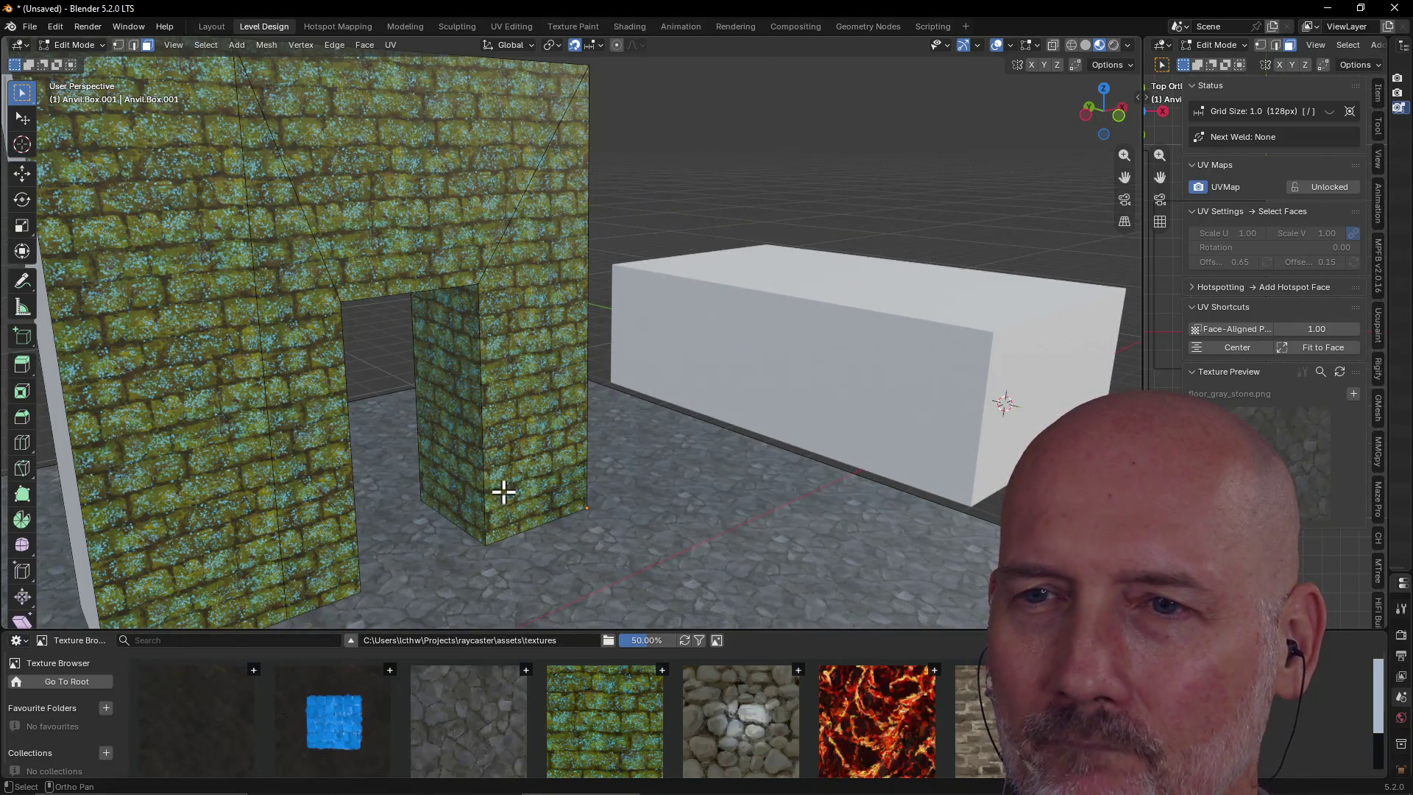
middle_click_drag(493, 457, 485, 463)
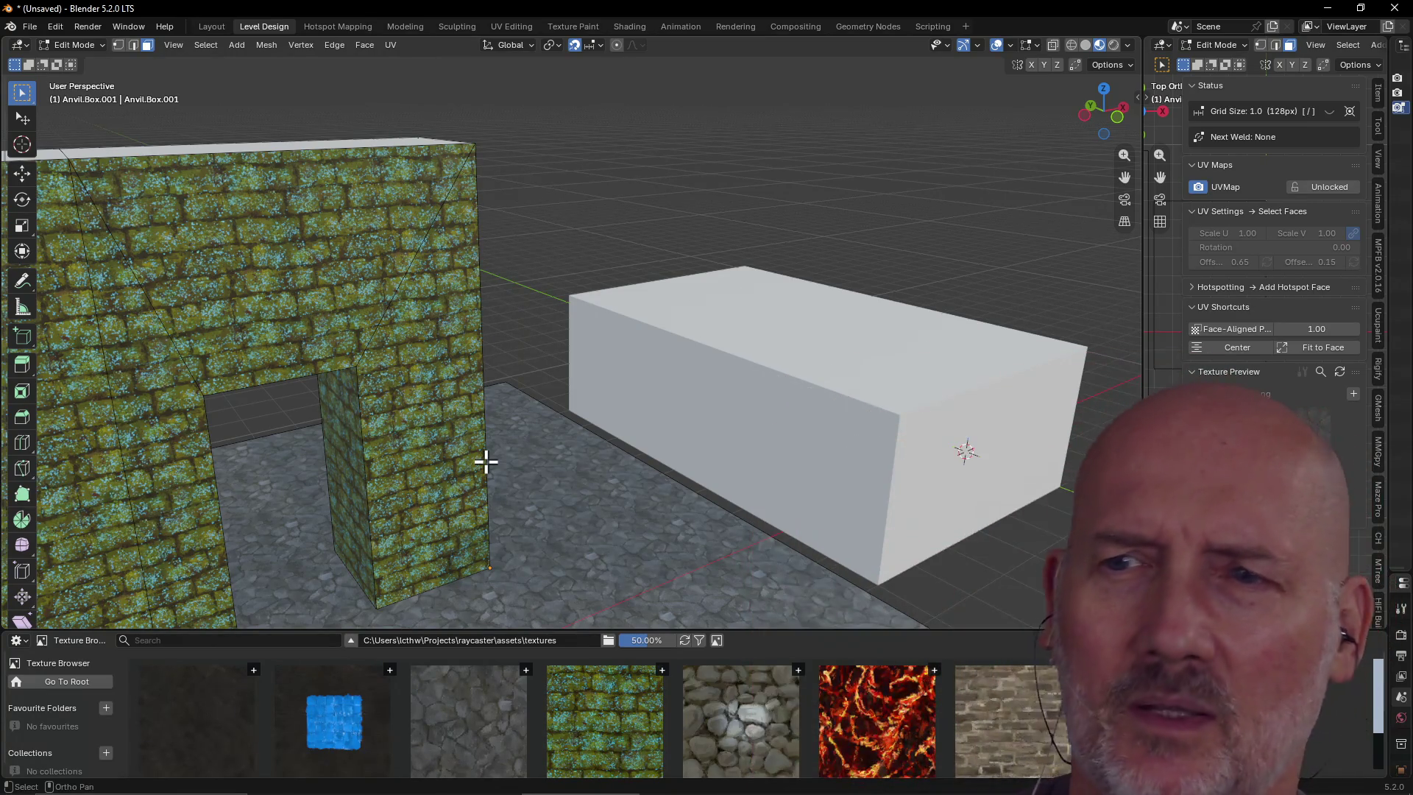
scroll(473, 458, "down", 5)
scroll(489, 461, "up", 6)
middle_click_drag(489, 458, 438, 435)
left_click(612, 727)
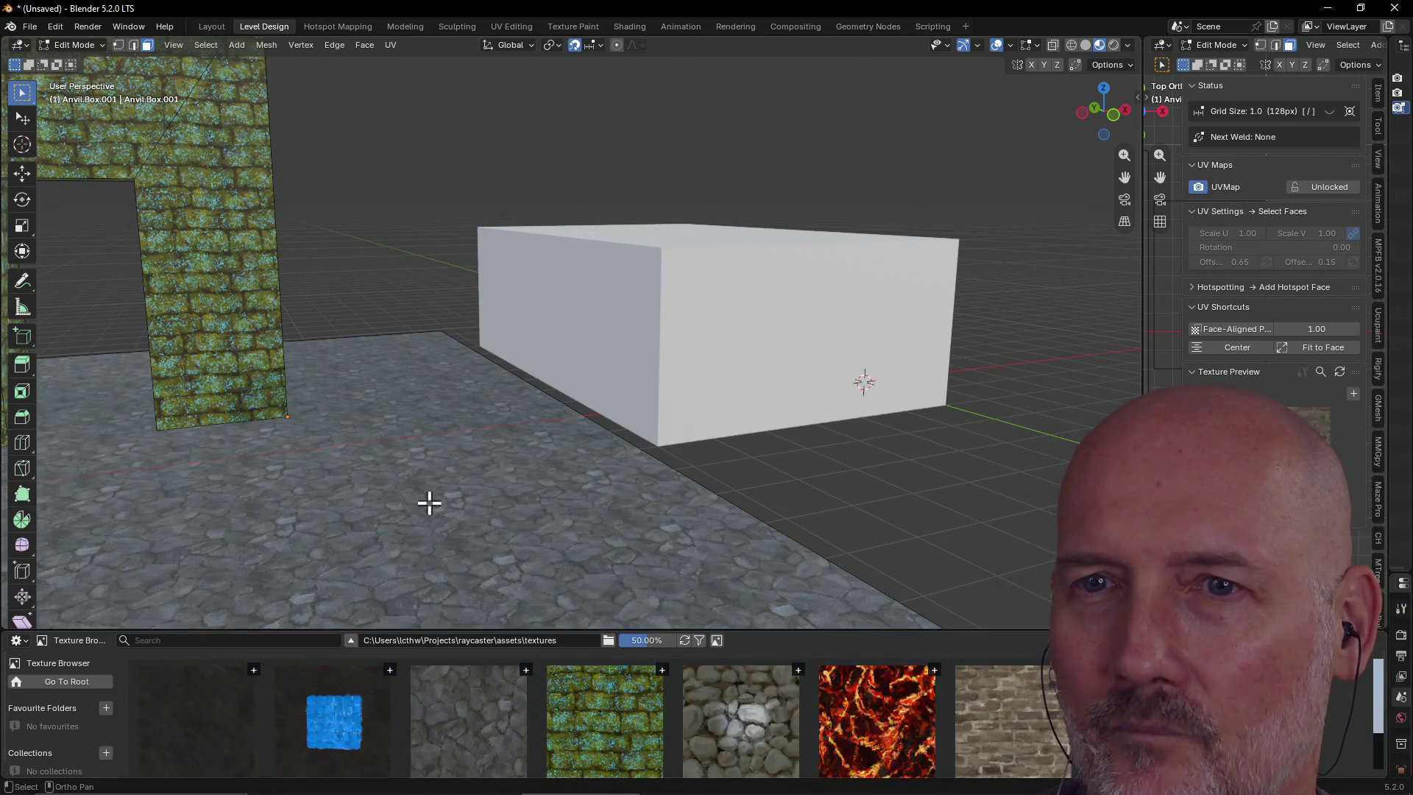
scroll(435, 456, "down", 5)
left_click(437, 340)
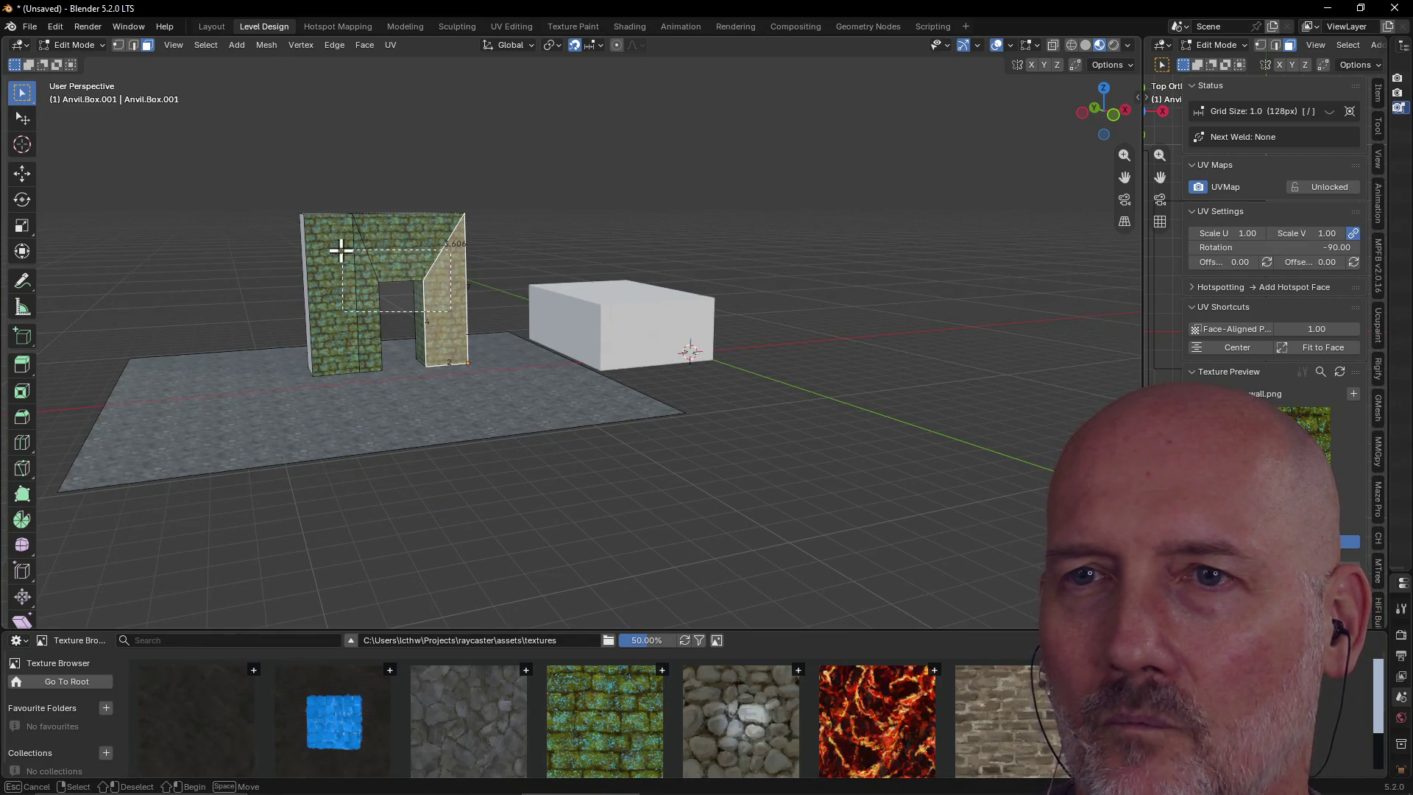
Box-select the arch's front faces and apply the brick wall texture
left_click_drag(329, 243, 328, 243)
left_click(987, 727)
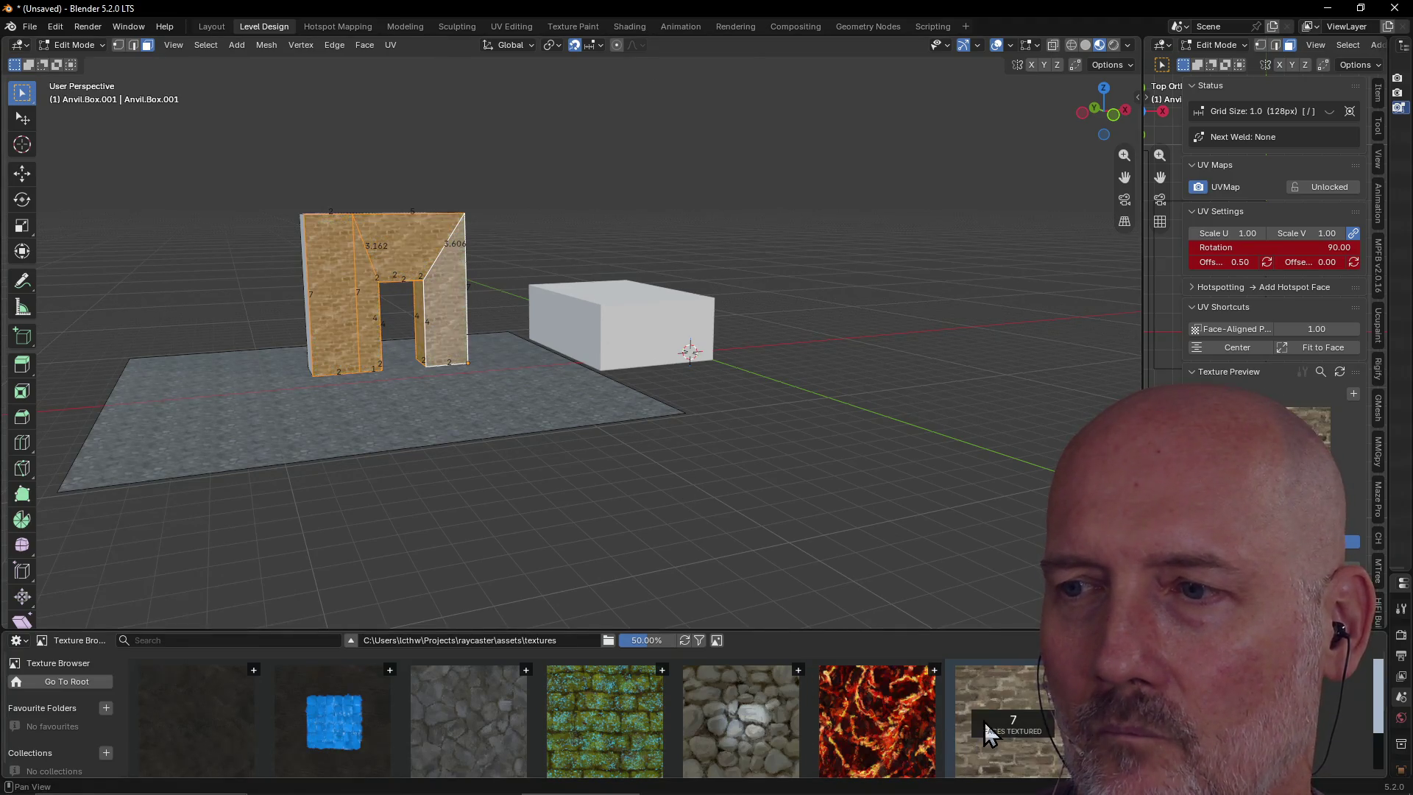
middle_click_drag(480, 457, 442, 401)
scroll(441, 400, "up", 4)
scroll(442, 401, "down", 3)
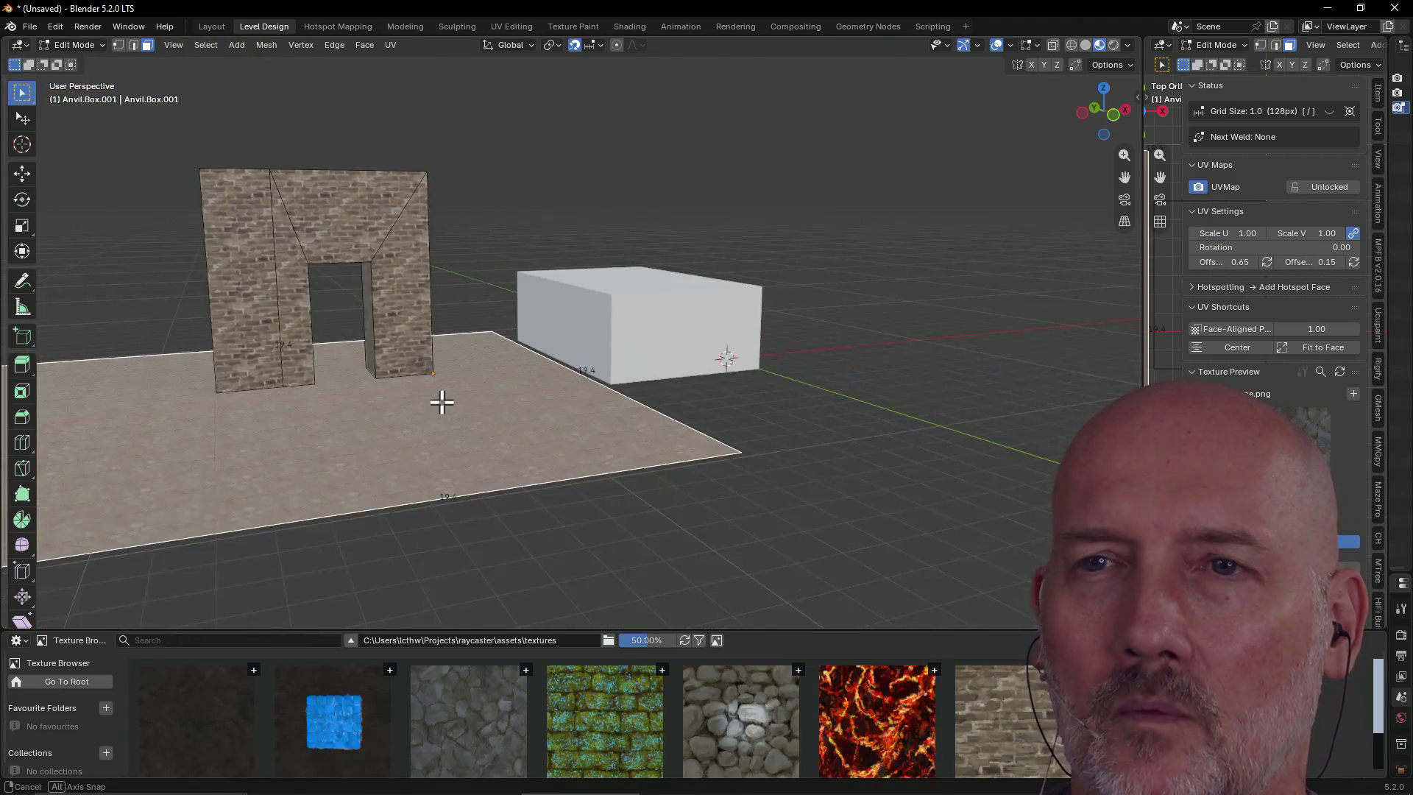
scroll(467, 416, "up", 2)
scroll(467, 415, "up", 3)
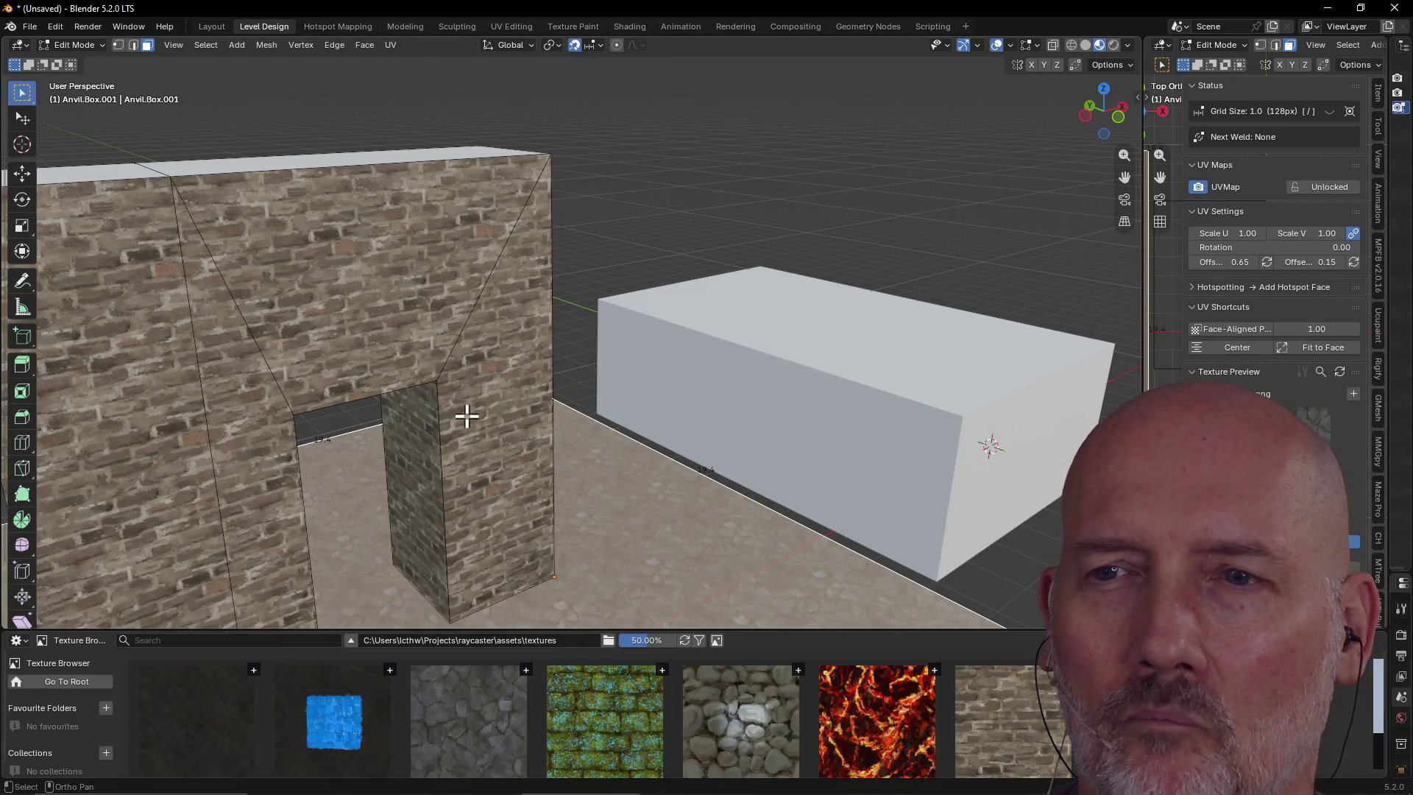
scroll(467, 416, "down", 4)
Check the brick arch from the side and deselect all faces with Alt+A
mouse_move(508, 404)
middle_mouse_down()
mouse_move(577, 400)
mouse_move(491, 419)
mouse_move(505, 423)
mouse_move(423, 417)
middle_mouse_up()
scroll(423, 416, "up", 3)
key("grave")
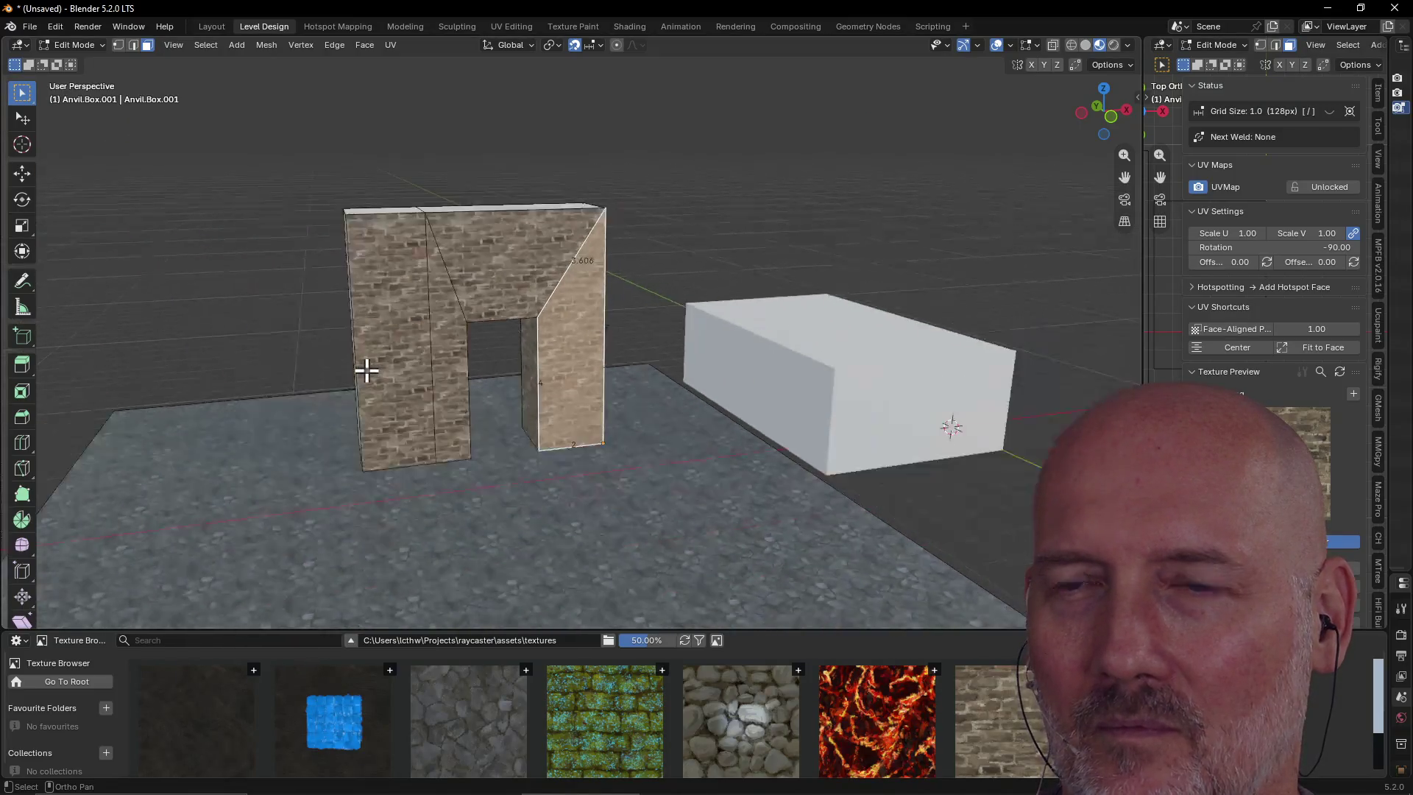
mouse_move(366, 372)
middle_mouse_down()
mouse_move(410, 350)
mouse_move(353, 354)
mouse_move(454, 363)
mouse_move(199, 385)
mouse_move(125, 369)
mouse_move(376, 372)
mouse_move(357, 373)
mouse_move(326, 462)
mouse_move(357, 354)
mouse_move(290, 357)
mouse_move(332, 356)
mouse_move(338, 396)
middle_mouse_up()
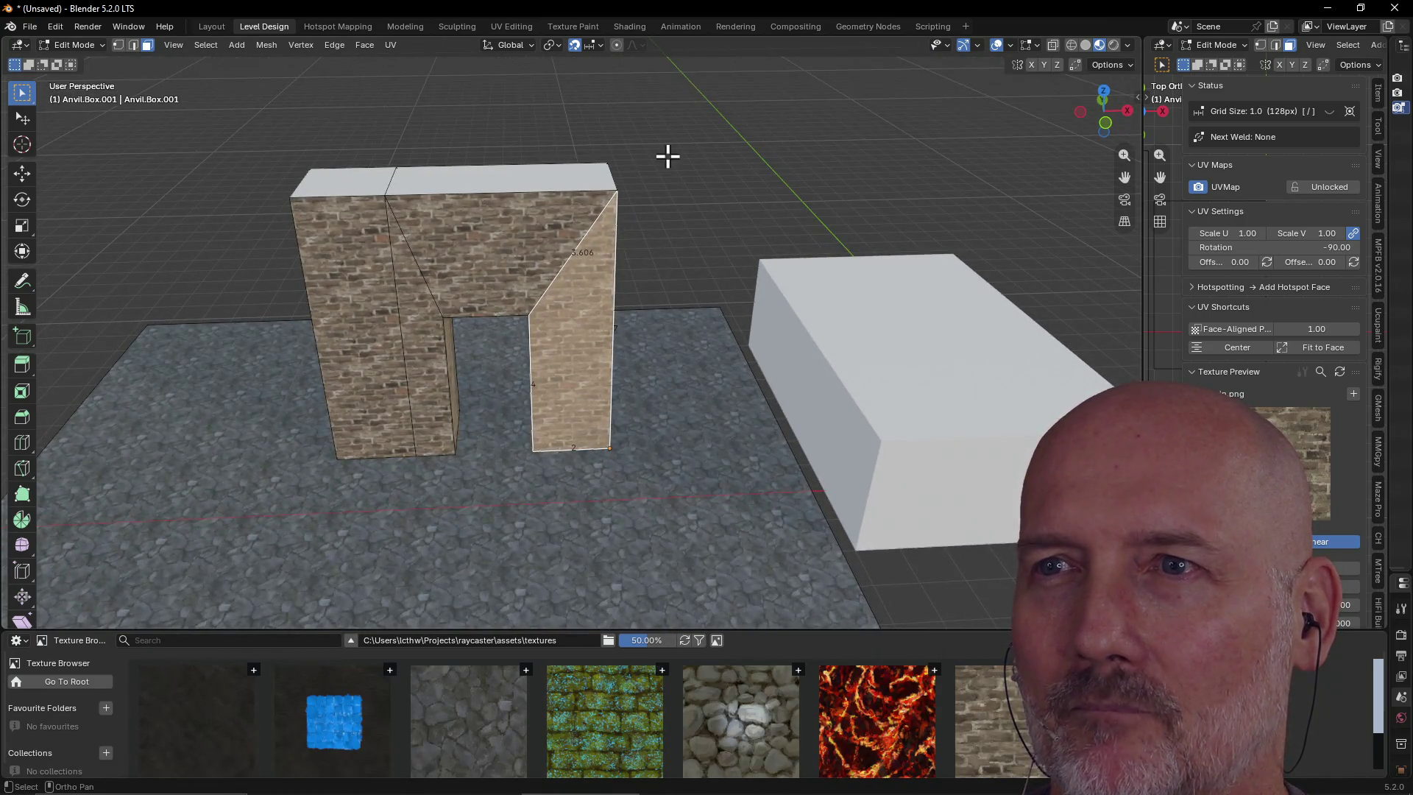
key("alt+a")
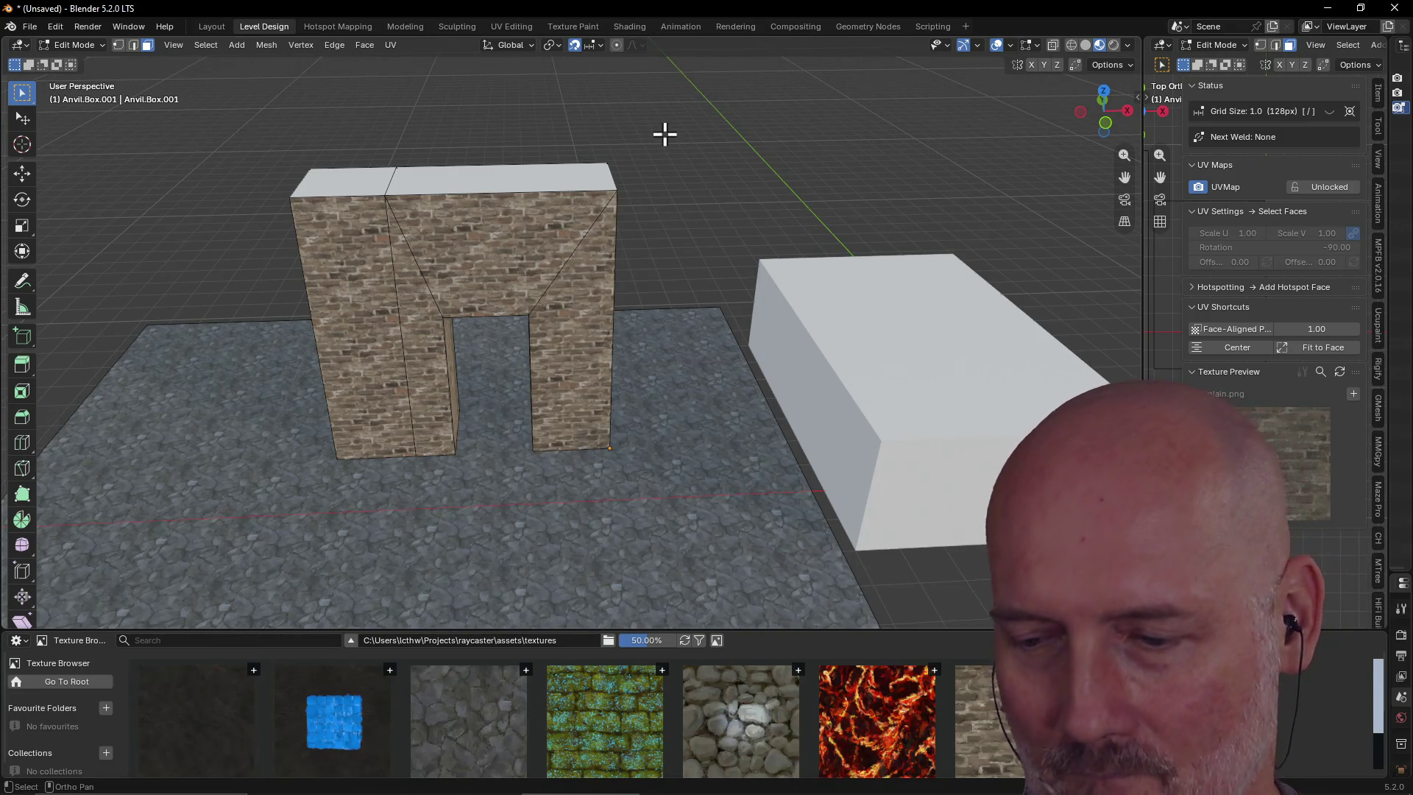
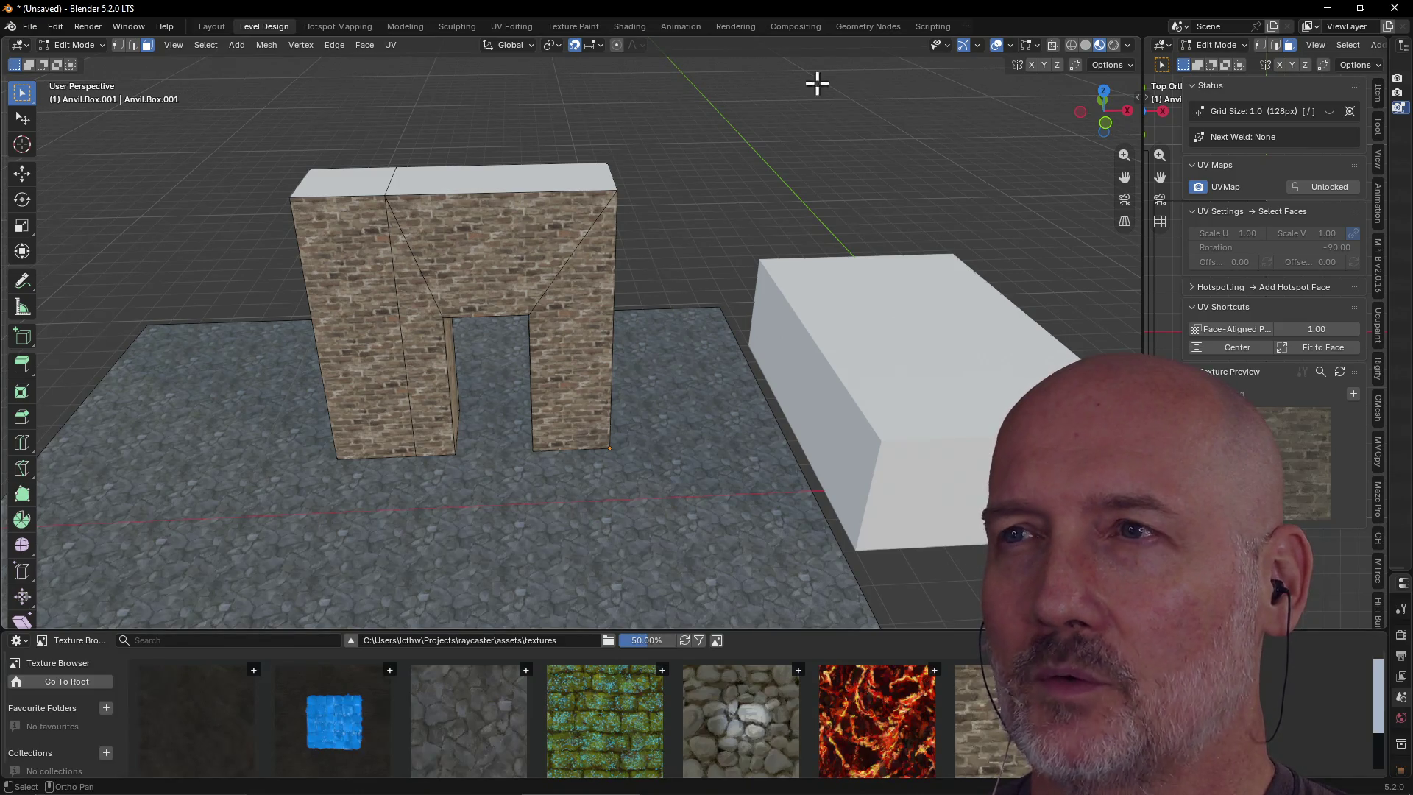
Cycle through the Geometry Nodes and Compositing workspaces and land on Layout
left_click(866, 27)
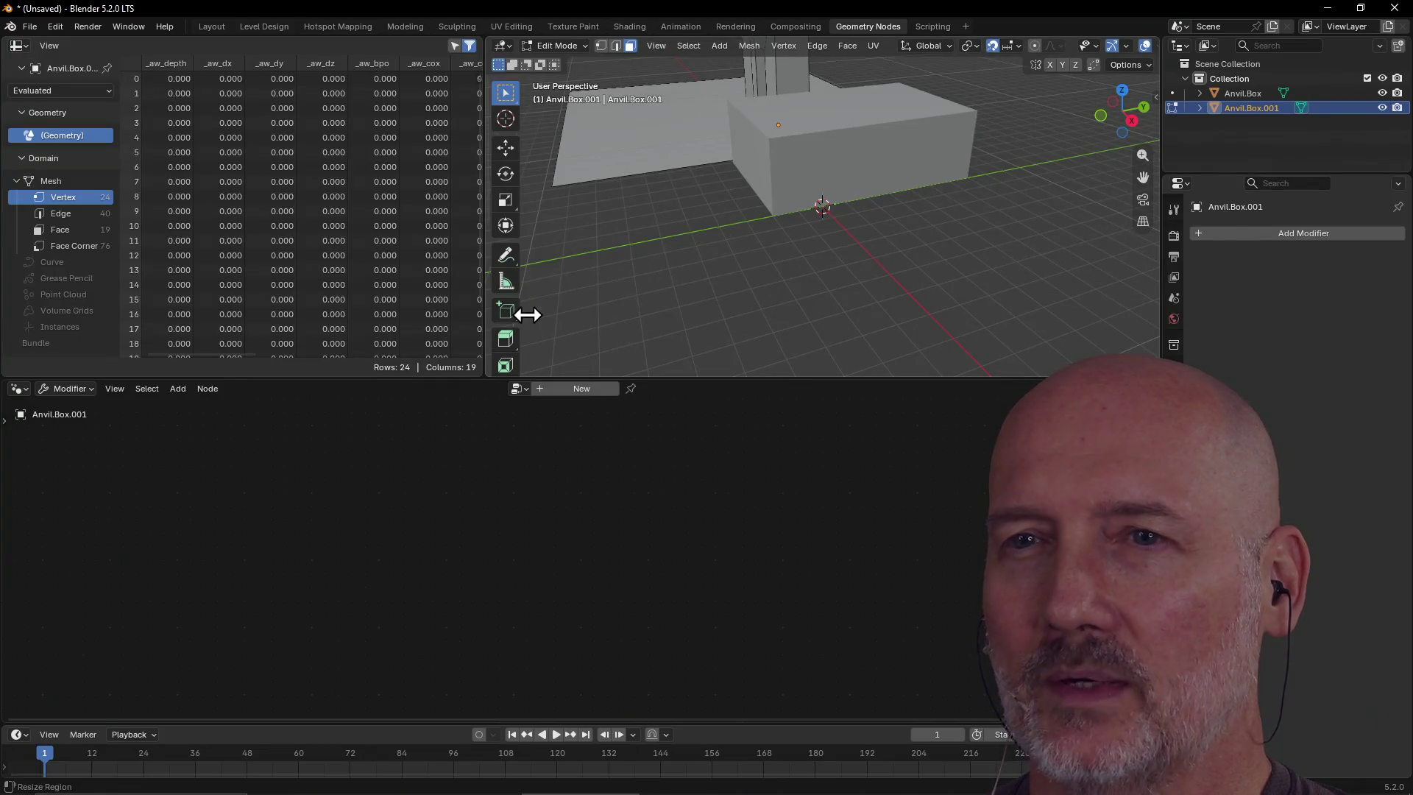
left_click(793, 27)
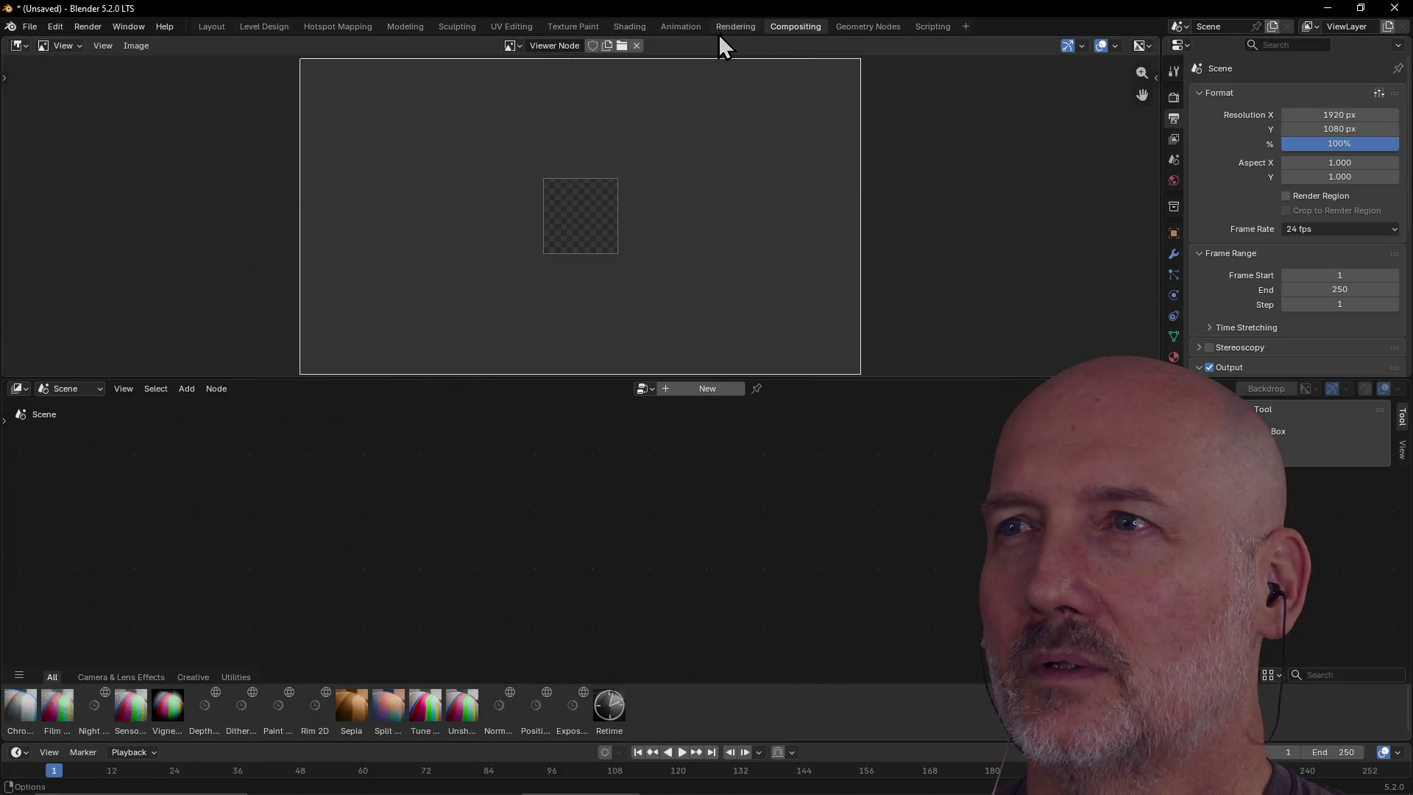
left_click(211, 30)
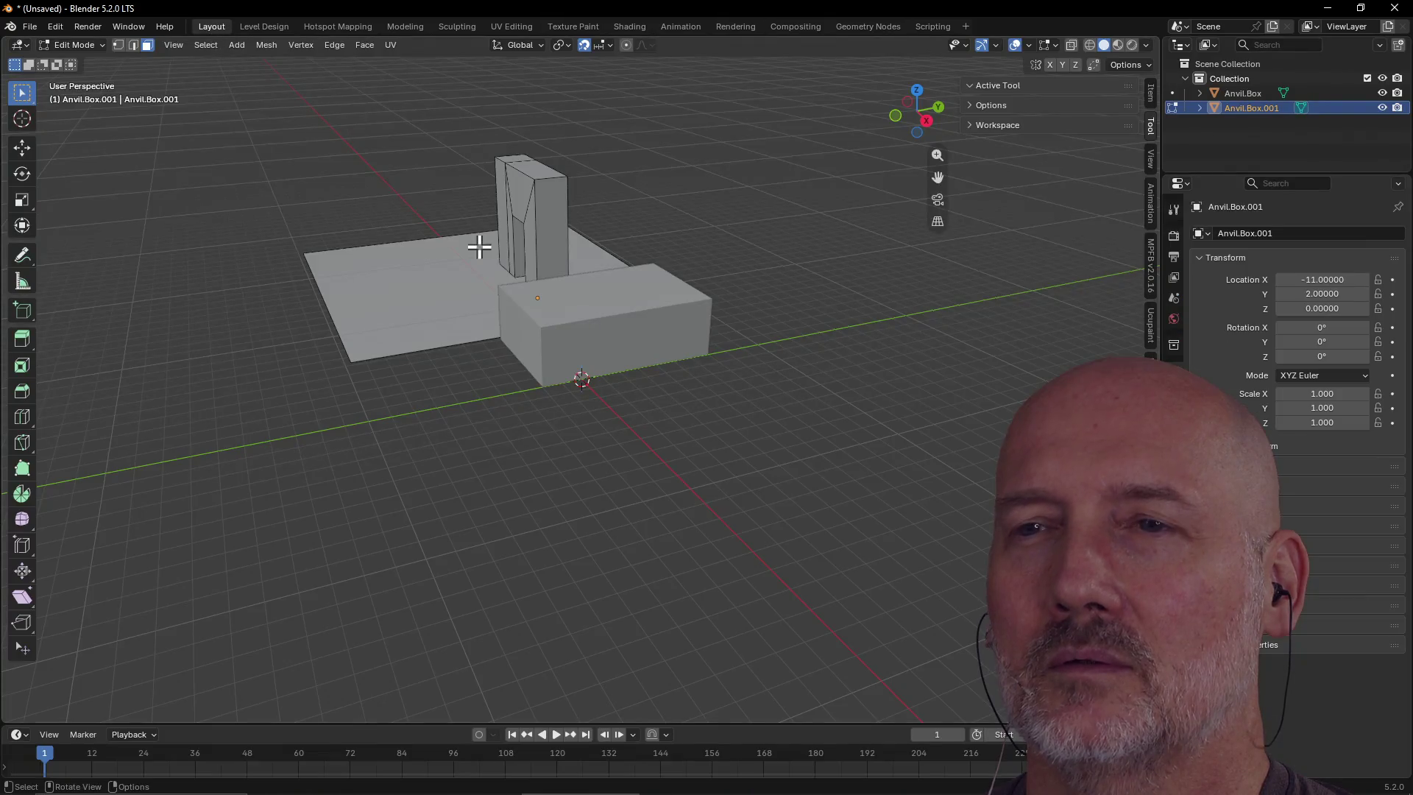
Orbit around the grey arch blockout and select the large base floor face
scroll(530, 407, "up", 3)
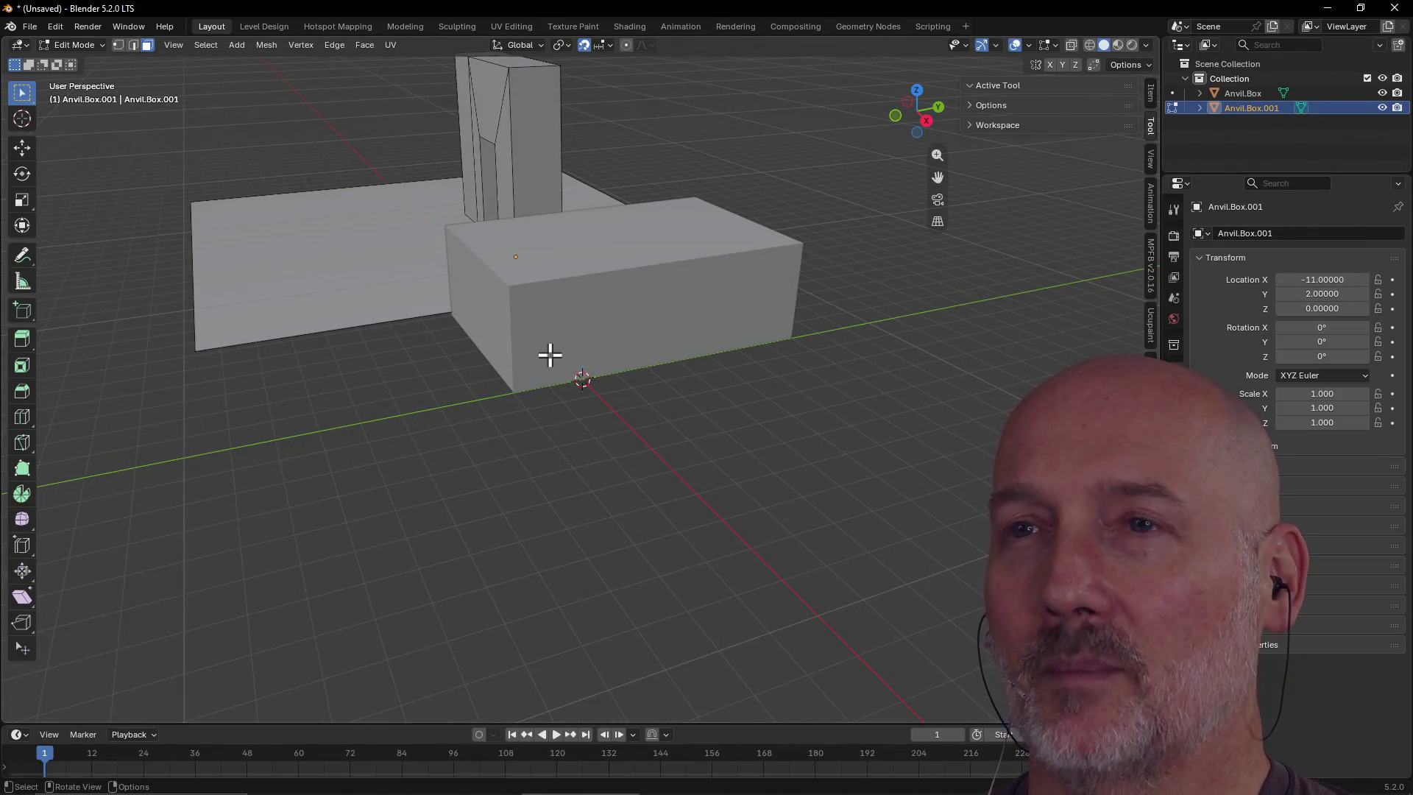
scroll(550, 356, "down", 1)
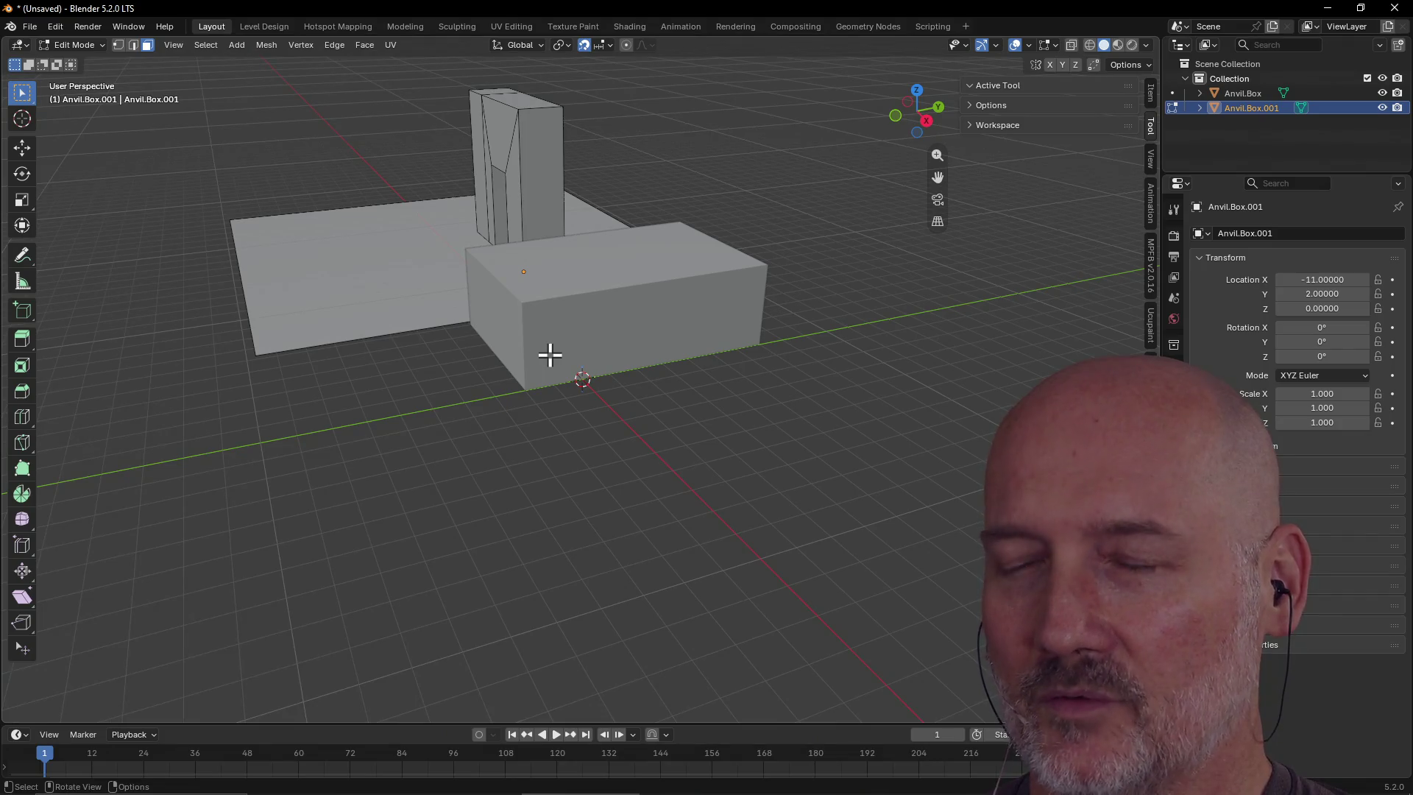
mouse_move(572, 351)
middle_mouse_down()
mouse_move(388, 353)
mouse_move(653, 351)
mouse_move(549, 369)
mouse_move(369, 360)
mouse_move(606, 378)
mouse_move(536, 372)
middle_mouse_up()
left_click(833, 462)
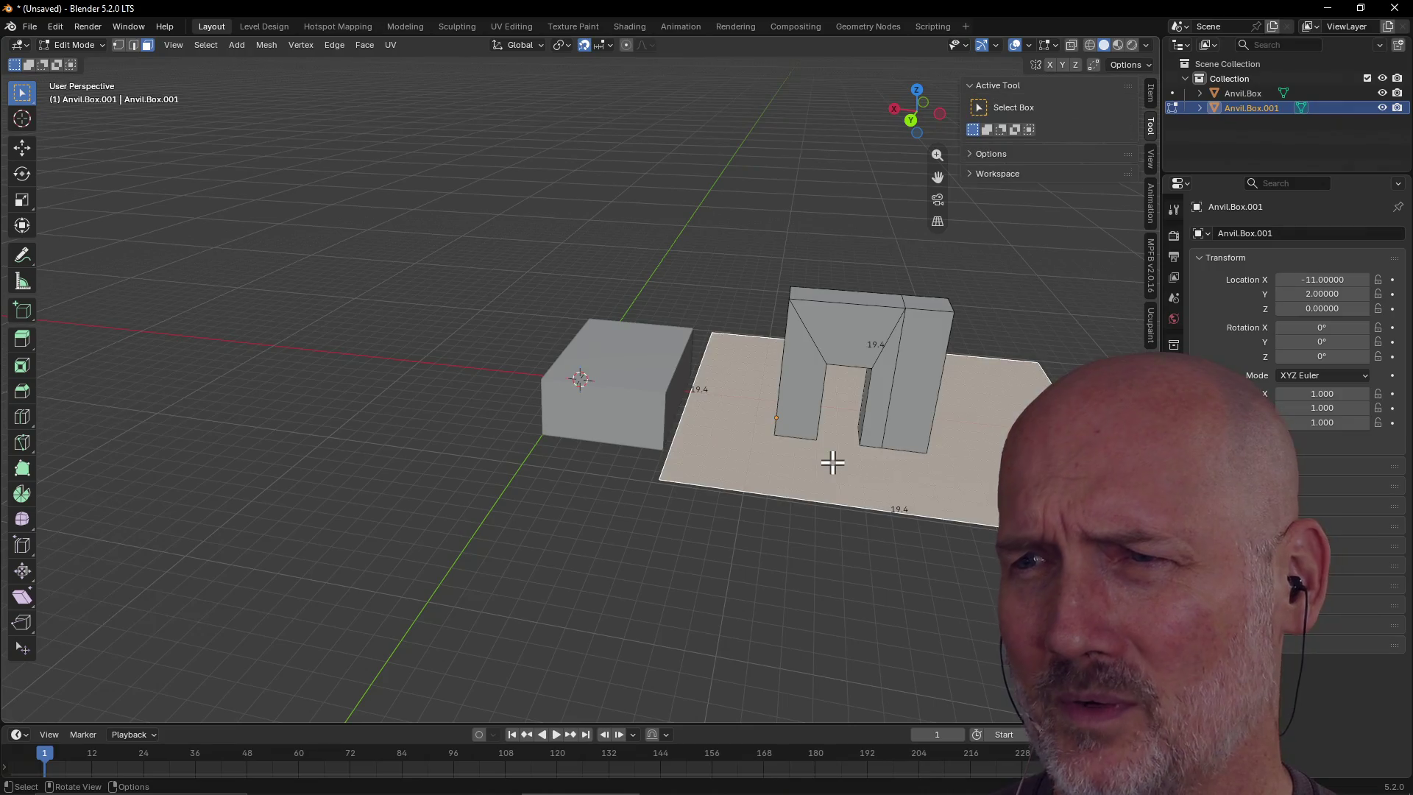
Frame the view on the selected base face, orbit closer to the arch, and deselect
key("grave")
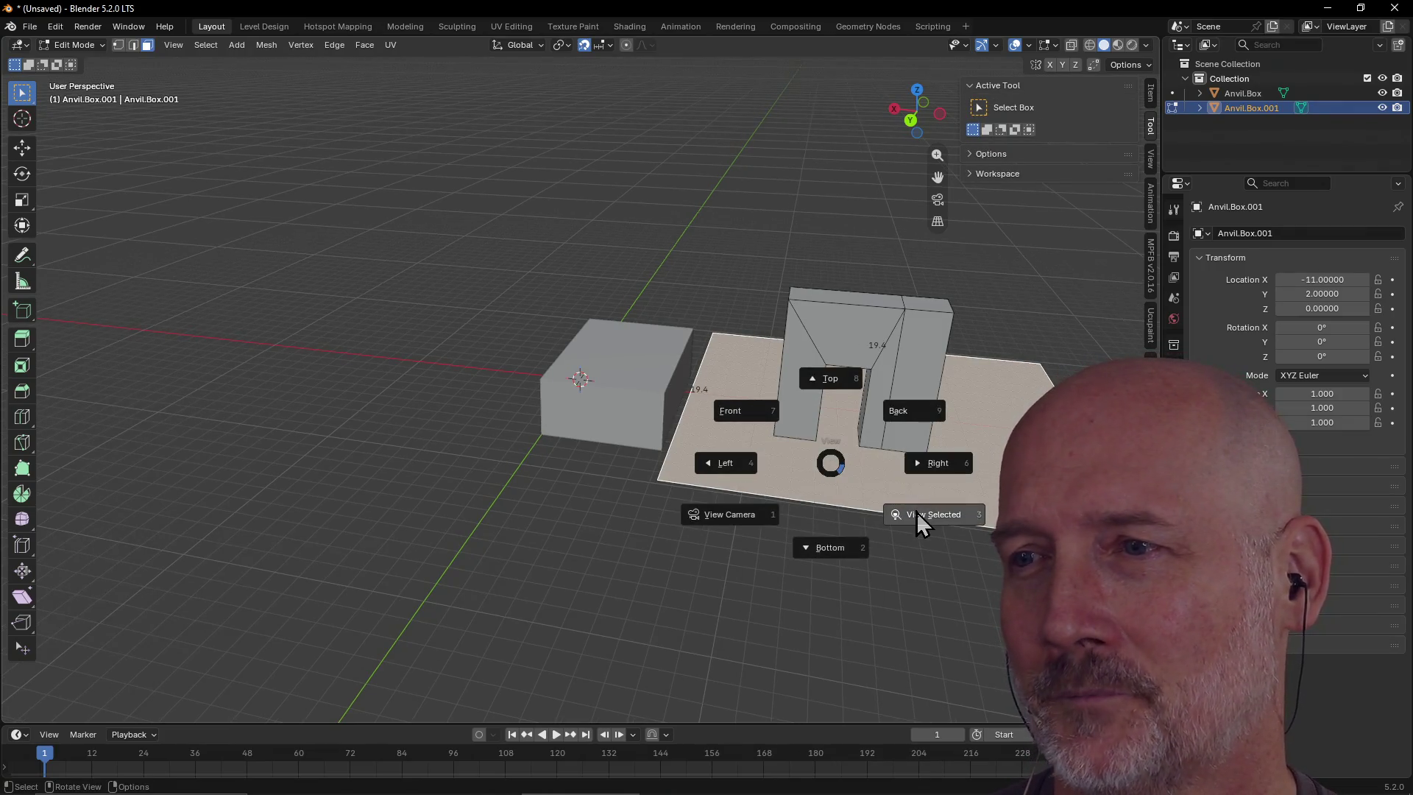
left_click(916, 514)
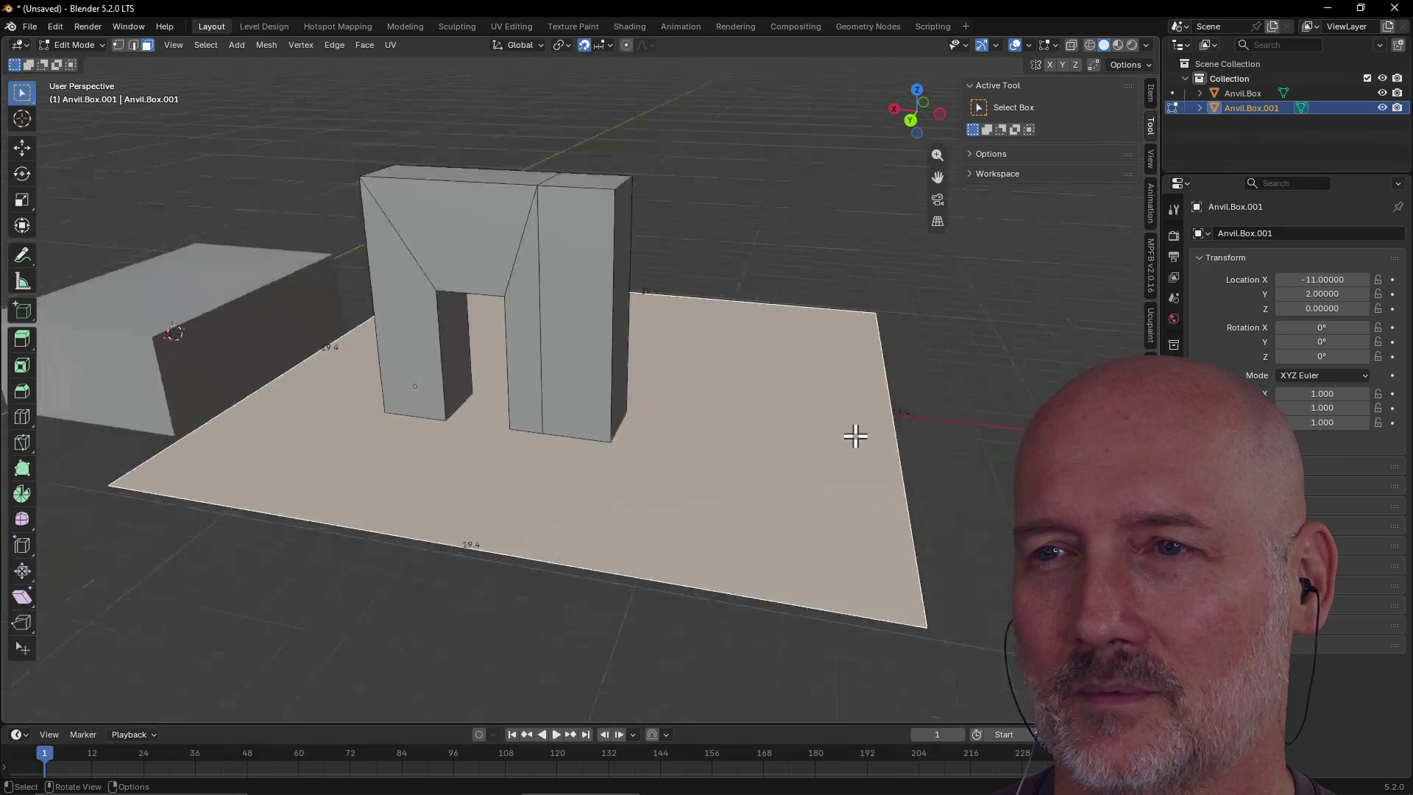
mouse_move(855, 437)
middle_mouse_down()
mouse_move(732, 429)
mouse_move(890, 419)
mouse_move(780, 434)
mouse_move(802, 437)
middle_mouse_up()
left_click(368, 537)
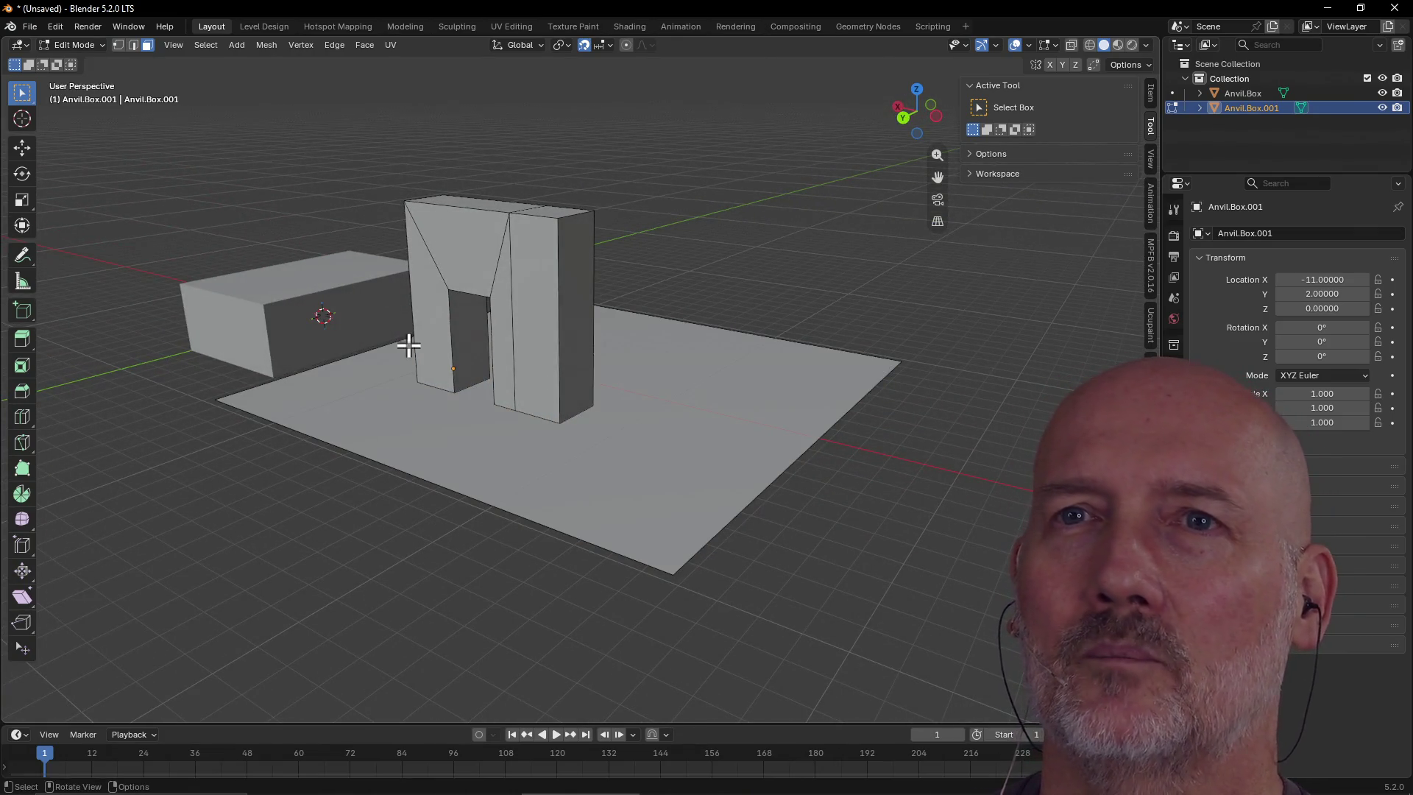
View the textured arch and floor from a lower angle in Level Design, then switch to Sculpting
left_click(271, 29)
scroll(499, 253, "down", 3)
mouse_move(499, 252)
middle_mouse_down()
mouse_move(555, 179)
mouse_move(524, 205)
mouse_move(560, 302)
mouse_move(584, 294)
mouse_move(507, 236)
mouse_move(412, 229)
mouse_move(682, 243)
mouse_move(735, 284)
mouse_move(439, 275)
mouse_move(448, 329)
mouse_move(444, 303)
mouse_move(458, 315)
mouse_move(460, 291)
middle_mouse_up()
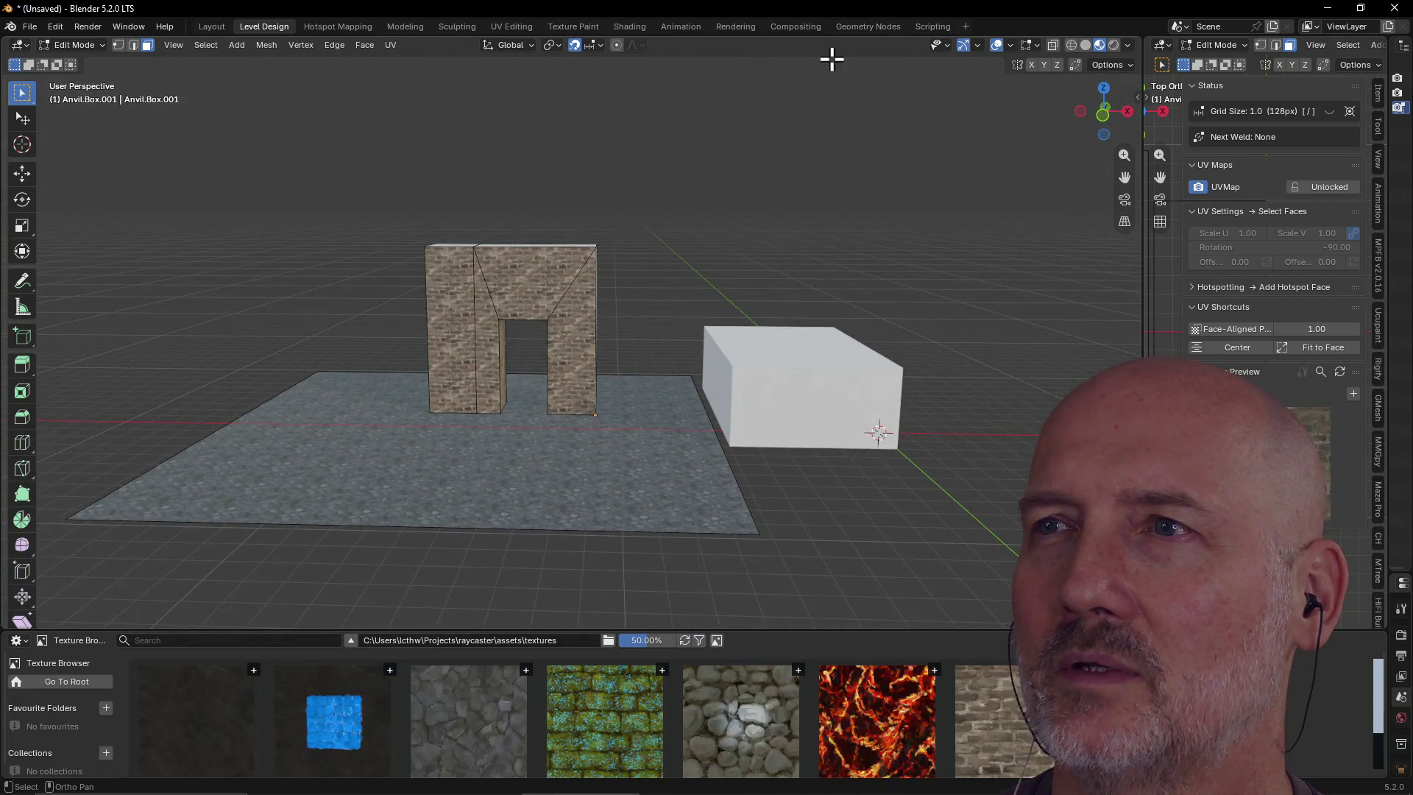
left_click(462, 30)
Orbit and zoom in on the blockout's floor slab in Sculpt Mode
mouse_move(464, 74)
middle_mouse_down()
mouse_move(449, 177)
mouse_move(479, 142)
mouse_move(452, 202)
mouse_move(420, 155)
mouse_move(465, 201)
mouse_move(299, 258)
mouse_move(290, 198)
mouse_move(347, 245)
mouse_move(587, 332)
mouse_move(788, 325)
mouse_move(488, 338)
mouse_move(374, 369)
mouse_move(577, 356)
mouse_move(479, 346)
mouse_move(472, 322)
mouse_move(631, 448)
mouse_move(609, 435)
mouse_move(599, 489)
mouse_move(596, 475)
middle_mouse_up()
scroll(585, 333, "up", 4)
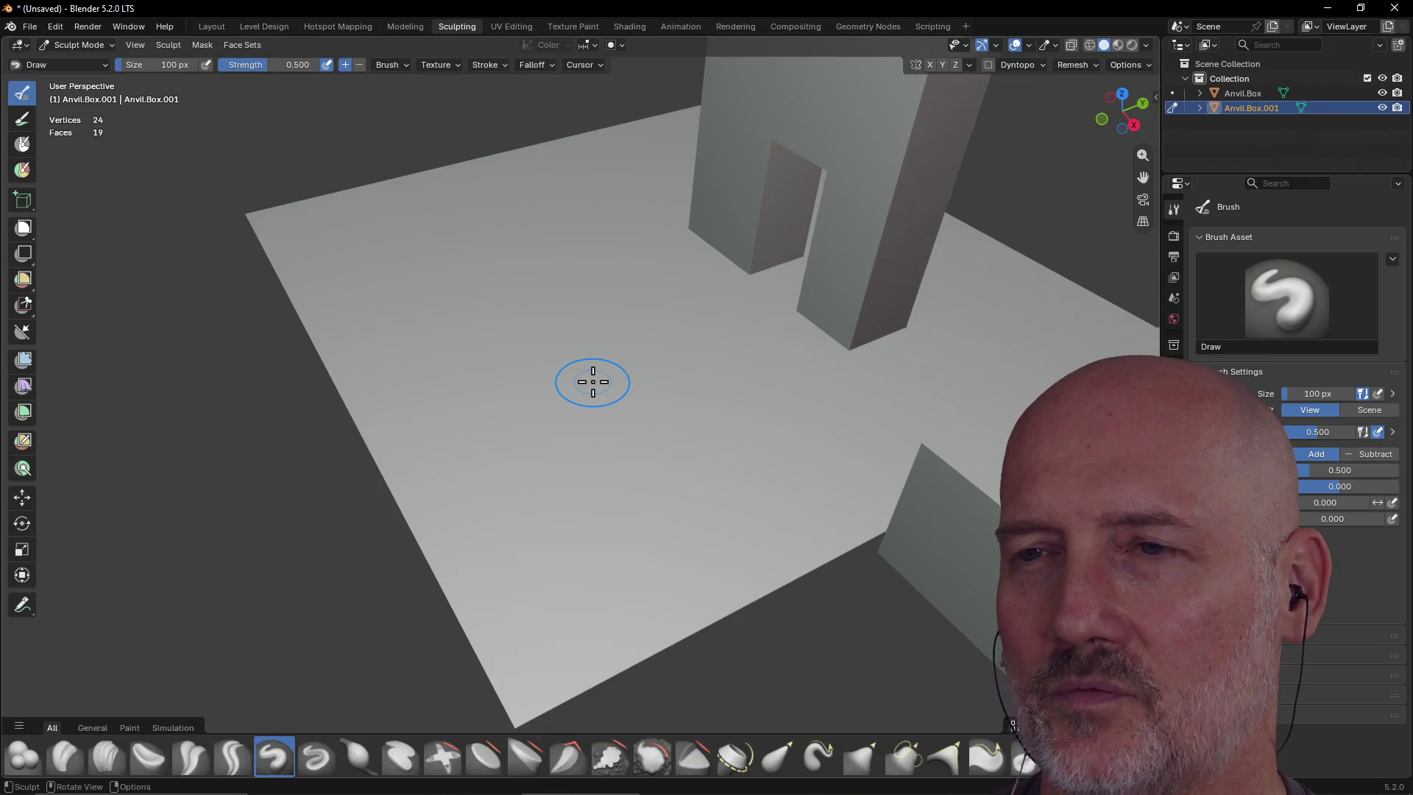
Switch the sculpt brush to Grab, then to Paint Hard, and paint a stroke across the floor
middle_click_drag(593, 353, 611, 346)
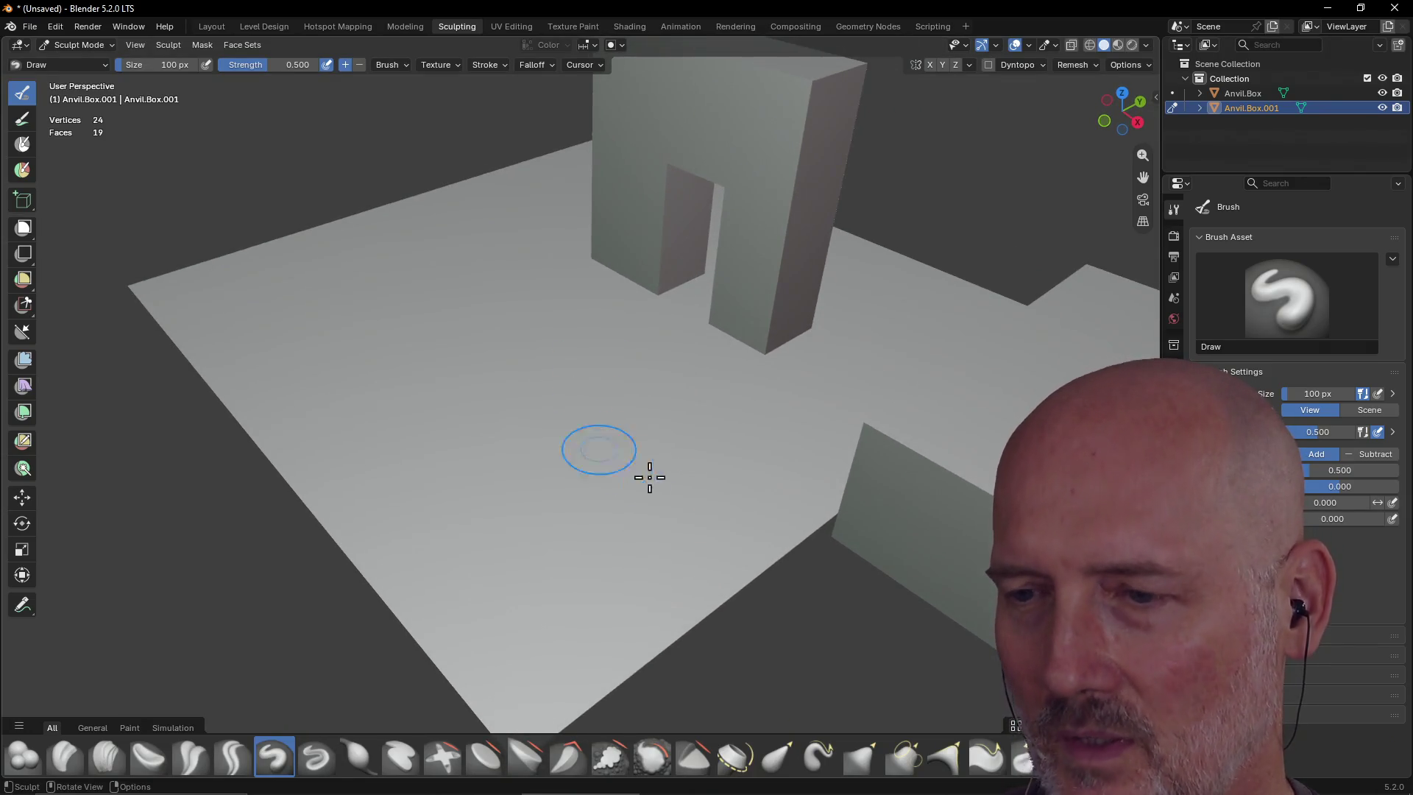
left_click(862, 758)
scroll(567, 486, "down", 3)
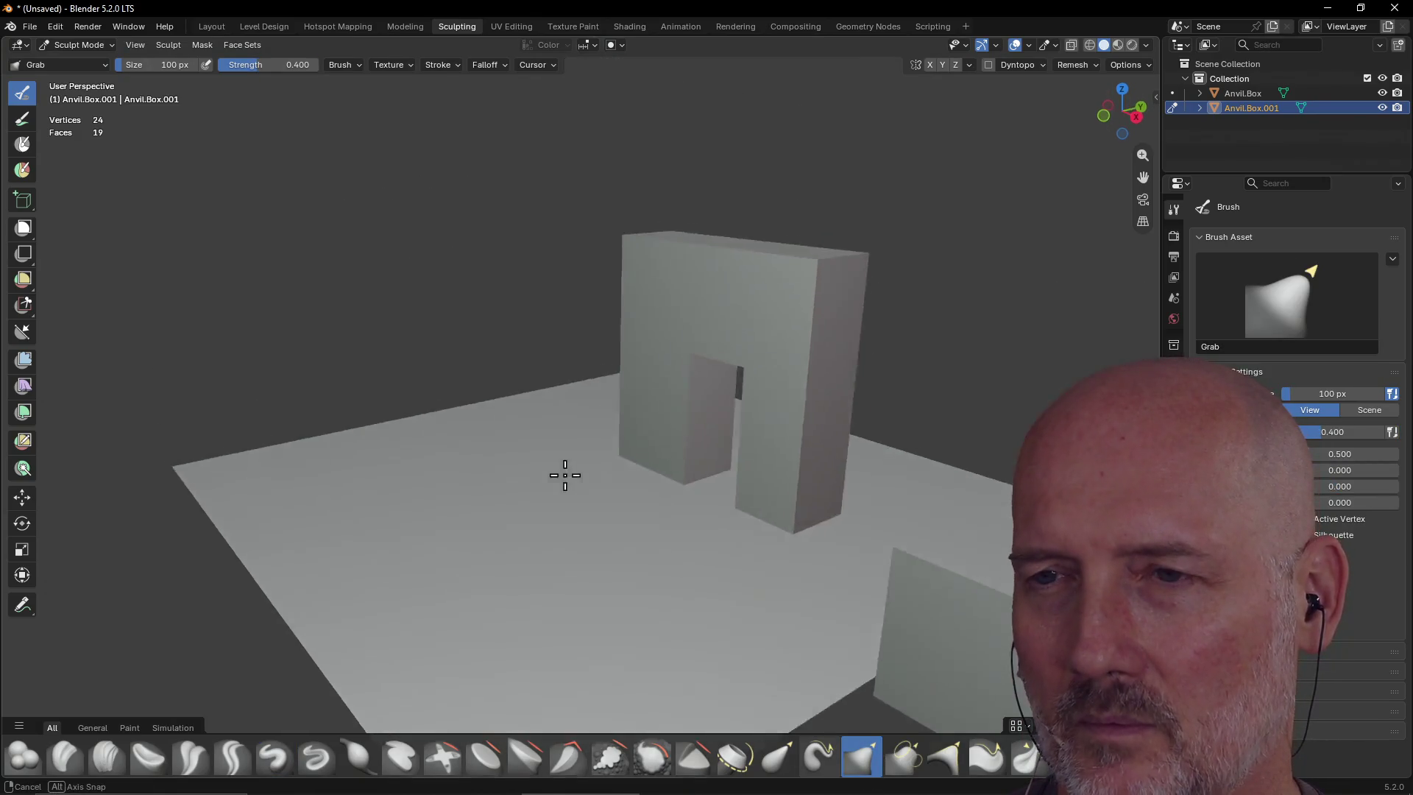
scroll(570, 516, "up", 3)
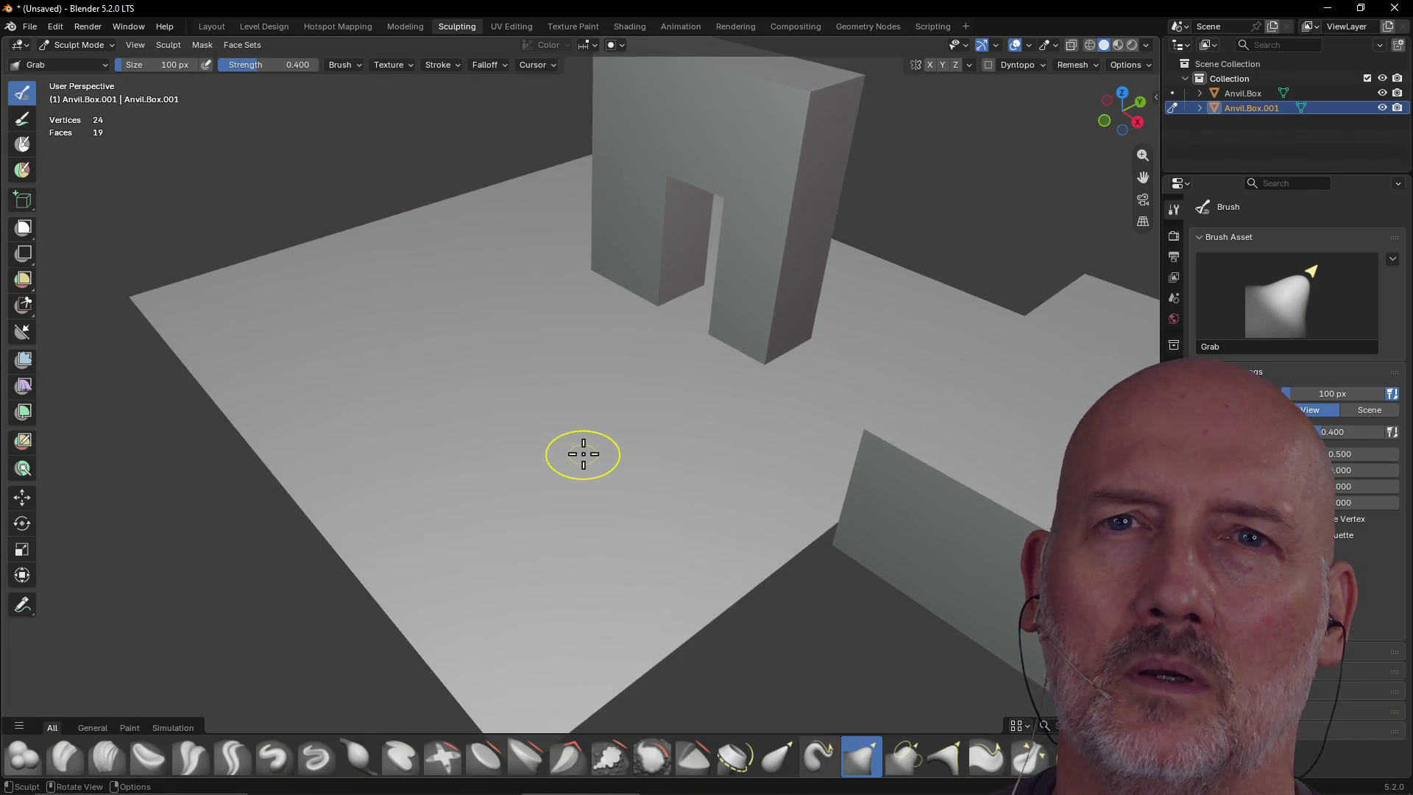
left_click(24, 123)
left_click_drag(518, 497, 532, 532)
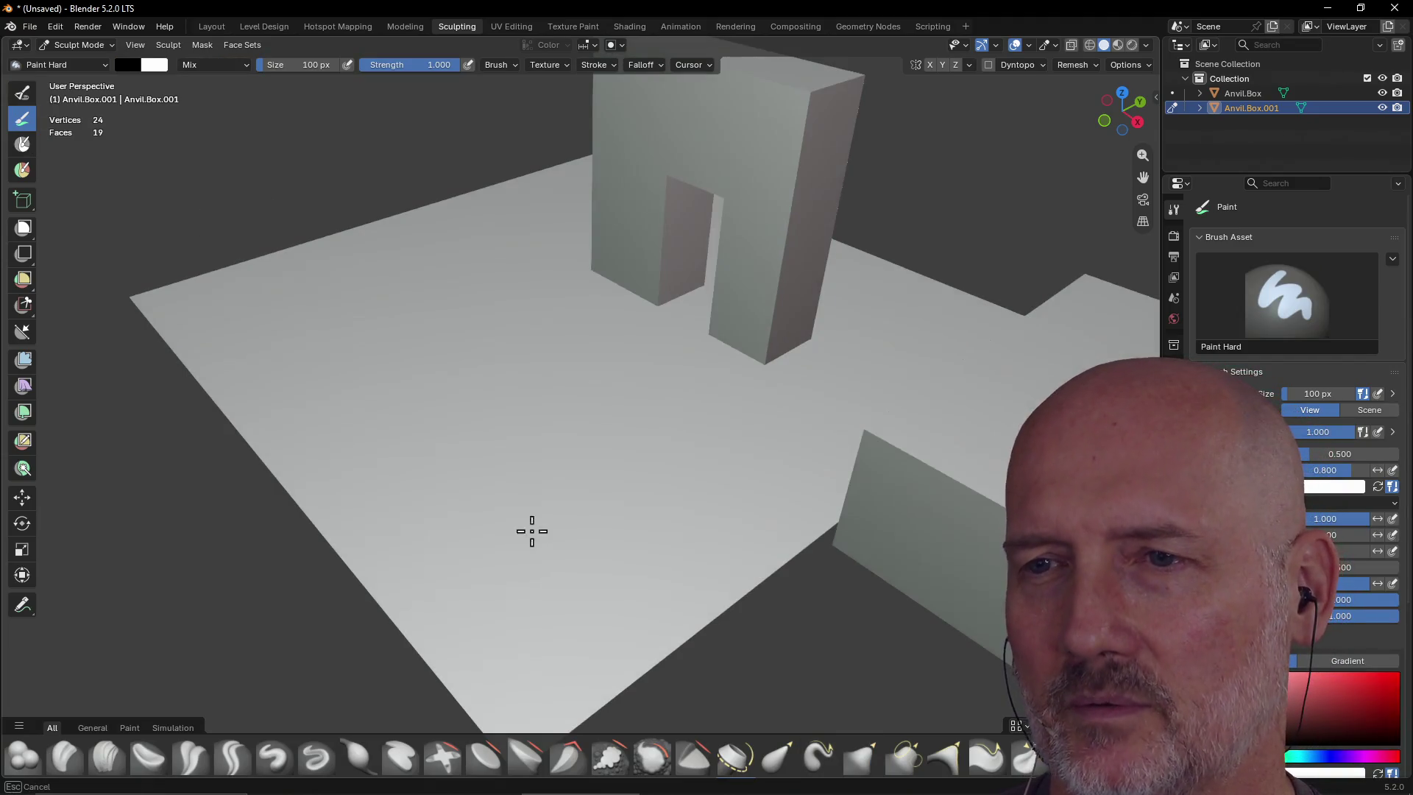
Orbit around the floor from several angles and return to Layout in Object Mode
mouse_move(548, 443)
middle_mouse_down()
mouse_move(523, 400)
mouse_move(536, 451)
mouse_move(511, 394)
mouse_move(516, 418)
middle_mouse_up()
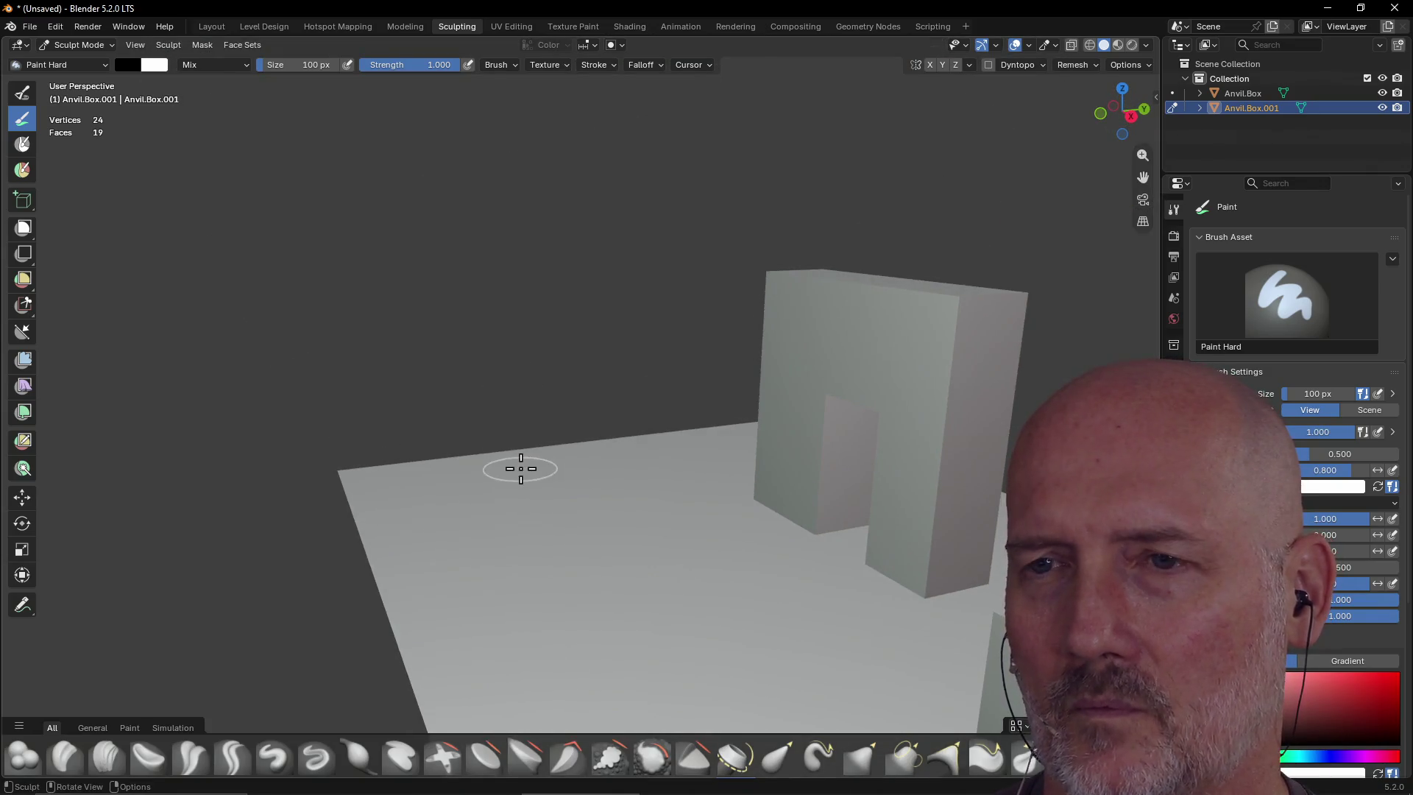
middle_click_drag(520, 551, 521, 589)
mouse_move(571, 670)
middle_mouse_down()
mouse_move(599, 684)
mouse_move(527, 338)
mouse_move(672, 561)
middle_mouse_up()
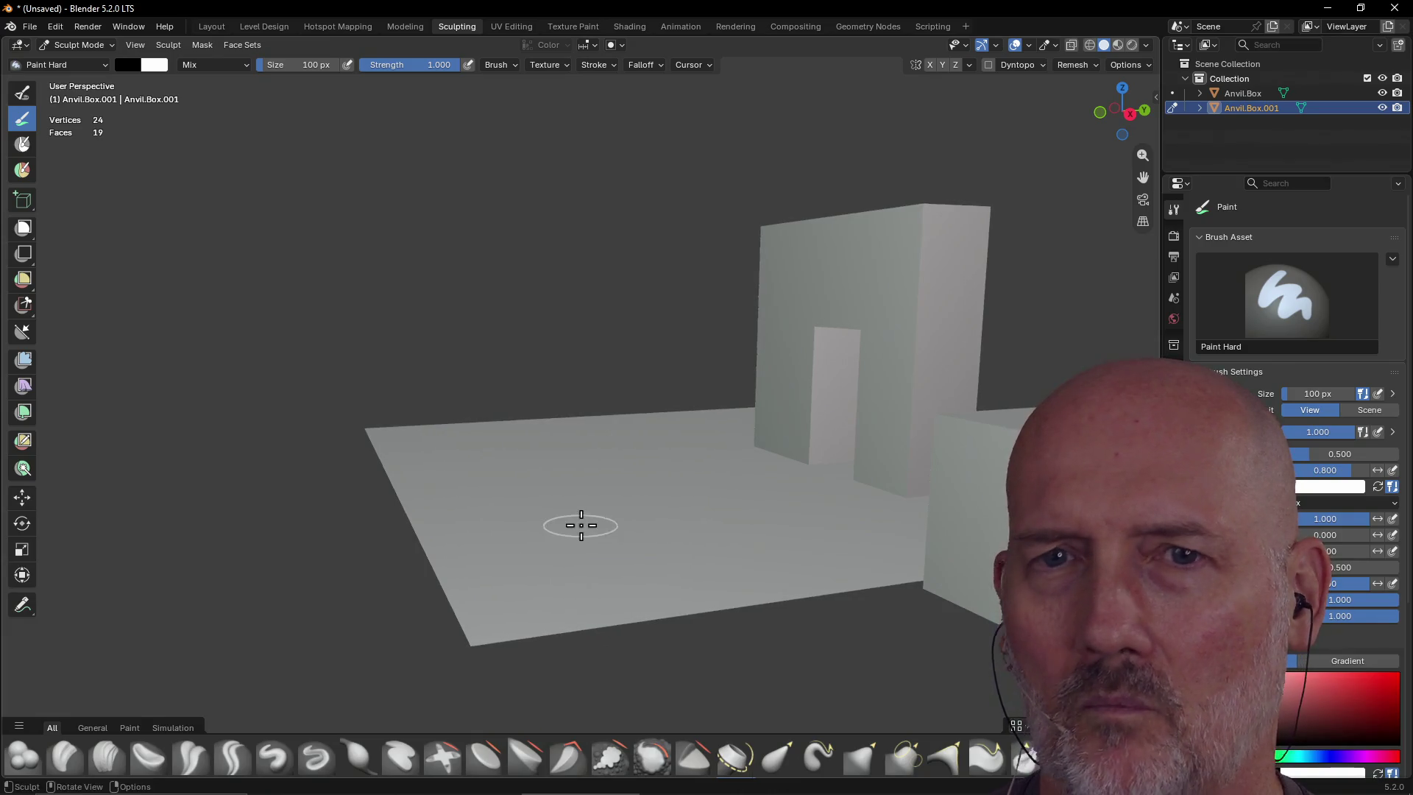
mouse_move(565, 571)
middle_mouse_down()
mouse_move(672, 537)
mouse_move(537, 574)
mouse_move(555, 548)
middle_mouse_up()
middle_click_drag(623, 517, 619, 524)
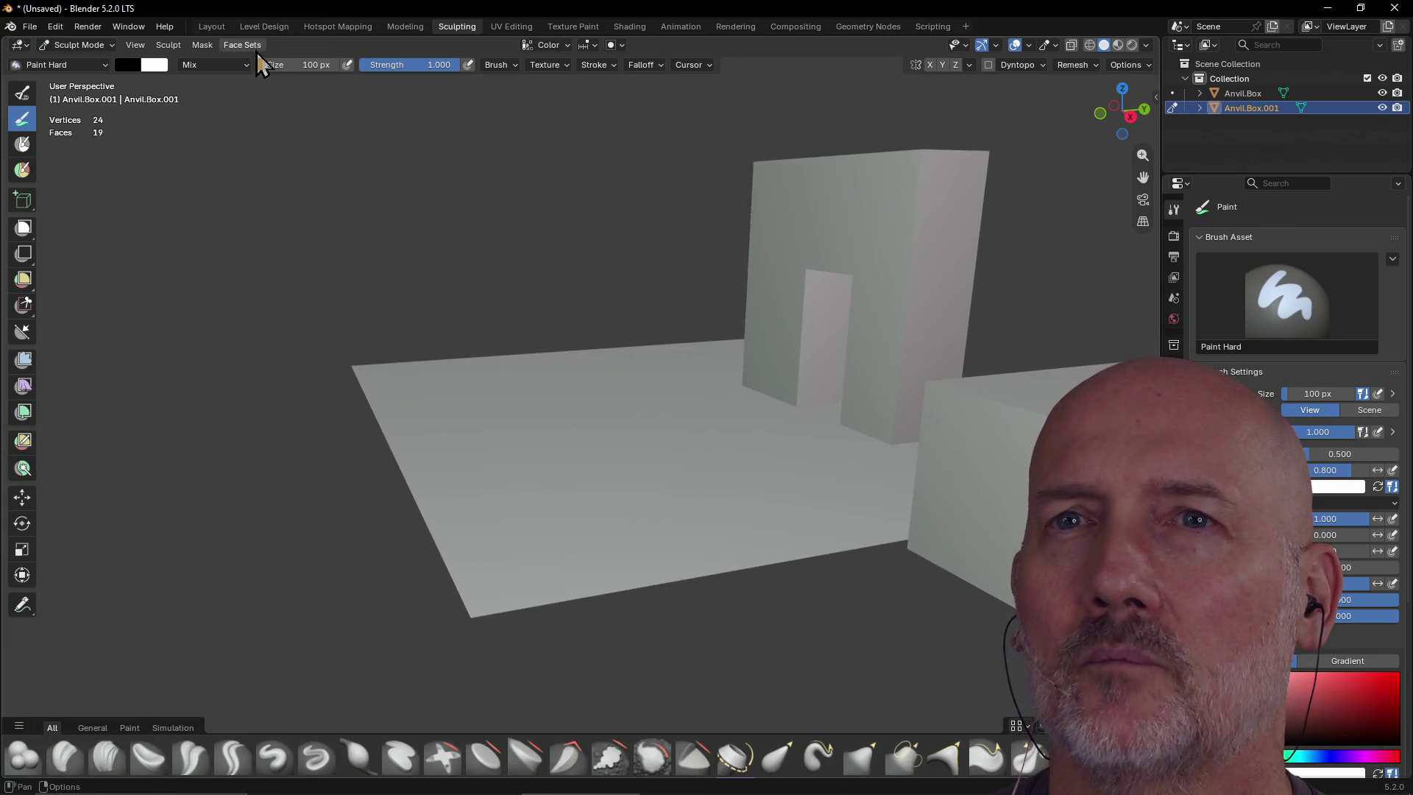
left_click(210, 26)
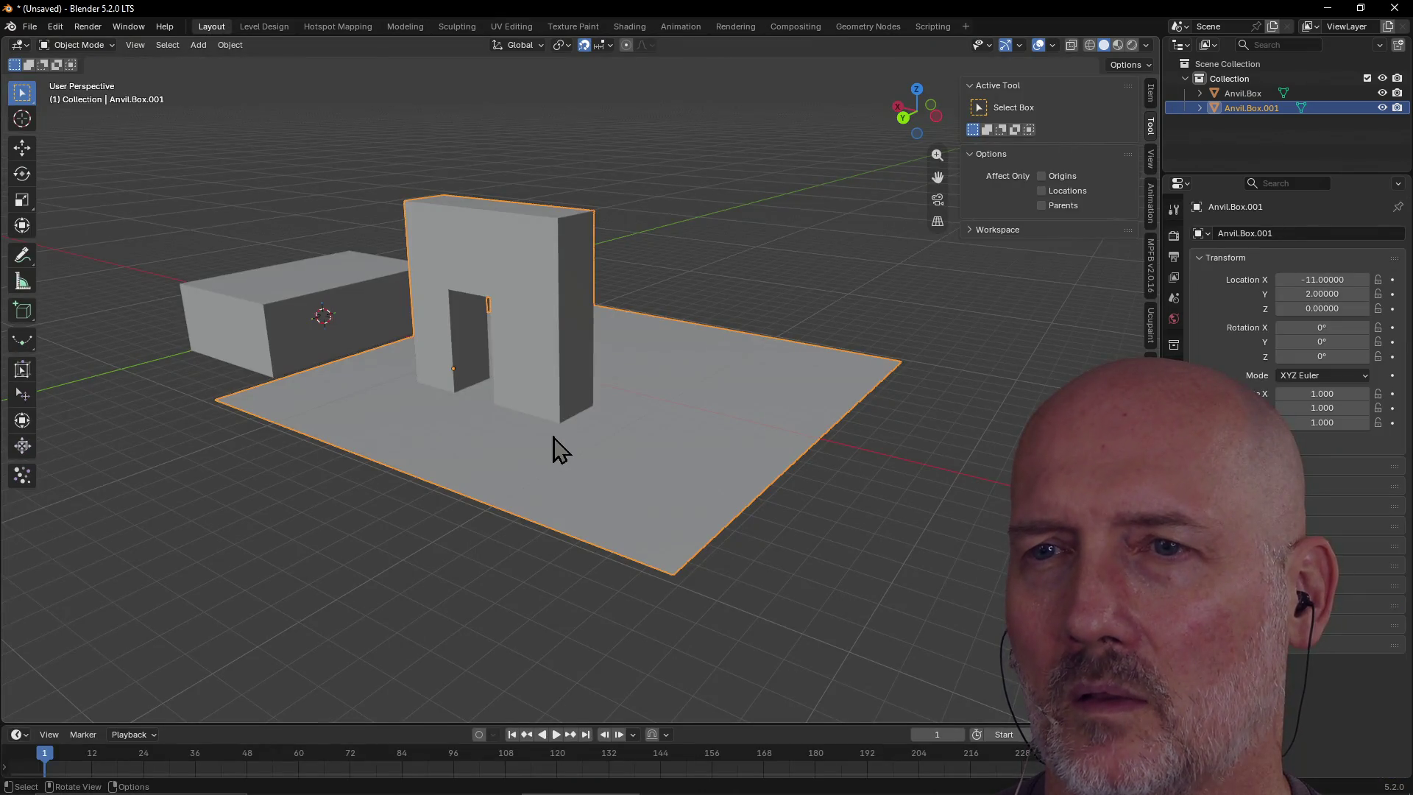
Back in Sculpting, paint a dark shade on the floor and inside the arch's right leg
mouse_move(633, 445)
middle_mouse_down()
mouse_move(413, 477)
mouse_move(545, 426)
mouse_move(495, 394)
middle_mouse_up()
mouse_move(549, 326)
middle_mouse_down()
mouse_move(785, 318)
mouse_move(782, 339)
mouse_move(672, 378)
mouse_move(545, 341)
middle_mouse_up()
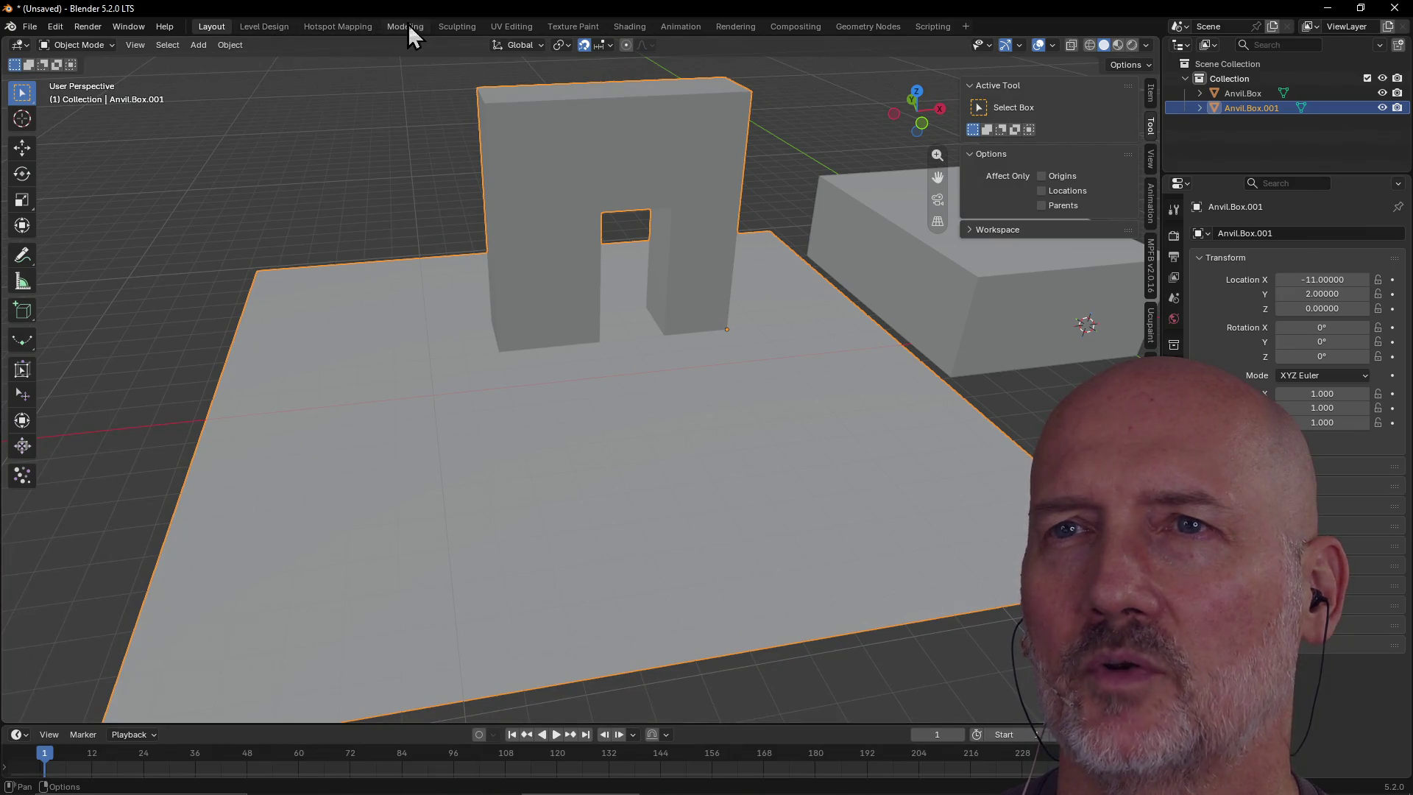
left_click(477, 28)
mouse_move(716, 256)
middle_mouse_down()
mouse_move(810, 290)
mouse_move(639, 251)
middle_mouse_up()
mouse_move(575, 208)
middle_mouse_down()
mouse_move(577, 192)
mouse_move(544, 181)
middle_mouse_up()
mouse_move(476, 473)
left_mouse_down()
mouse_move(542, 417)
mouse_move(443, 402)
left_mouse_up()
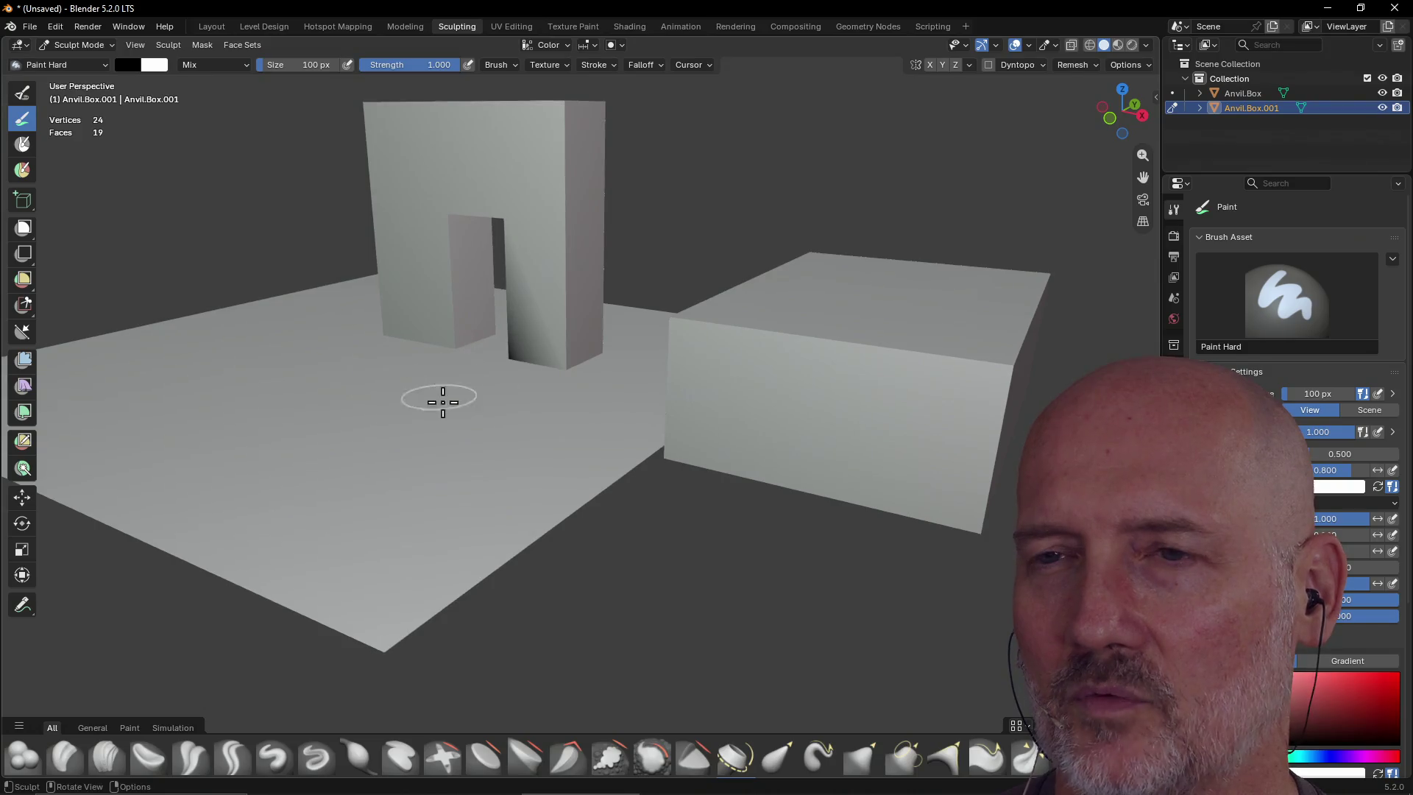
mouse_move(532, 314)
left_mouse_down()
mouse_move(561, 246)
mouse_move(494, 214)
left_mouse_up()
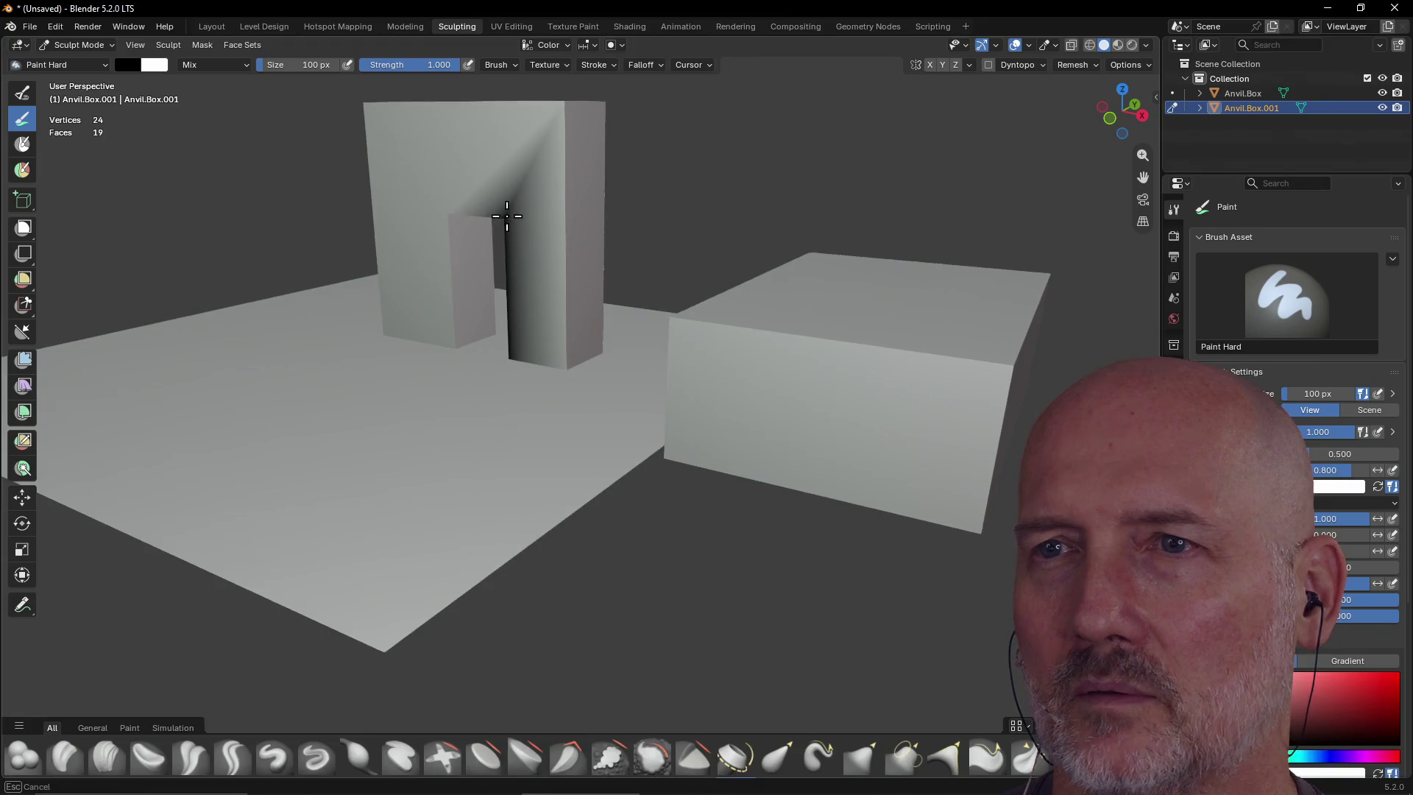
Inspect the painted arch from lower angles, then close Blender to get the save-changes prompt
middle_click_drag(445, 476, 440, 435)
middle_click_drag(431, 488, 410, 534)
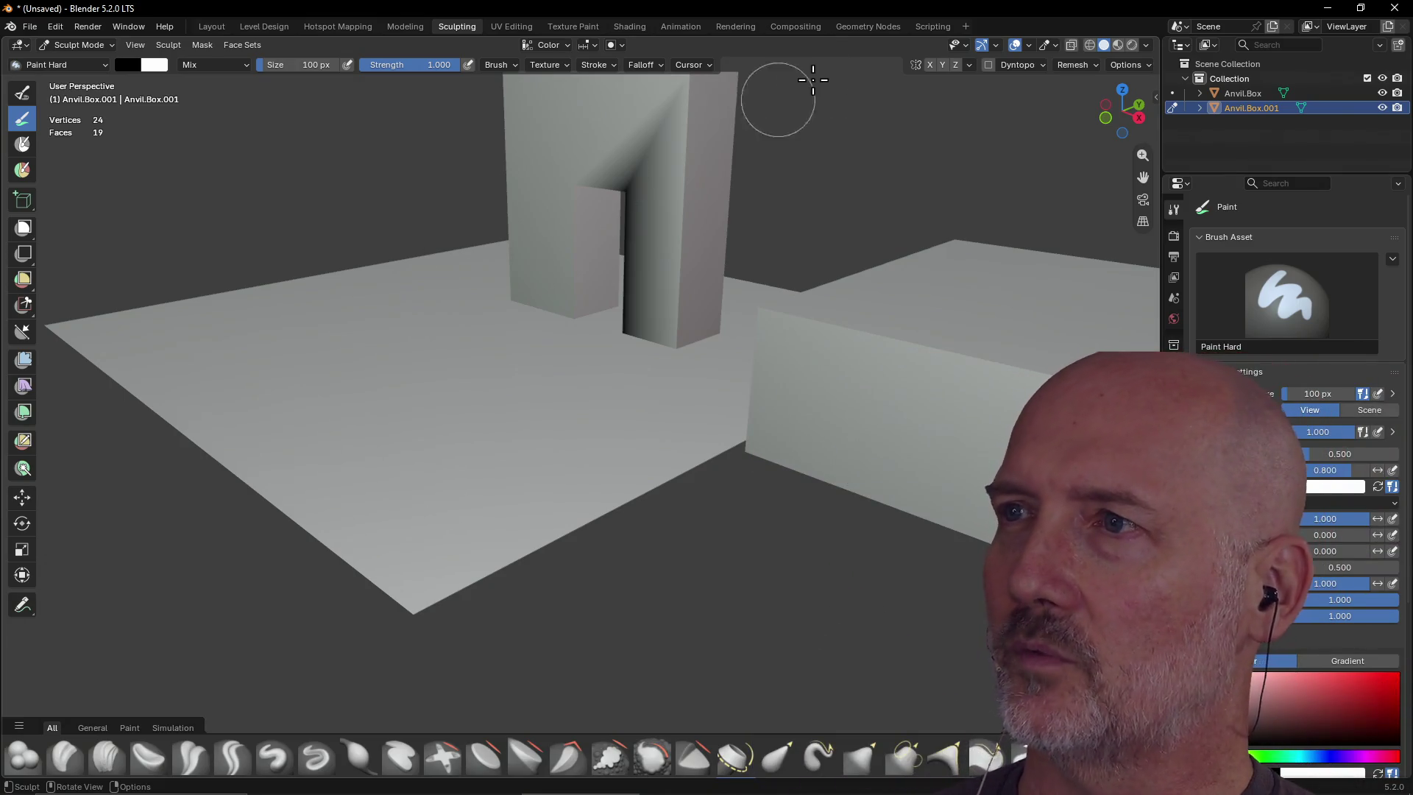
left_click(1393, 10)
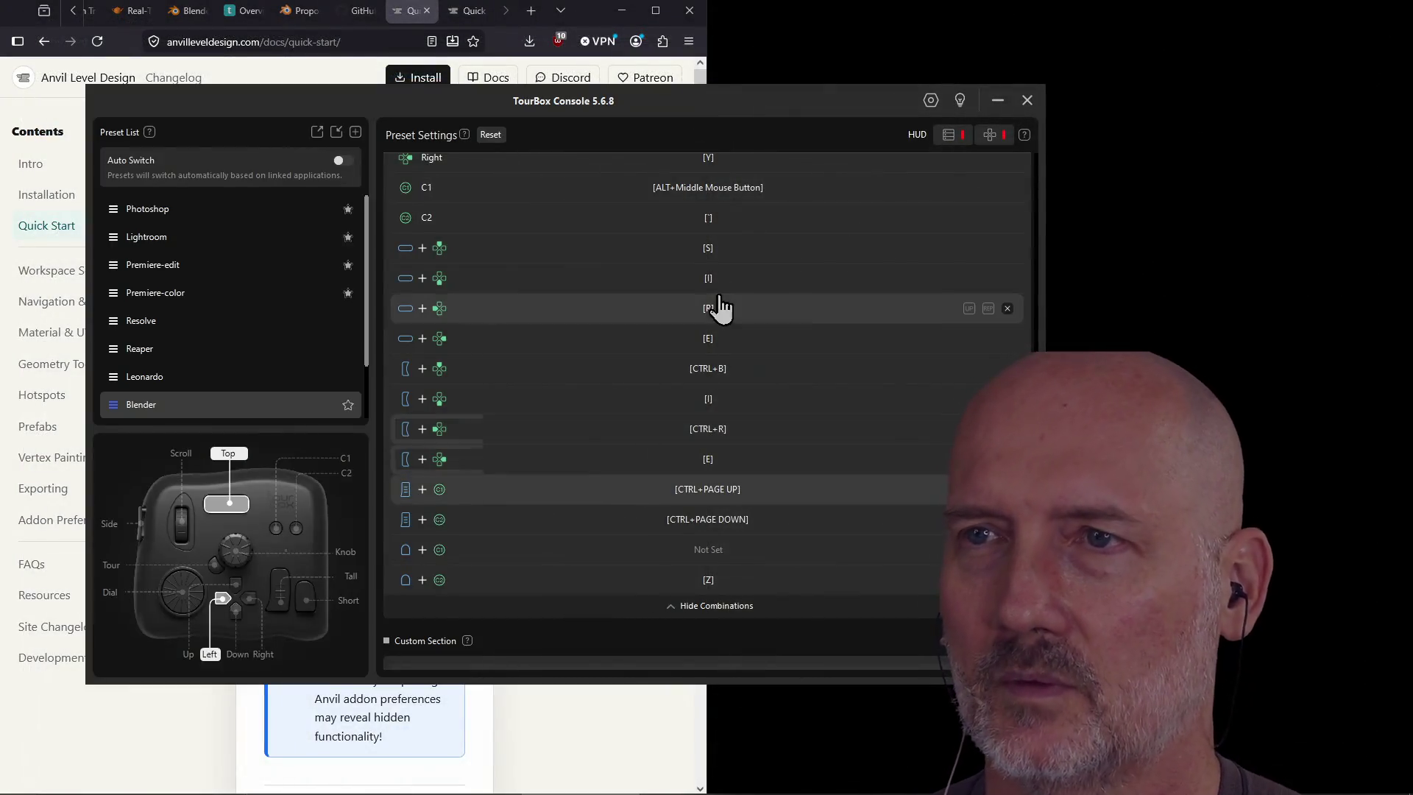
Close the TourBox controller console and search 'material maker' in a new Firefox tab
left_click(954, 132)
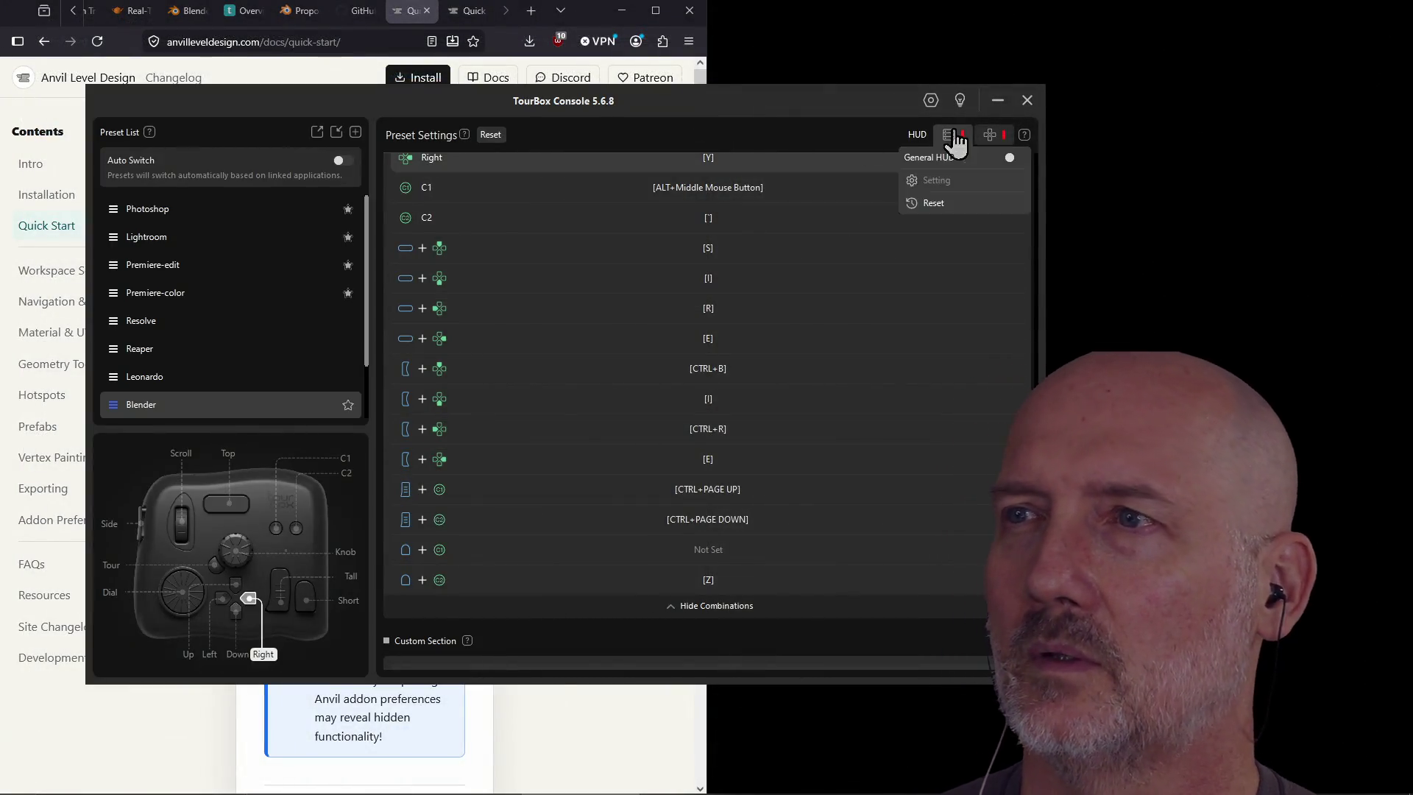
left_click(1028, 100)
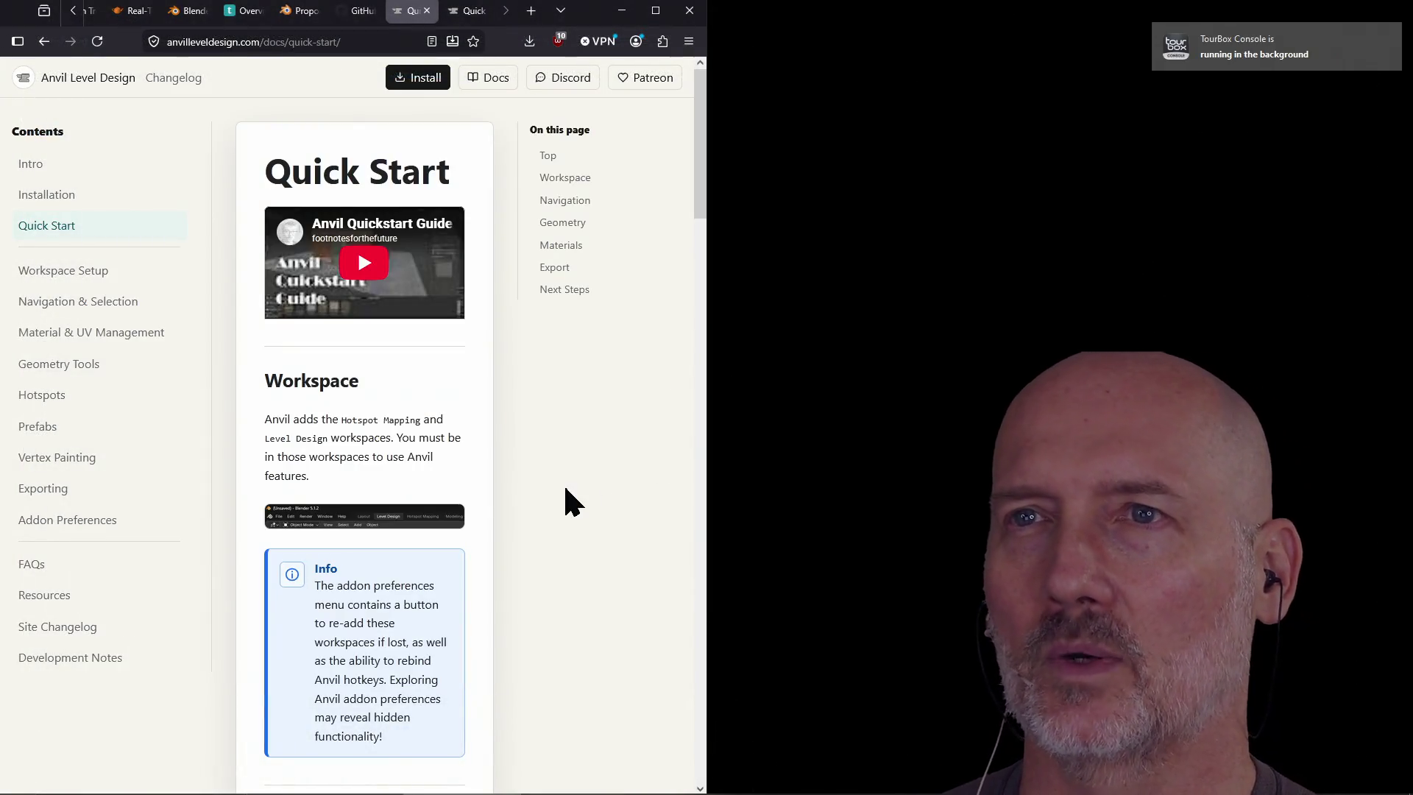
key("ctrl+t")
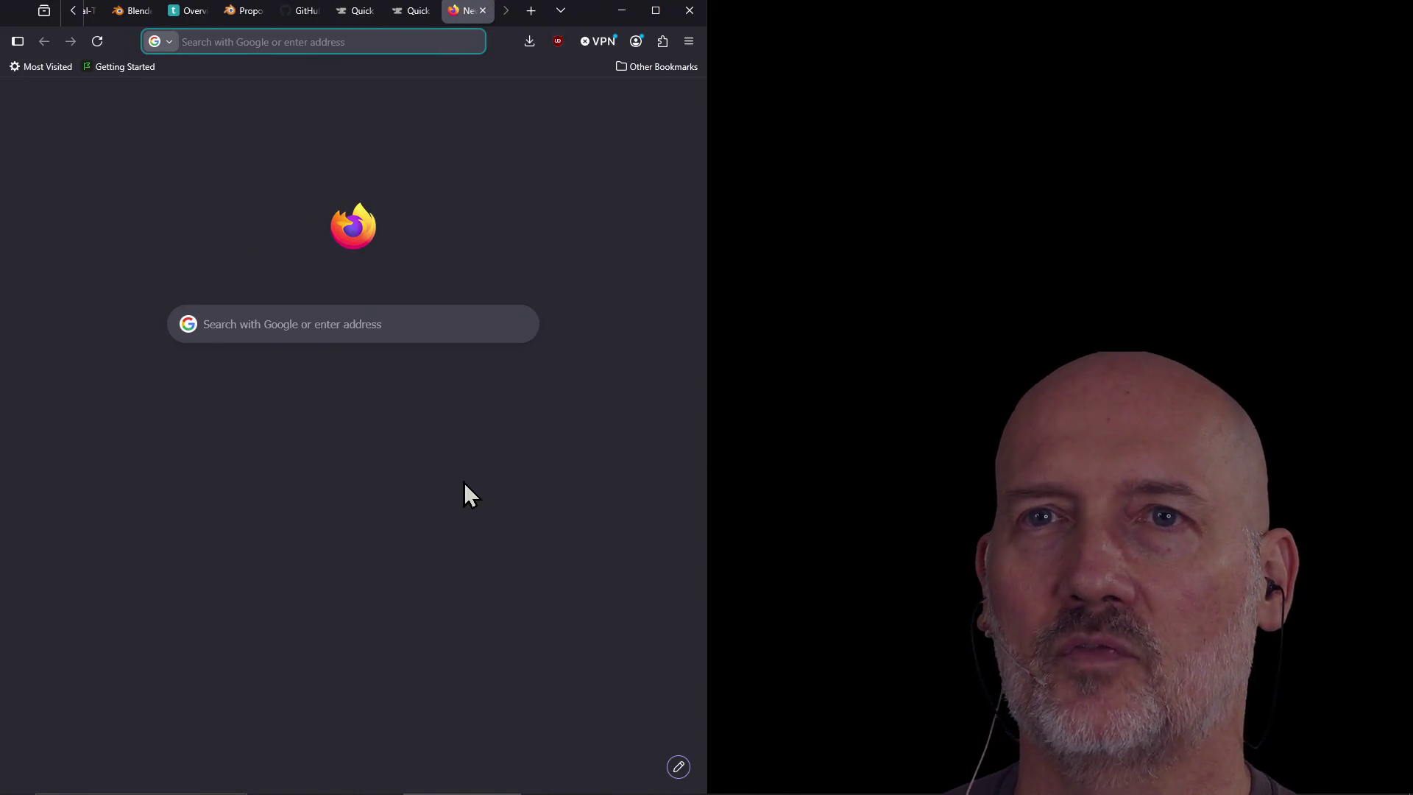
type("ma")
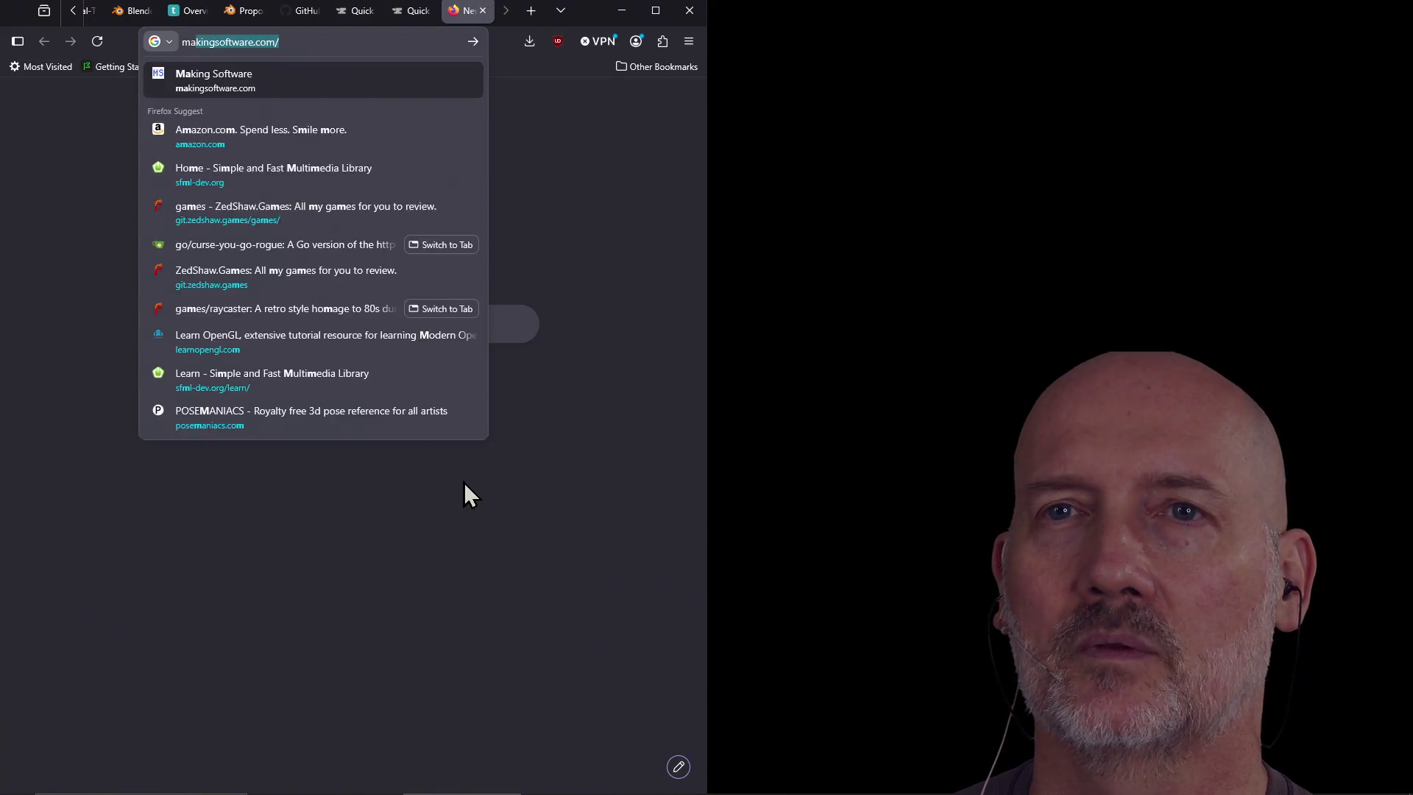
type("terial maker")
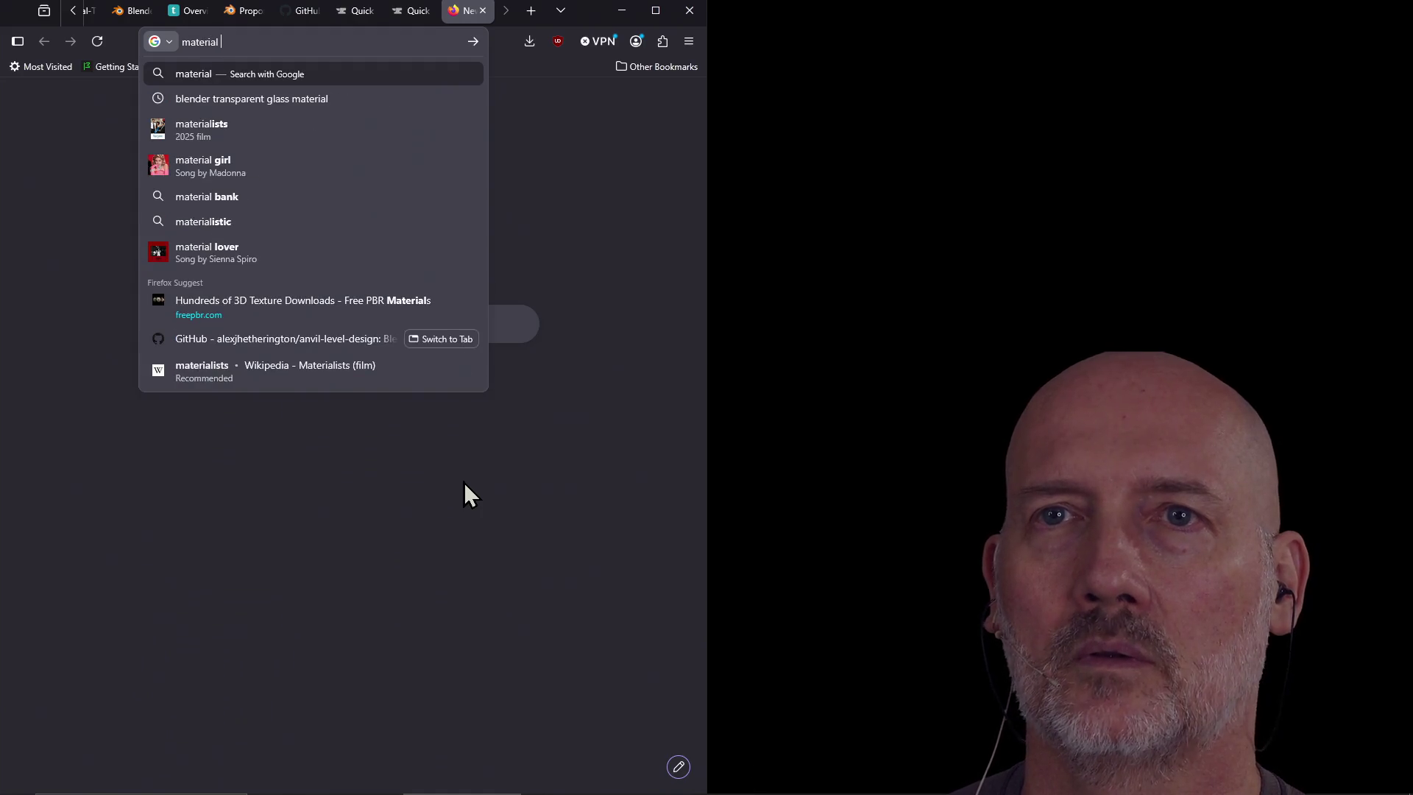
key("Return")
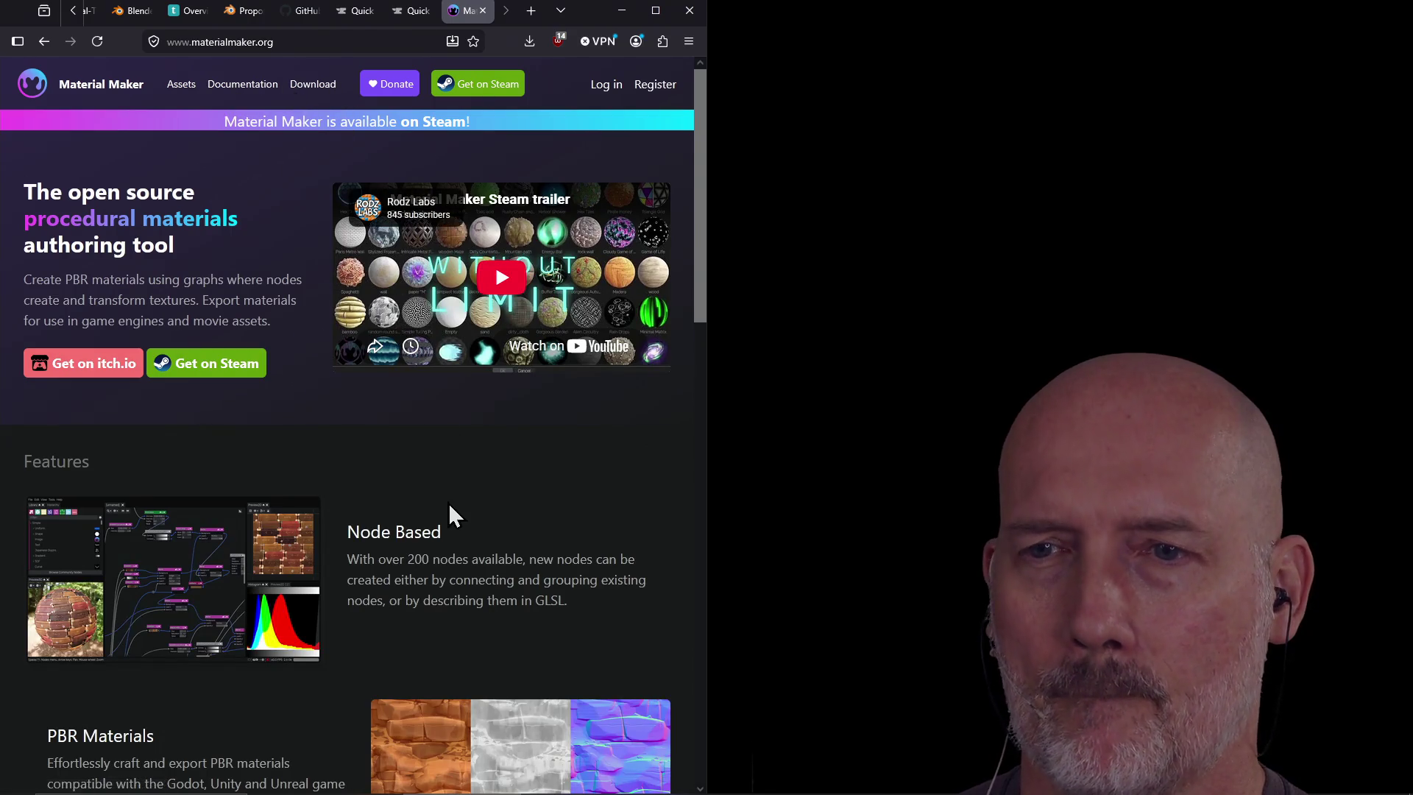
Scroll to the Material Maker site footer and follow the 'Source on Github' link
scroll(399, 638, "down", 3)
scroll(399, 638, "down", 10)
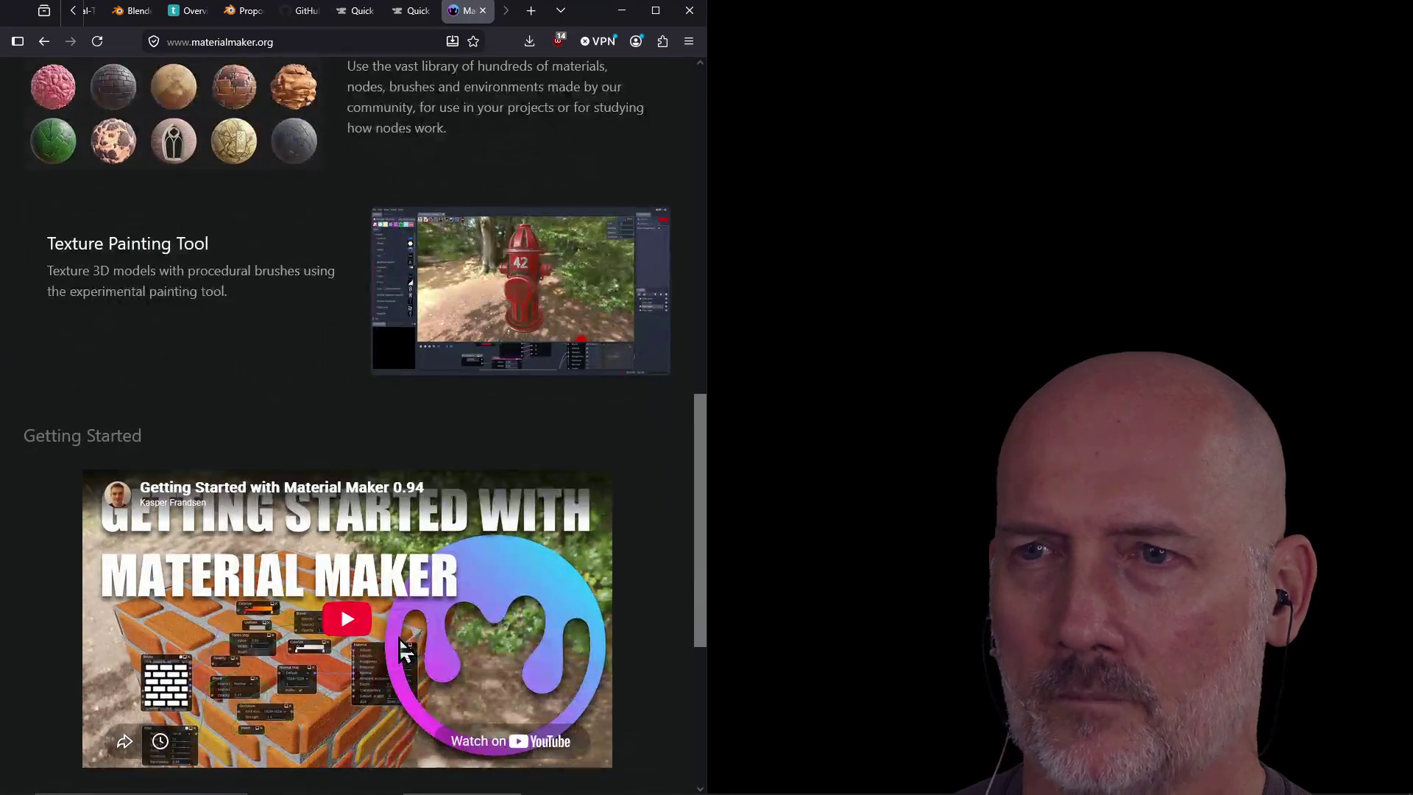
scroll(273, 419, "down", 5)
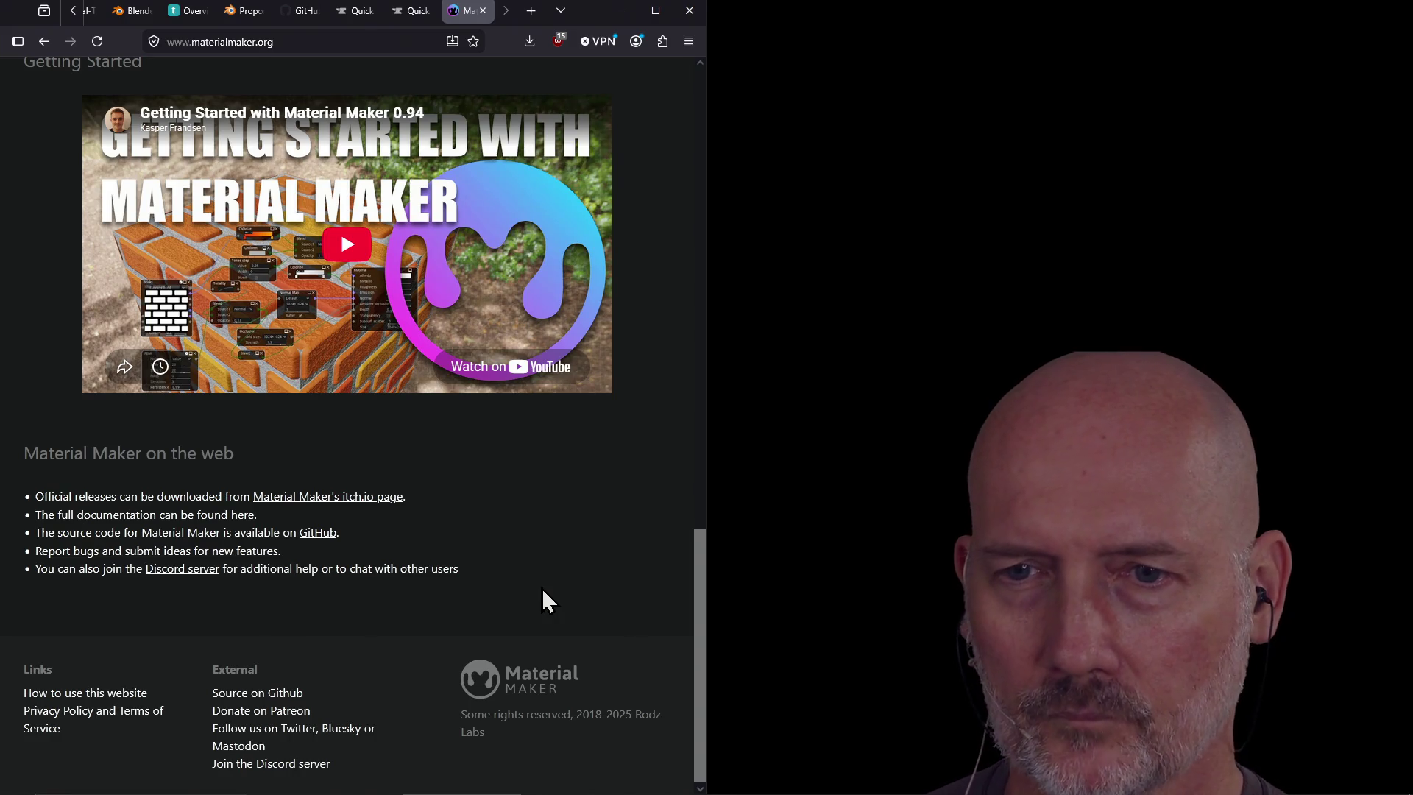
left_click(259, 695)
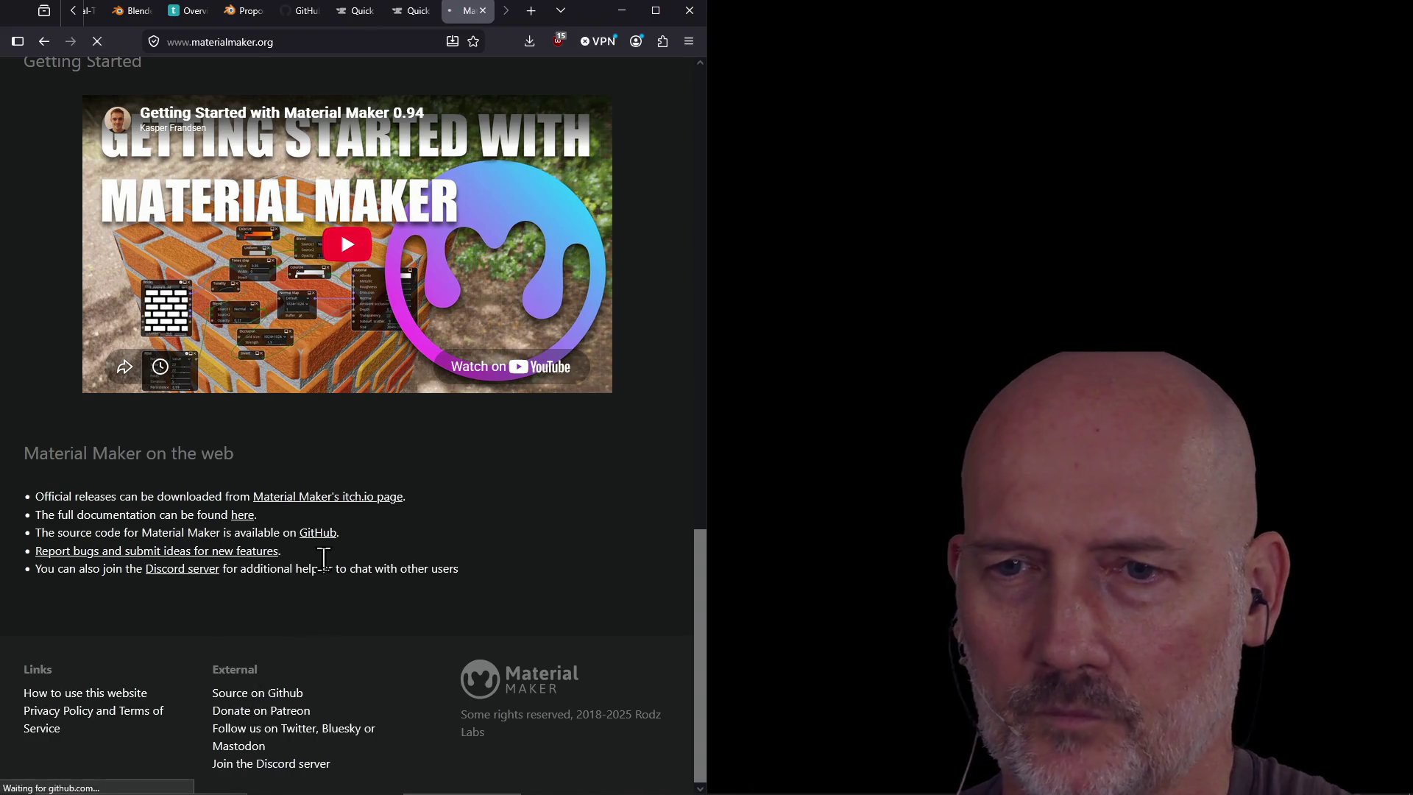
Show all files in the material-maker repository, read the README, then return to Quick Start
scroll(252, 511, "down", 4)
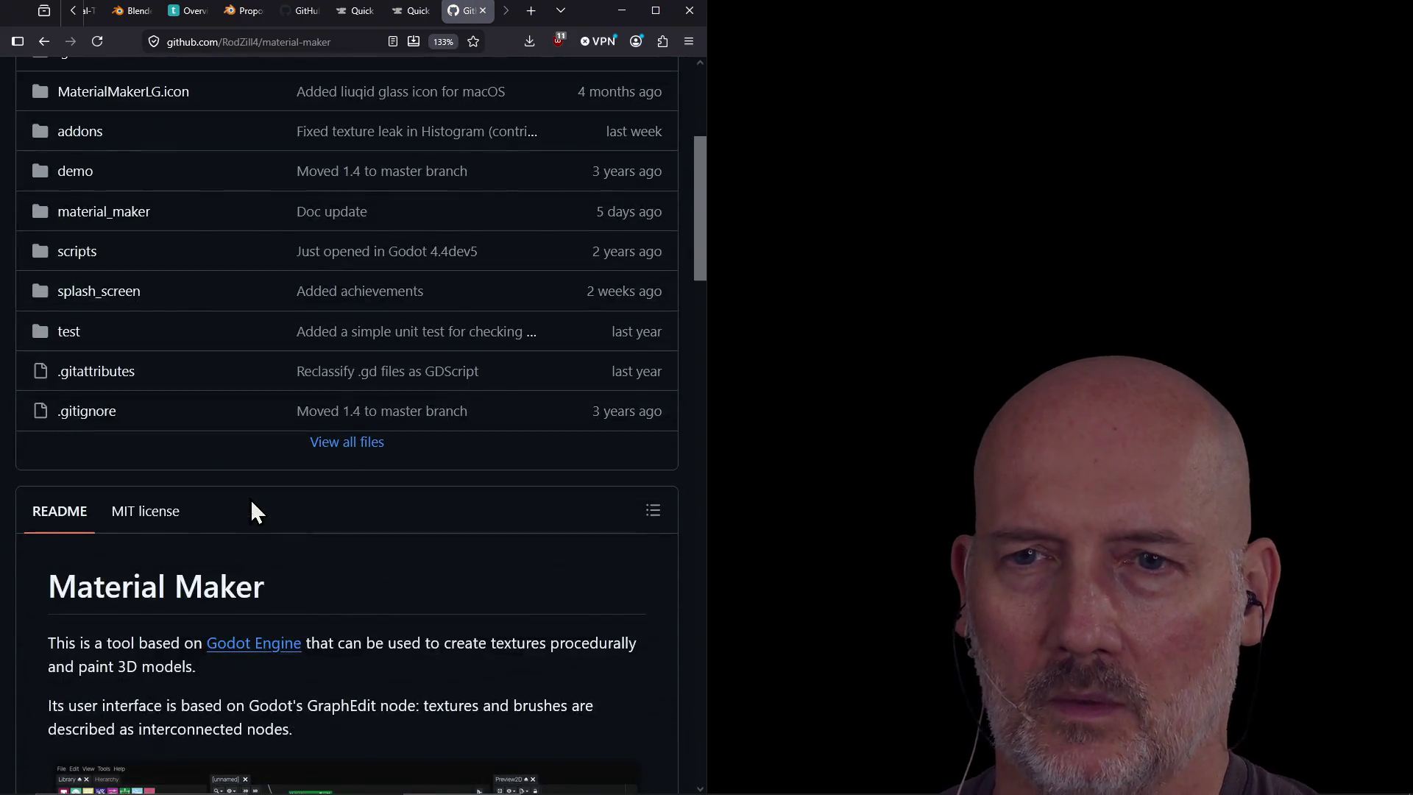
left_click(346, 465)
scroll(227, 524, "down", 6)
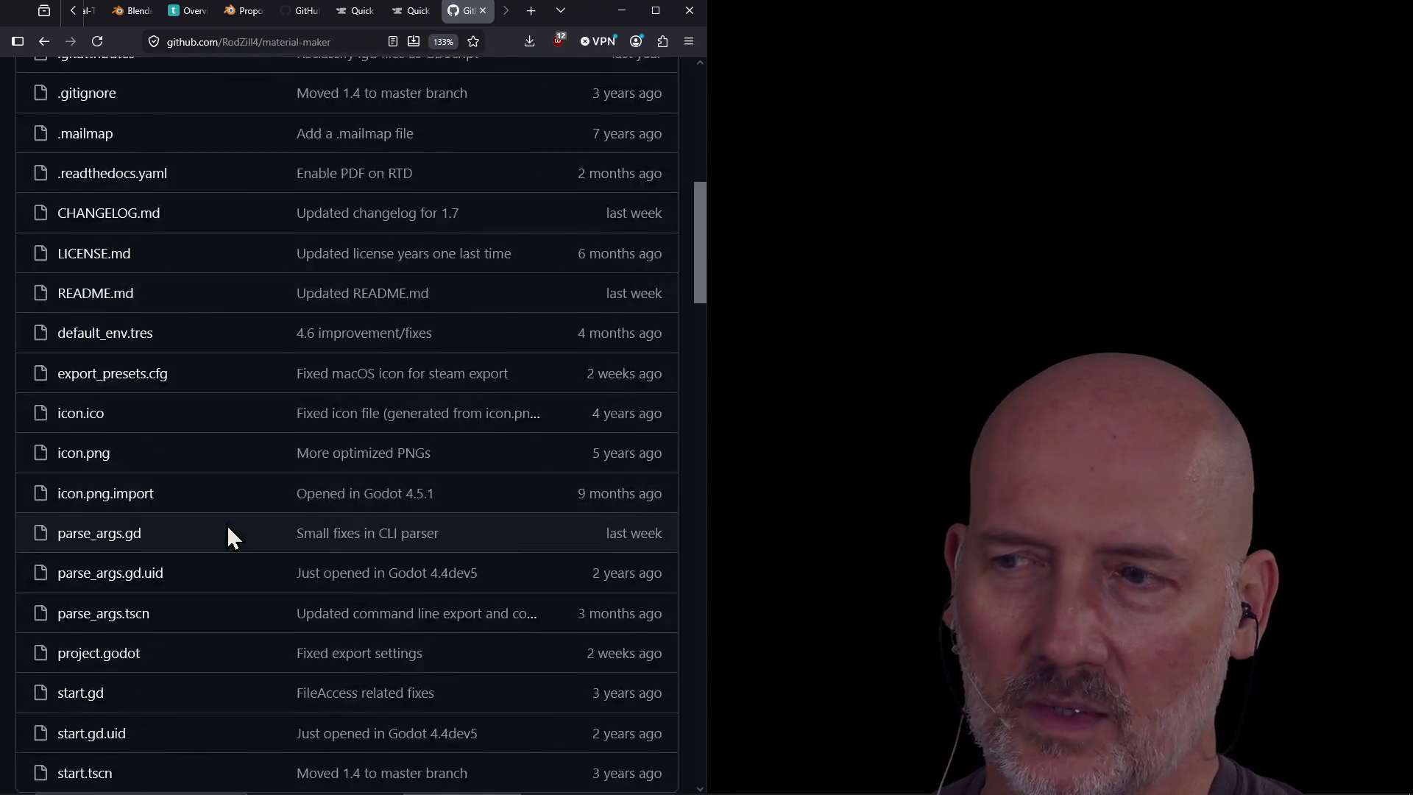
scroll(227, 525, "down", 3)
scroll(322, 471, "down", 3)
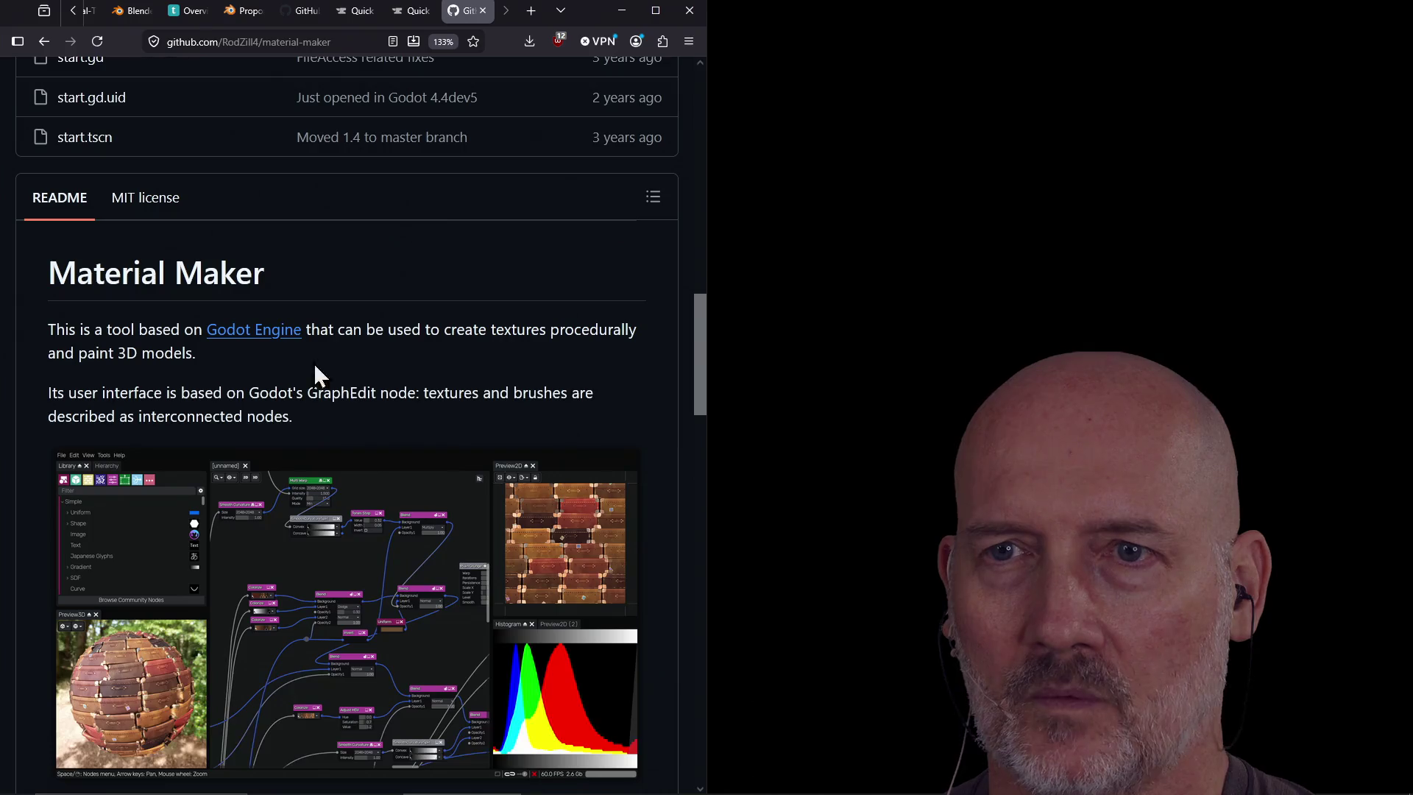
scroll(397, 493, "down", 3)
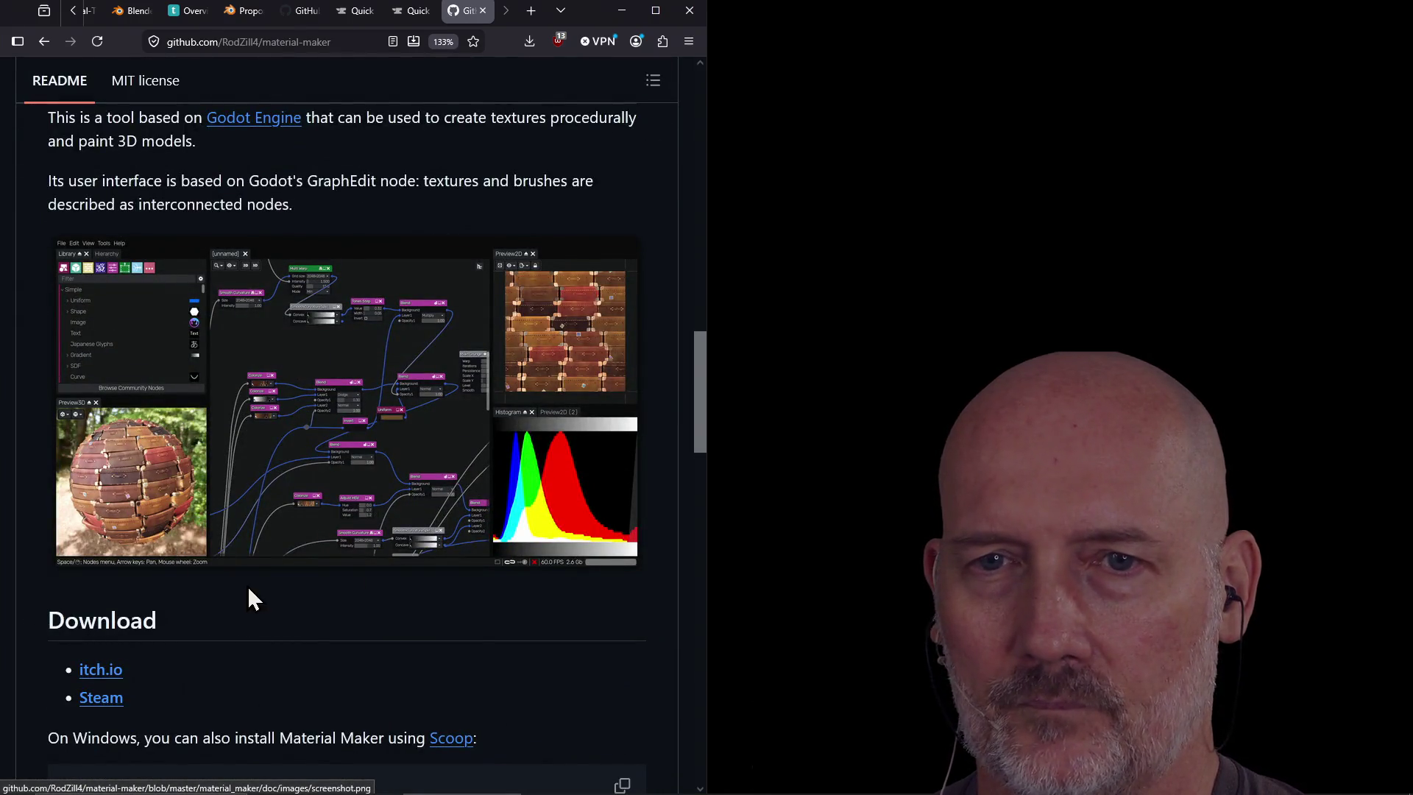
scroll(367, 648, "up", 15)
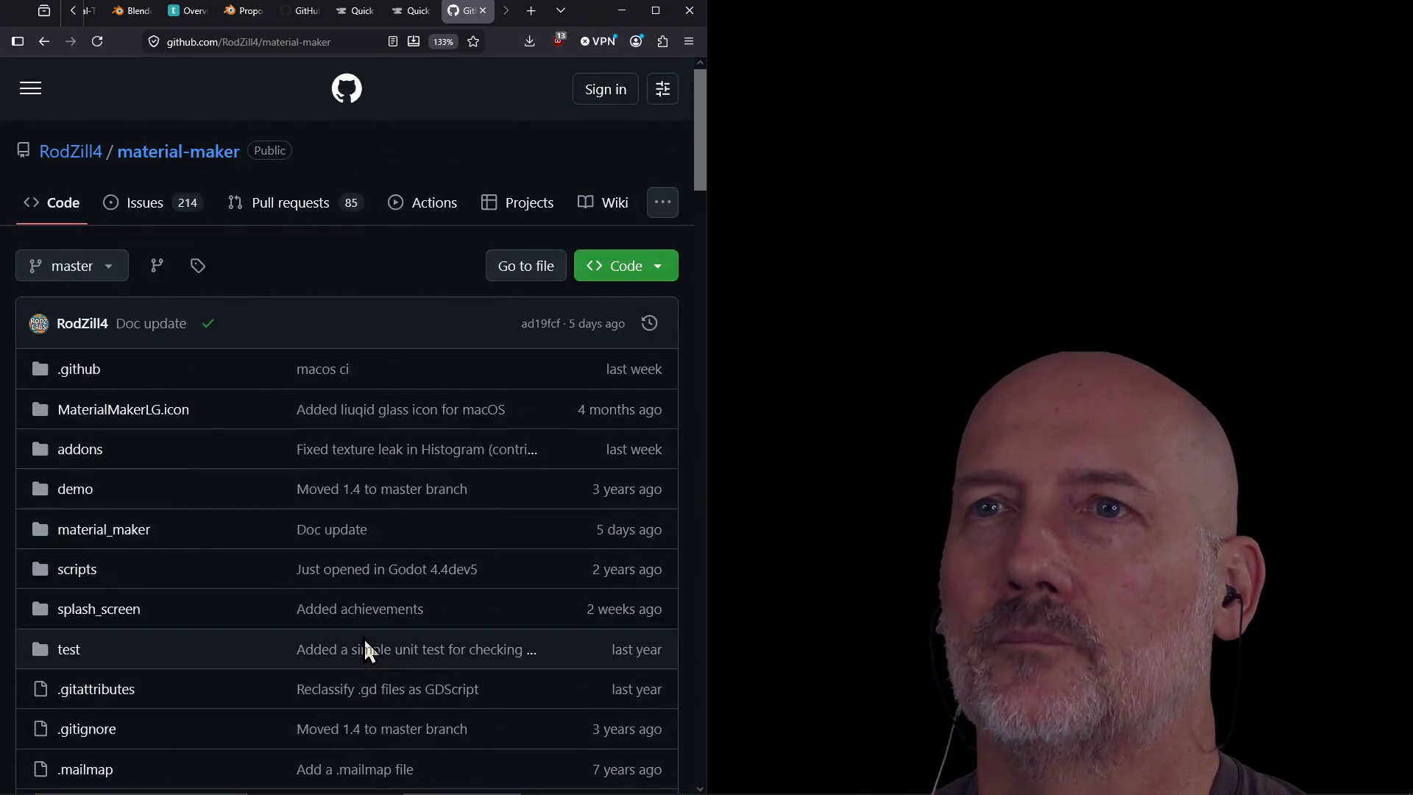
left_click(412, 12)
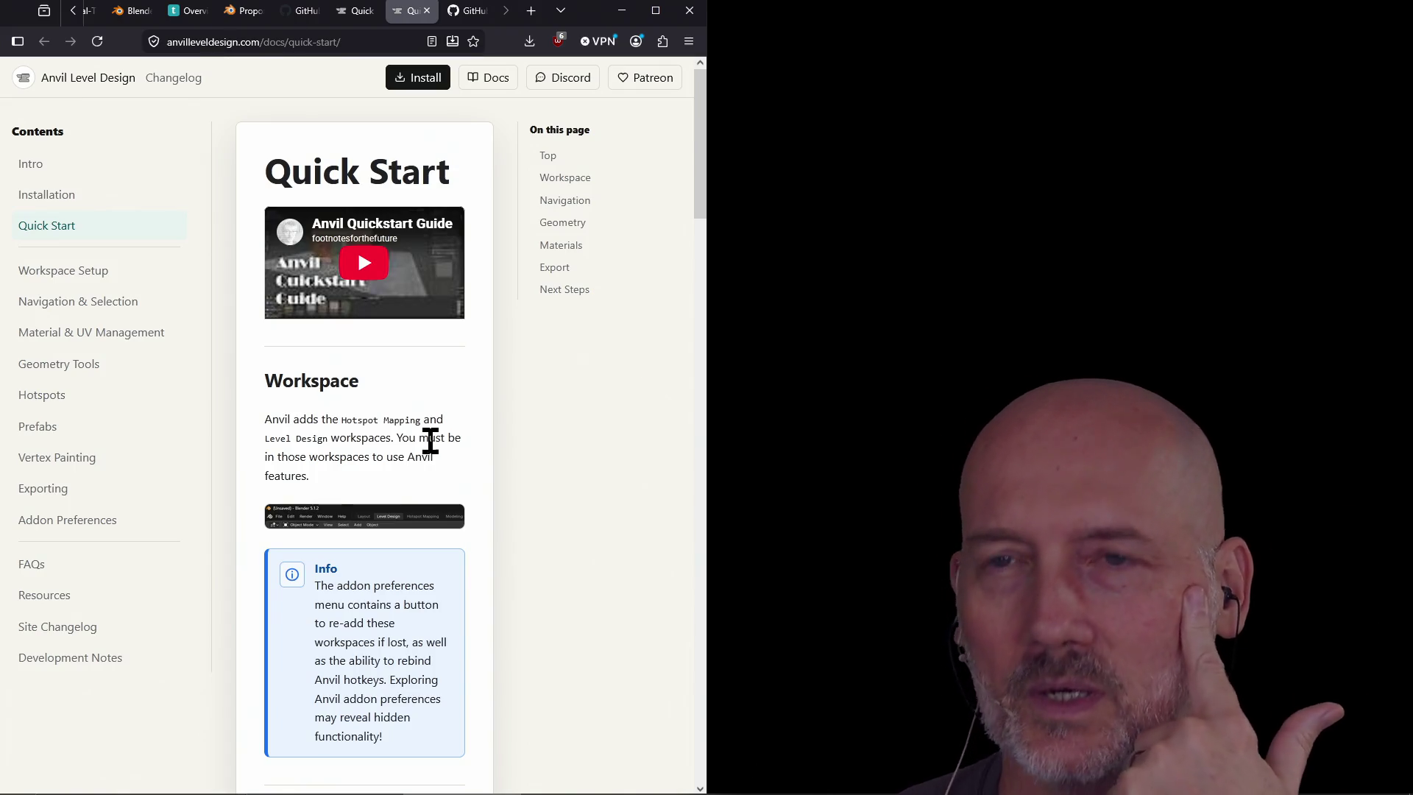
Search 'starwars matte painting' in a new tab and open the StarWars.com matte paintings article
key("ctrl+t")
type("starwar")
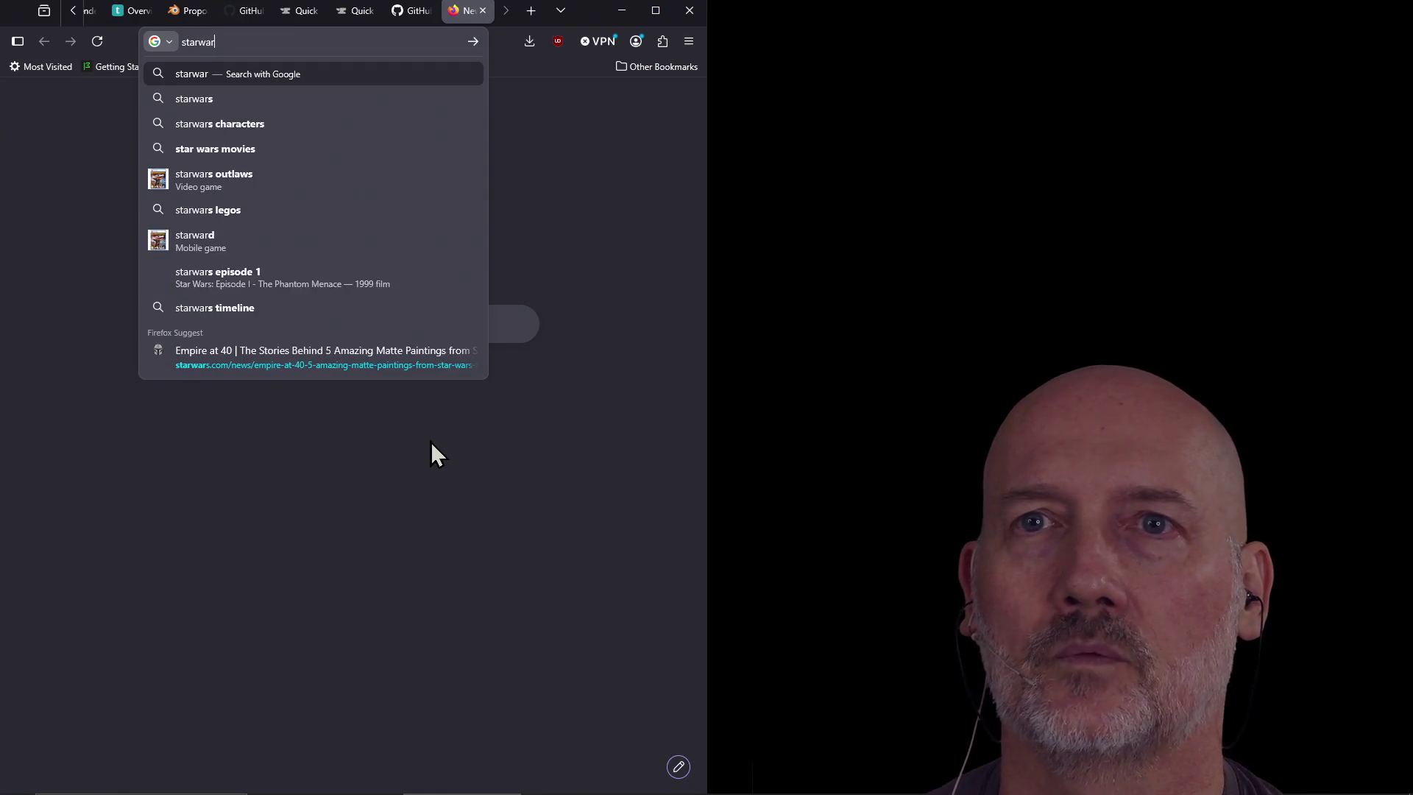
type("s matte painting")
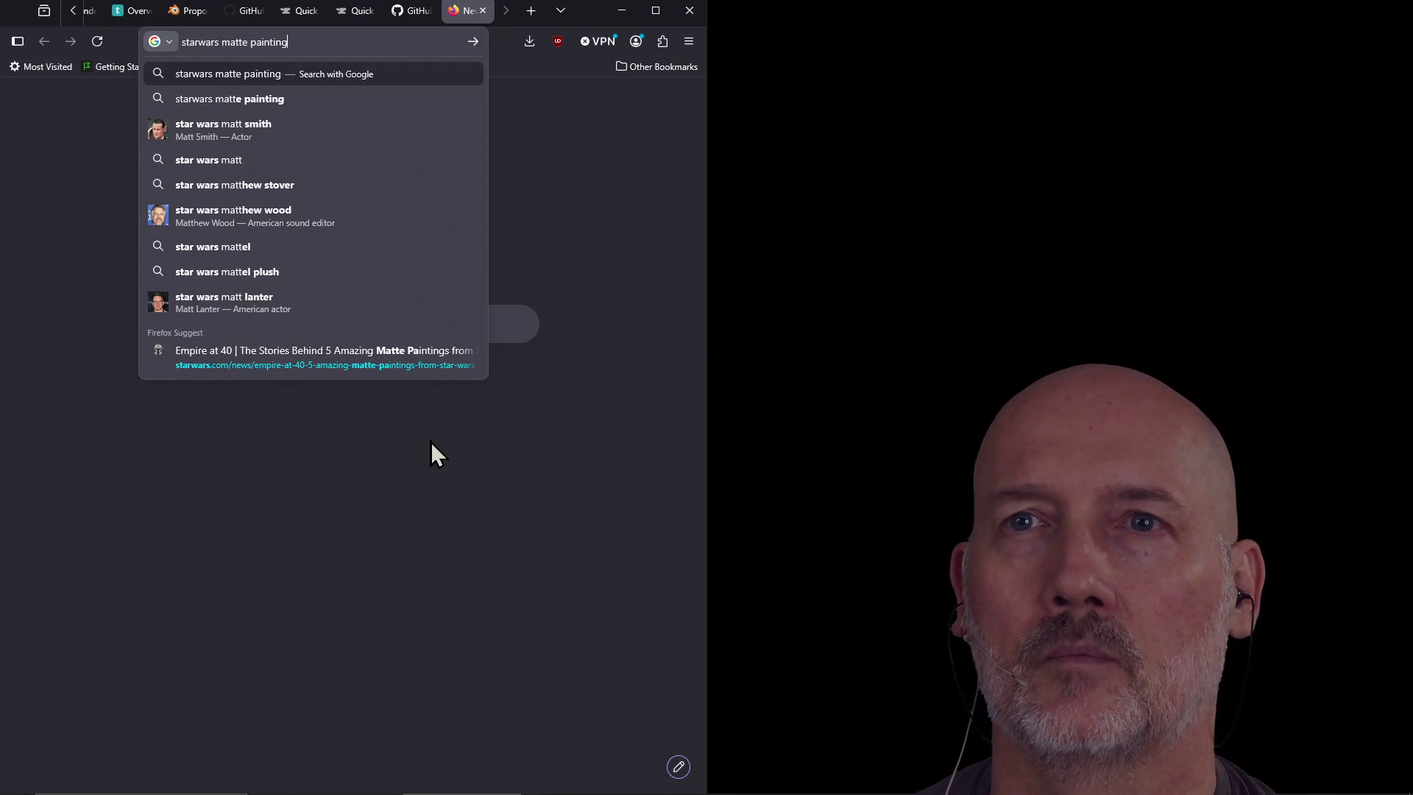
key("Return")
left_click(249, 315)
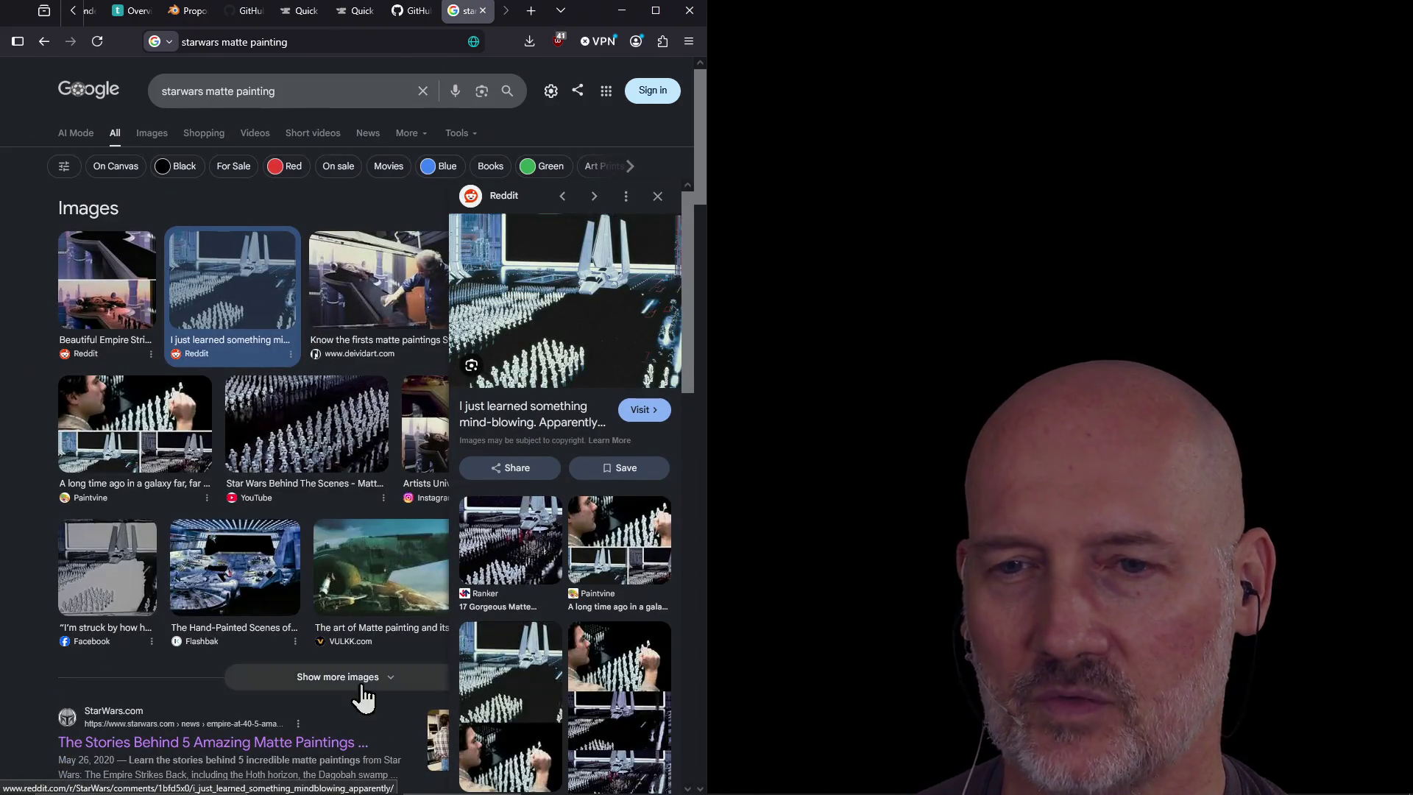
left_click(325, 742)
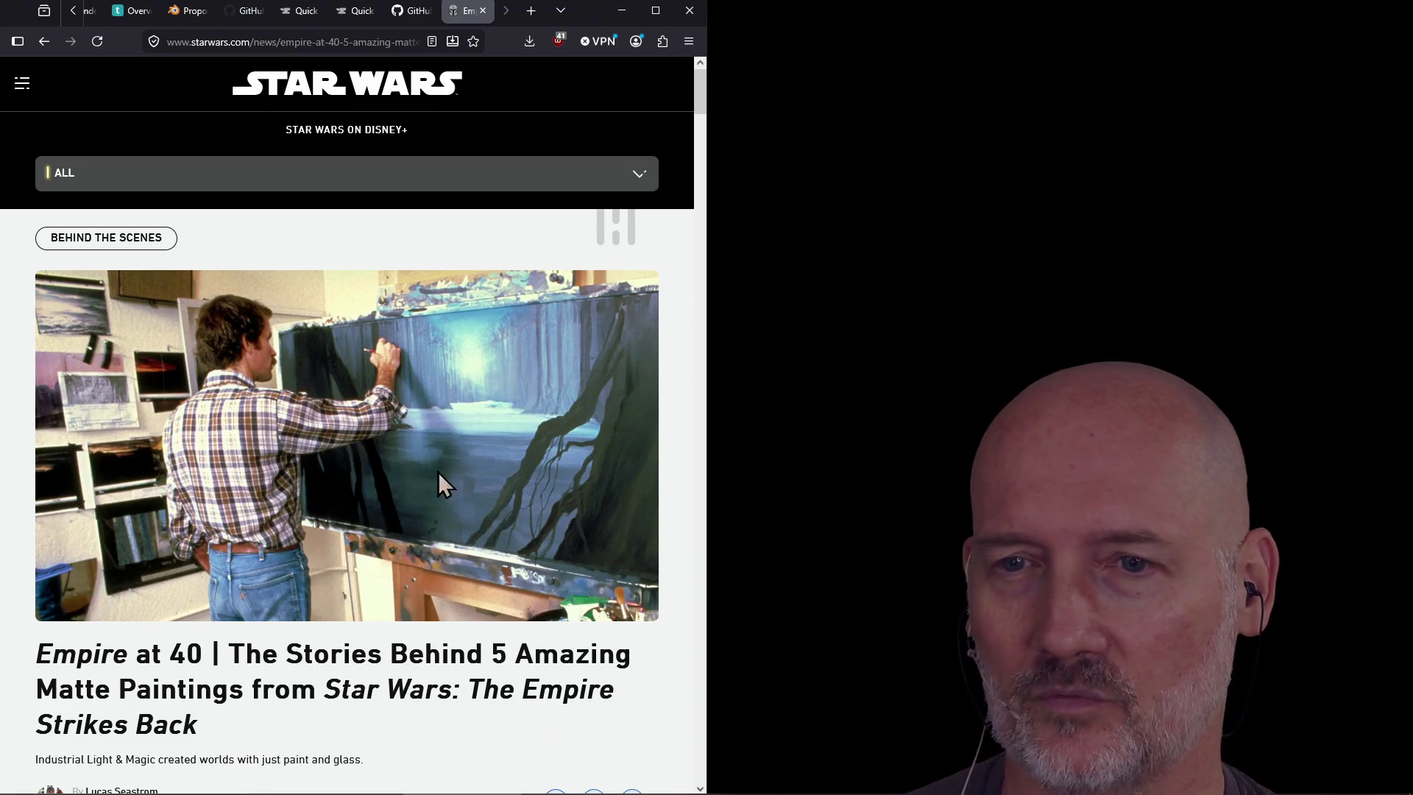
Read through the article on five Empire Strikes Back matte paintings, then focus the address bar
scroll(439, 478, "down", 12)
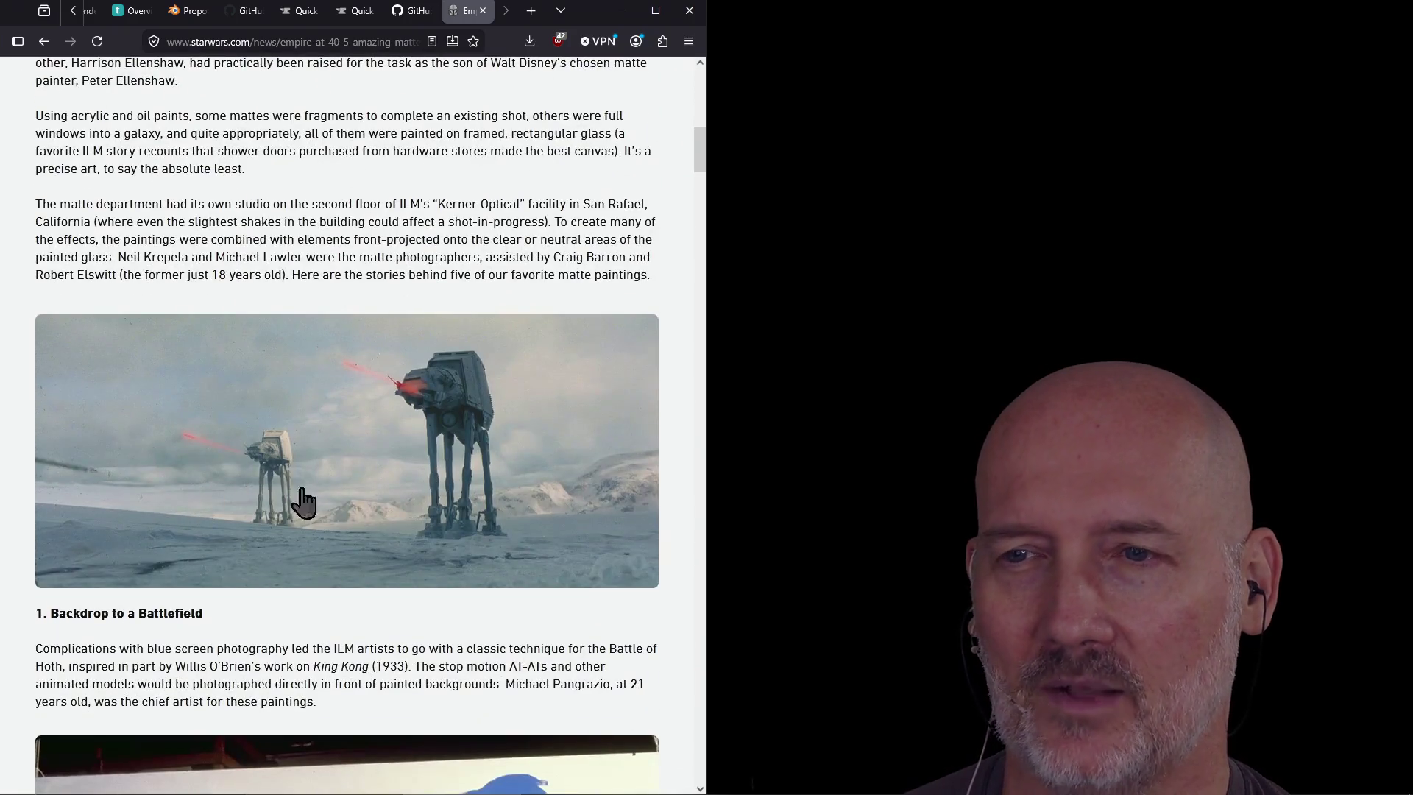
scroll(431, 490, "down", 7)
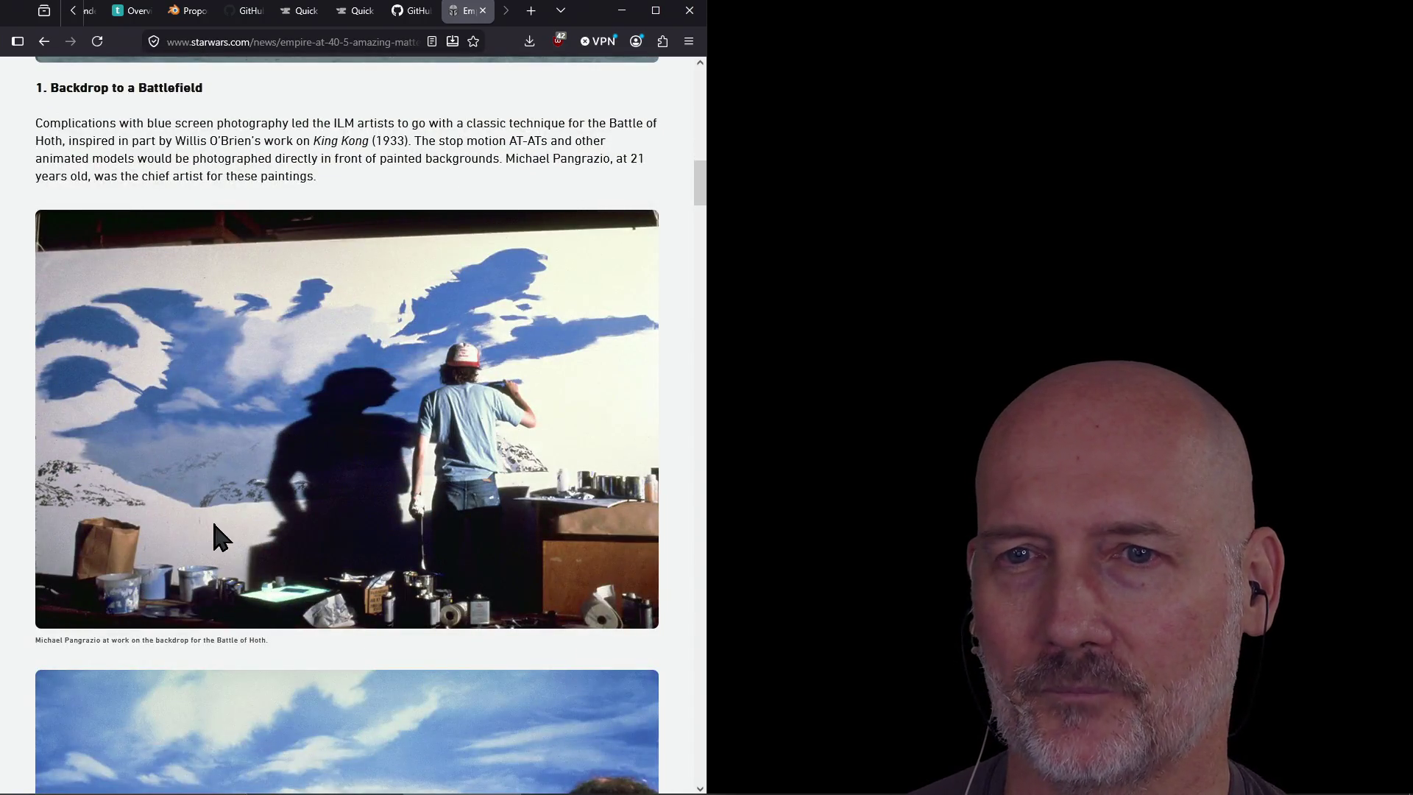
scroll(412, 482, "down", 6)
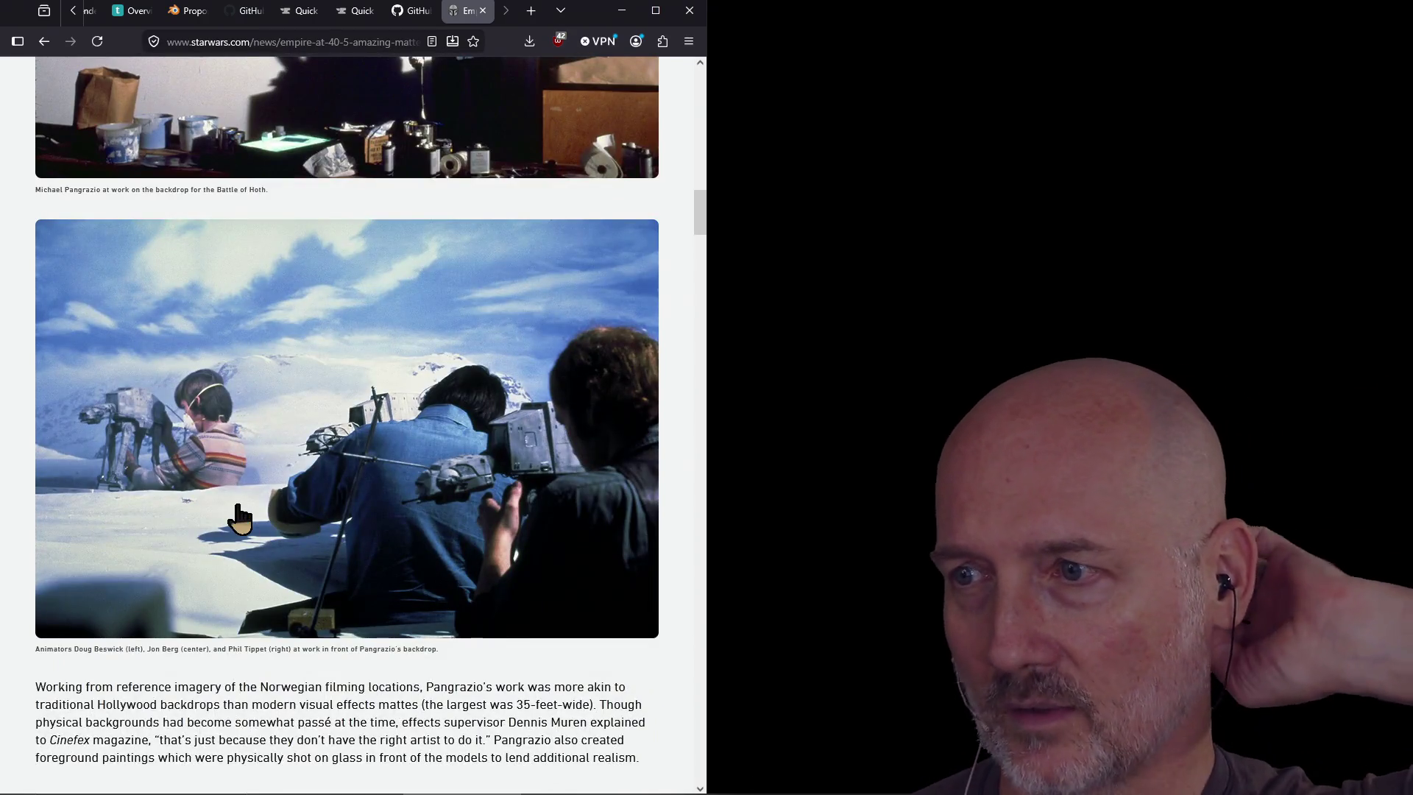
scroll(395, 470, "down", 6)
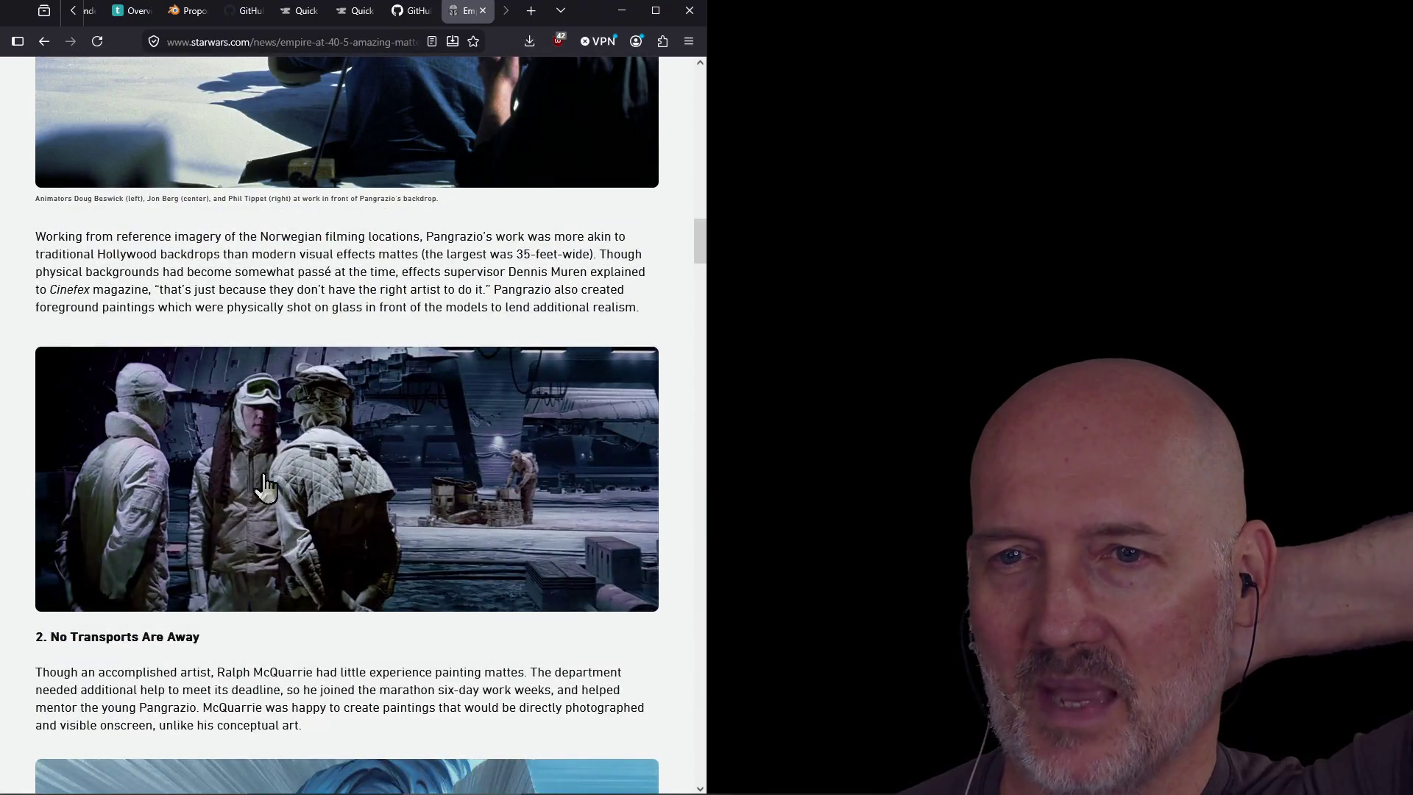
scroll(427, 487, "down", 6)
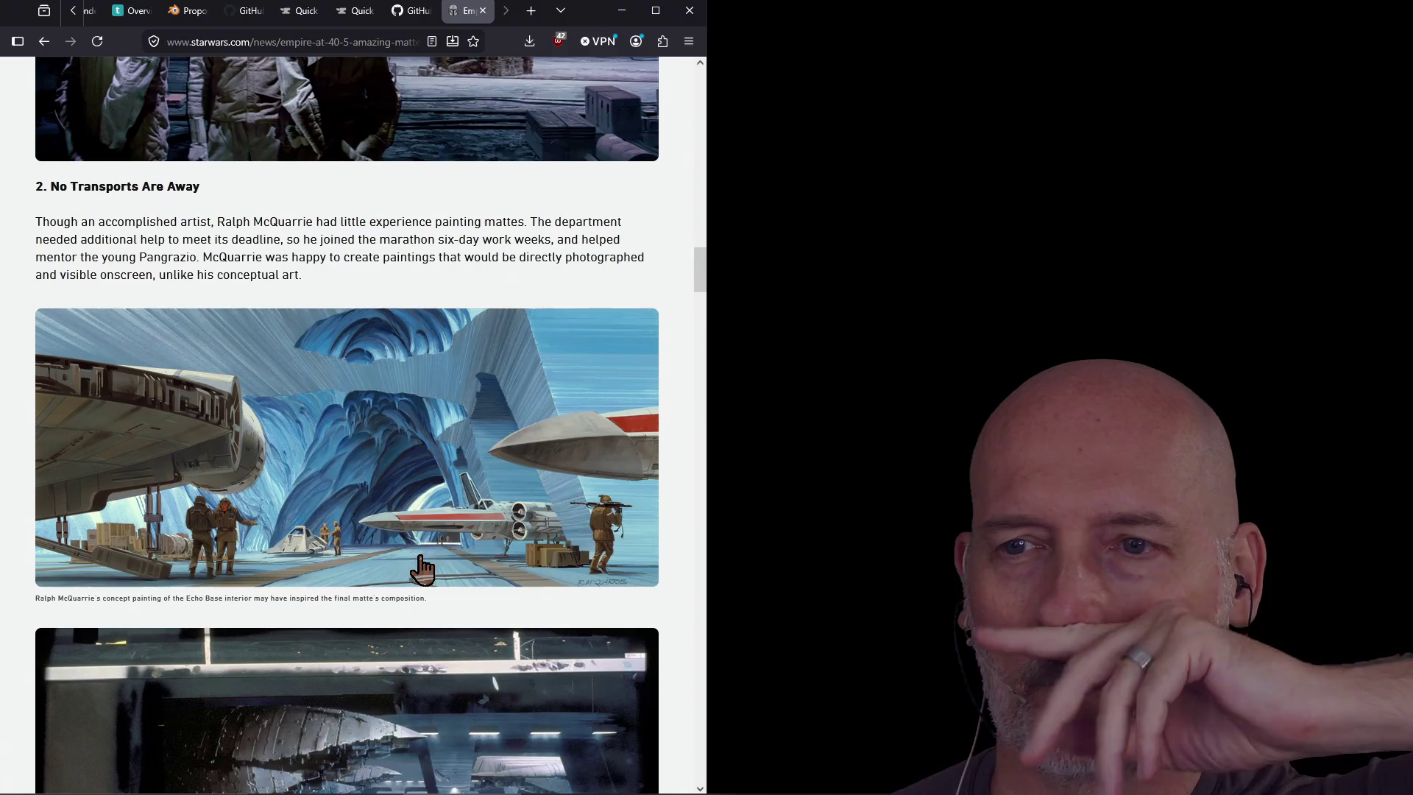
scroll(376, 484, "up", 3)
scroll(376, 485, "down", 4)
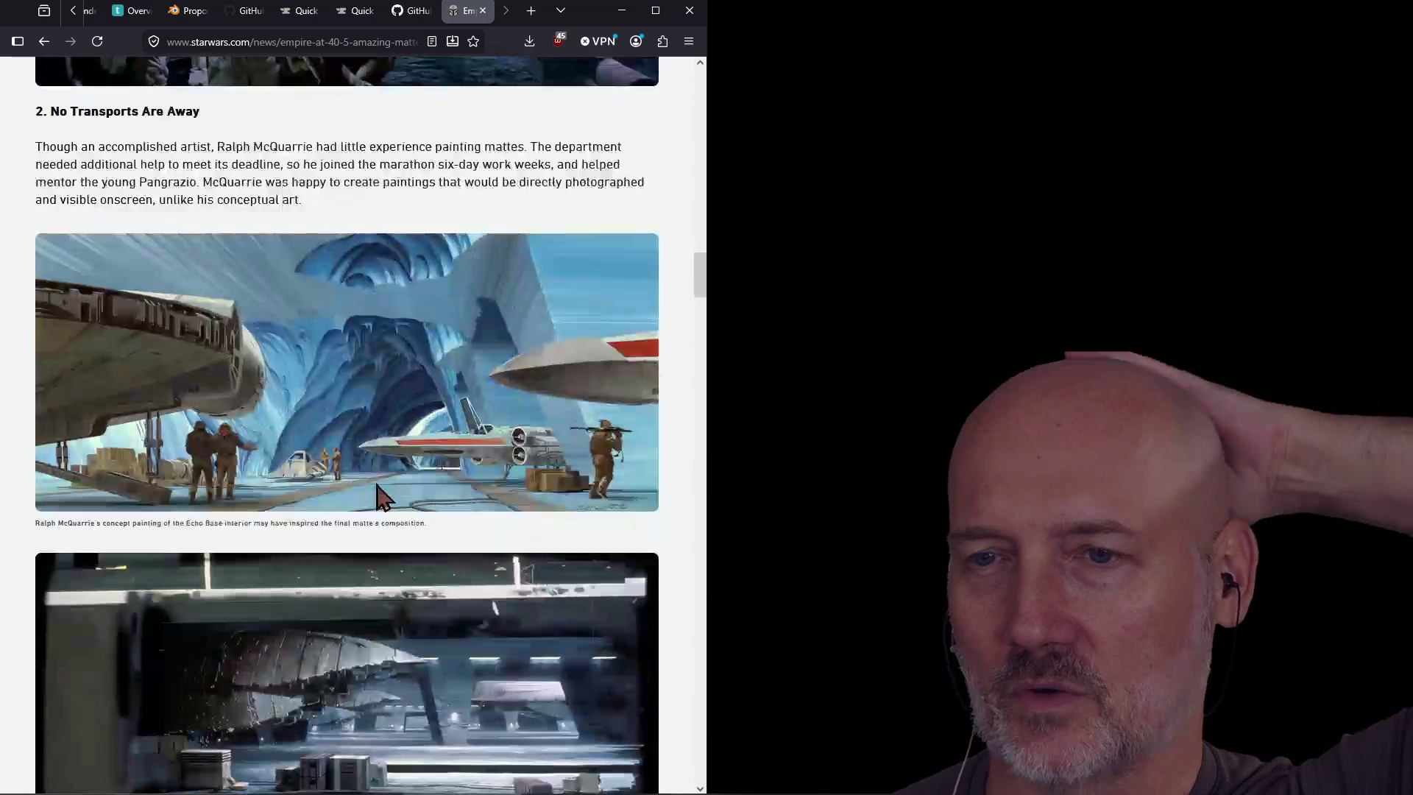
scroll(378, 499, "up", 1)
key("ctrl+l")
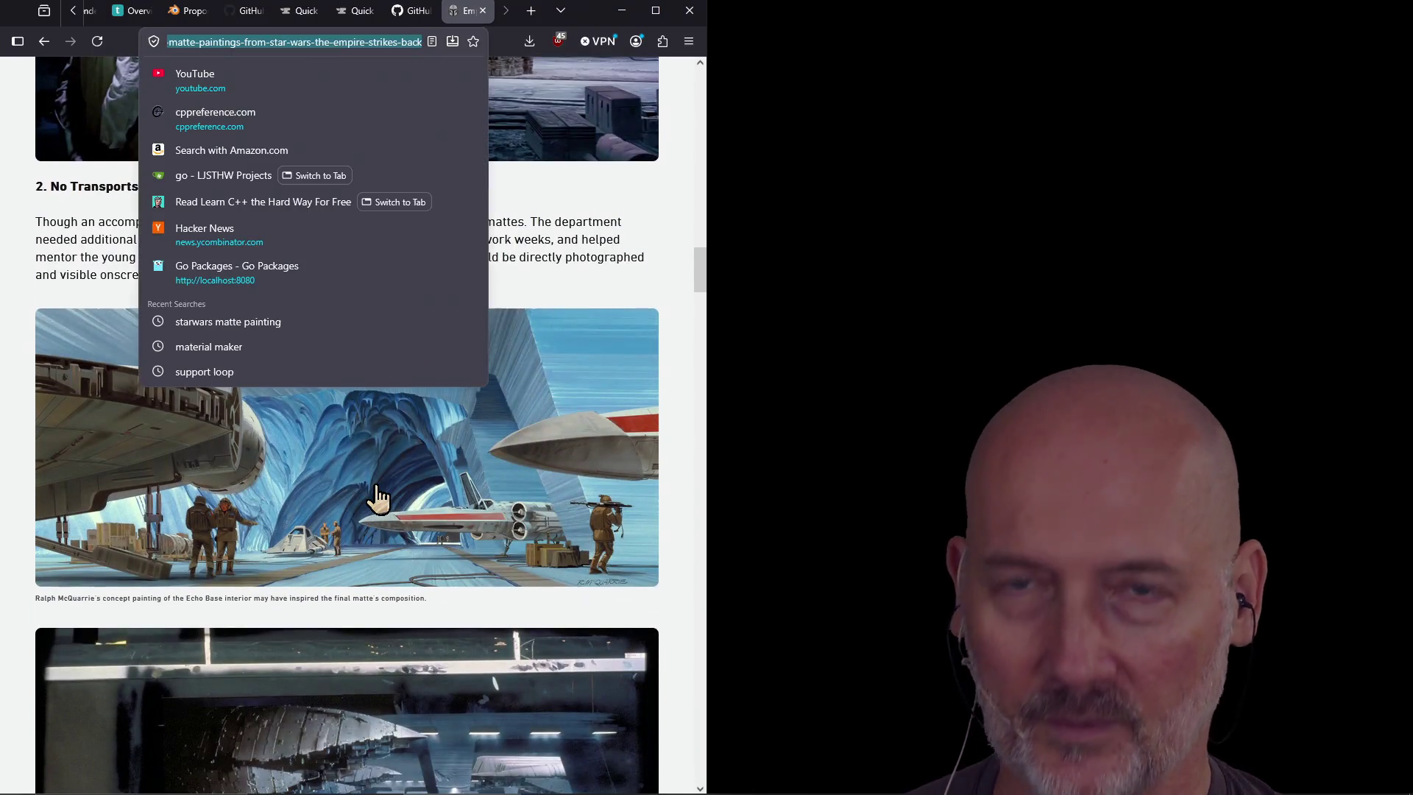
Search 'old sports illustrated covers', browse the sicovers.com Classic Covers page, and go back
type("old spo")
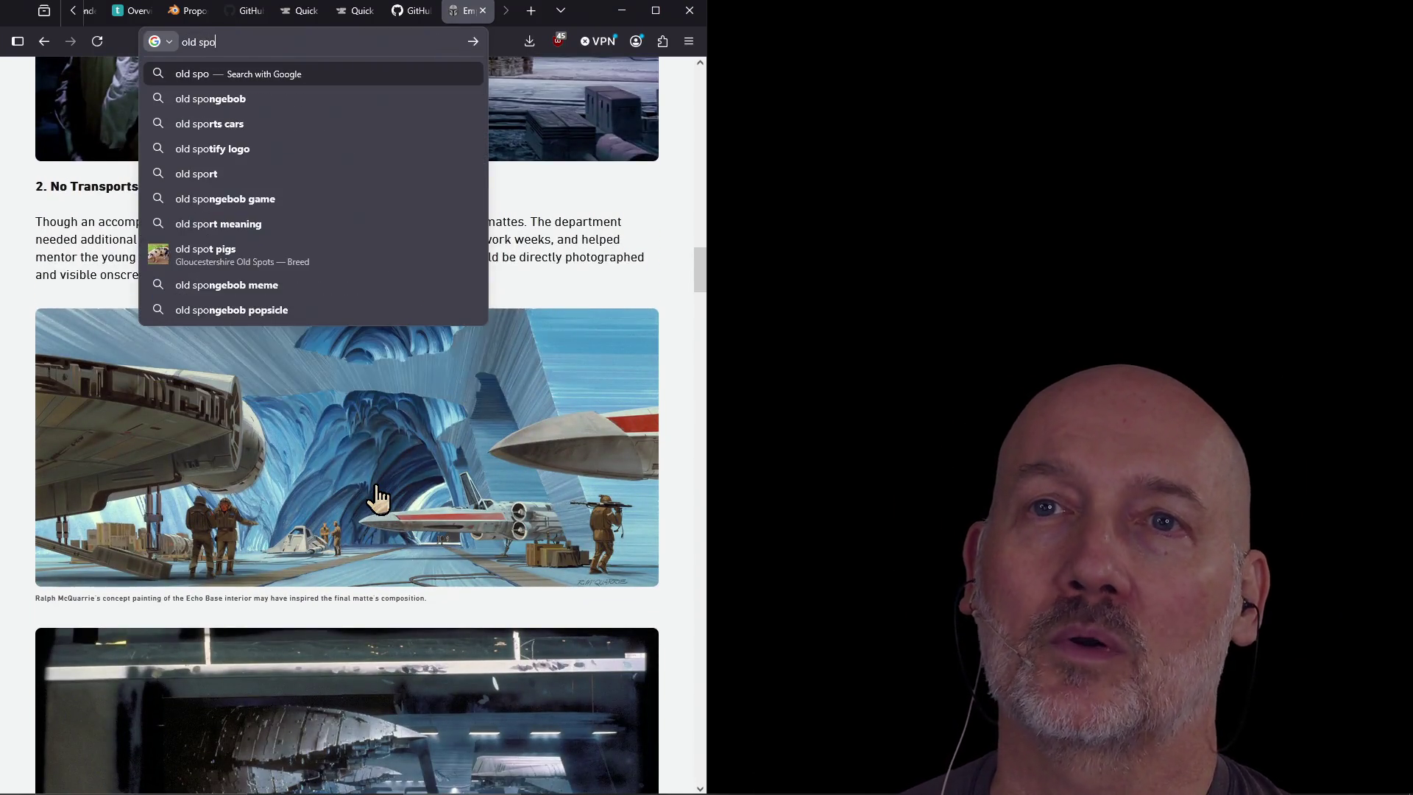
type("rts illustra")
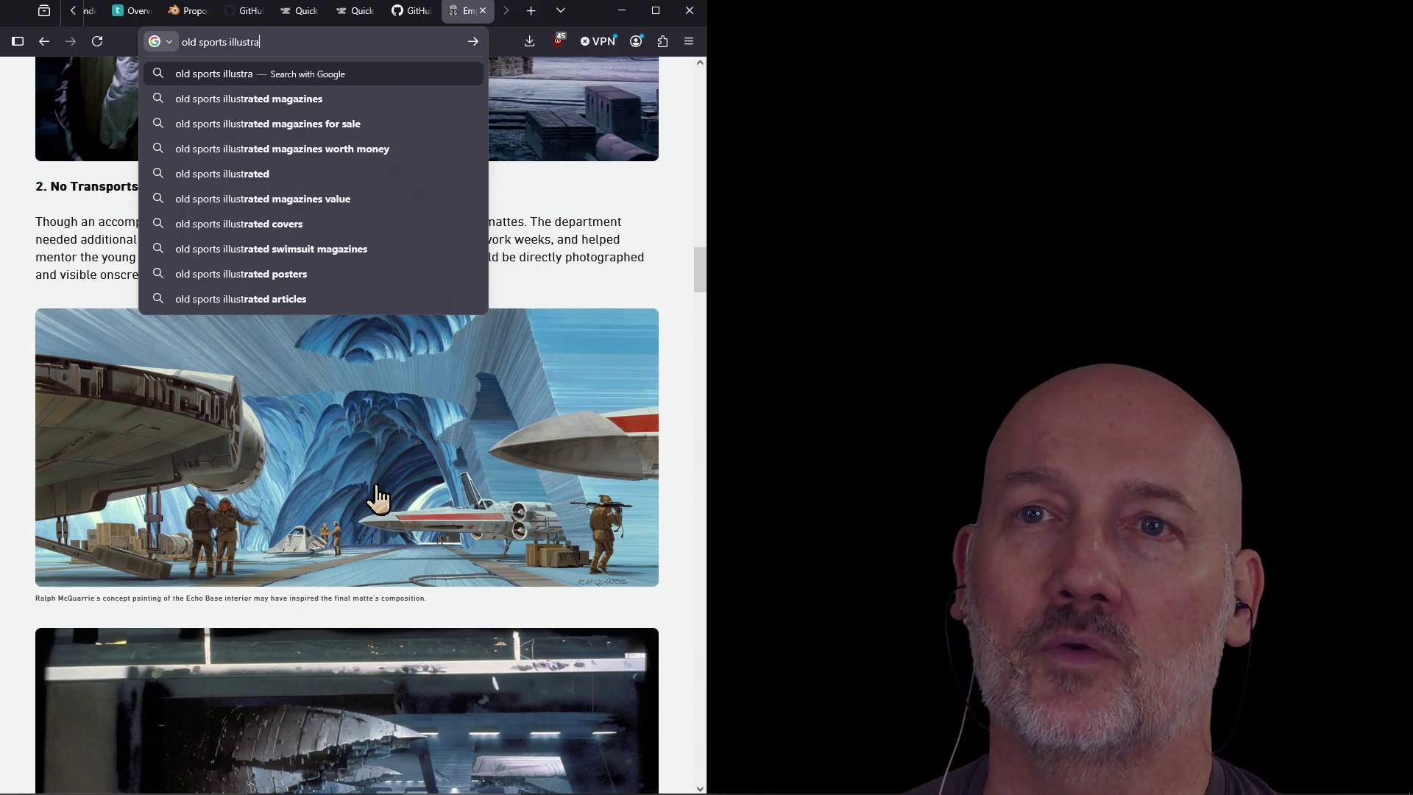
type("ted covers")
key("Return")
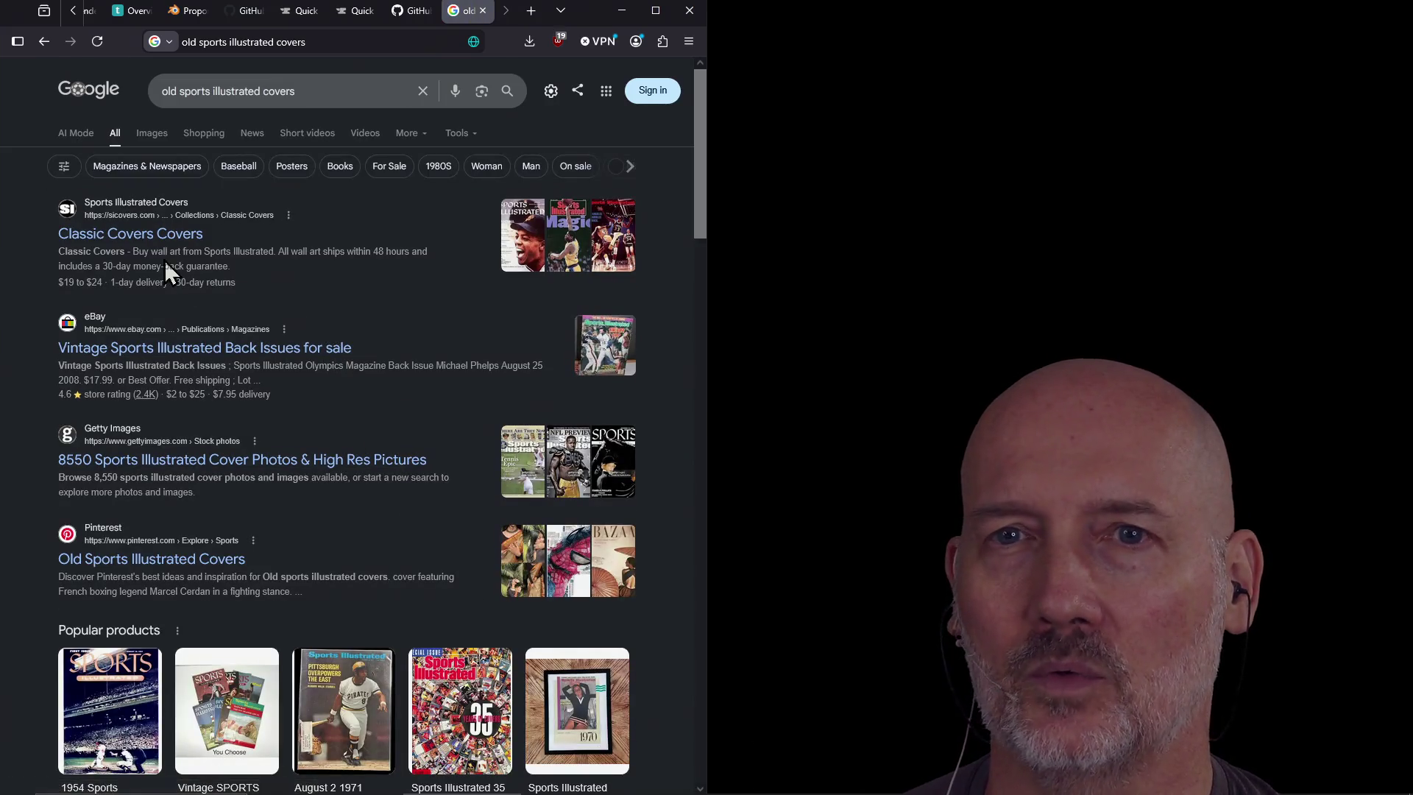
left_click(155, 239)
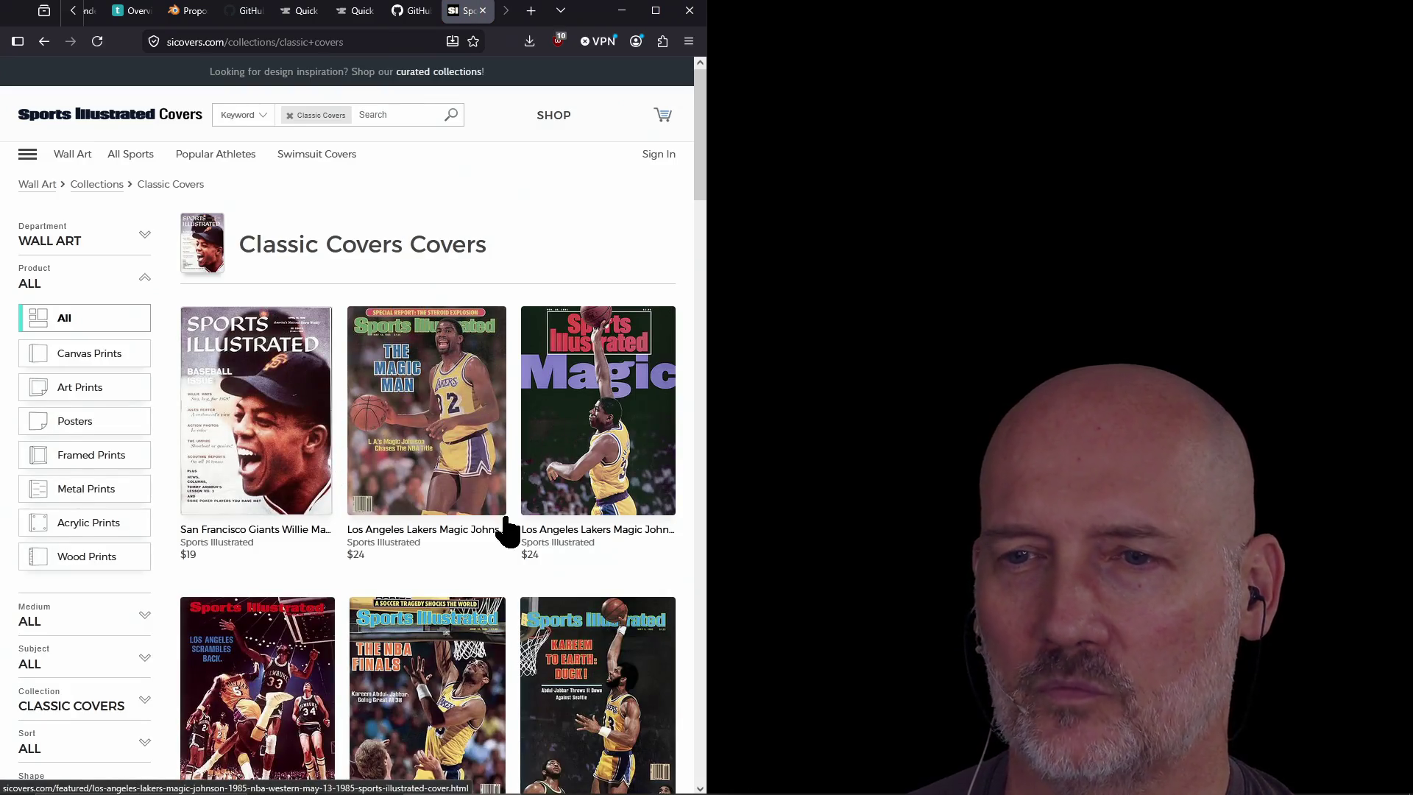
scroll(507, 530, "down", 10)
scroll(514, 530, "up", 10)
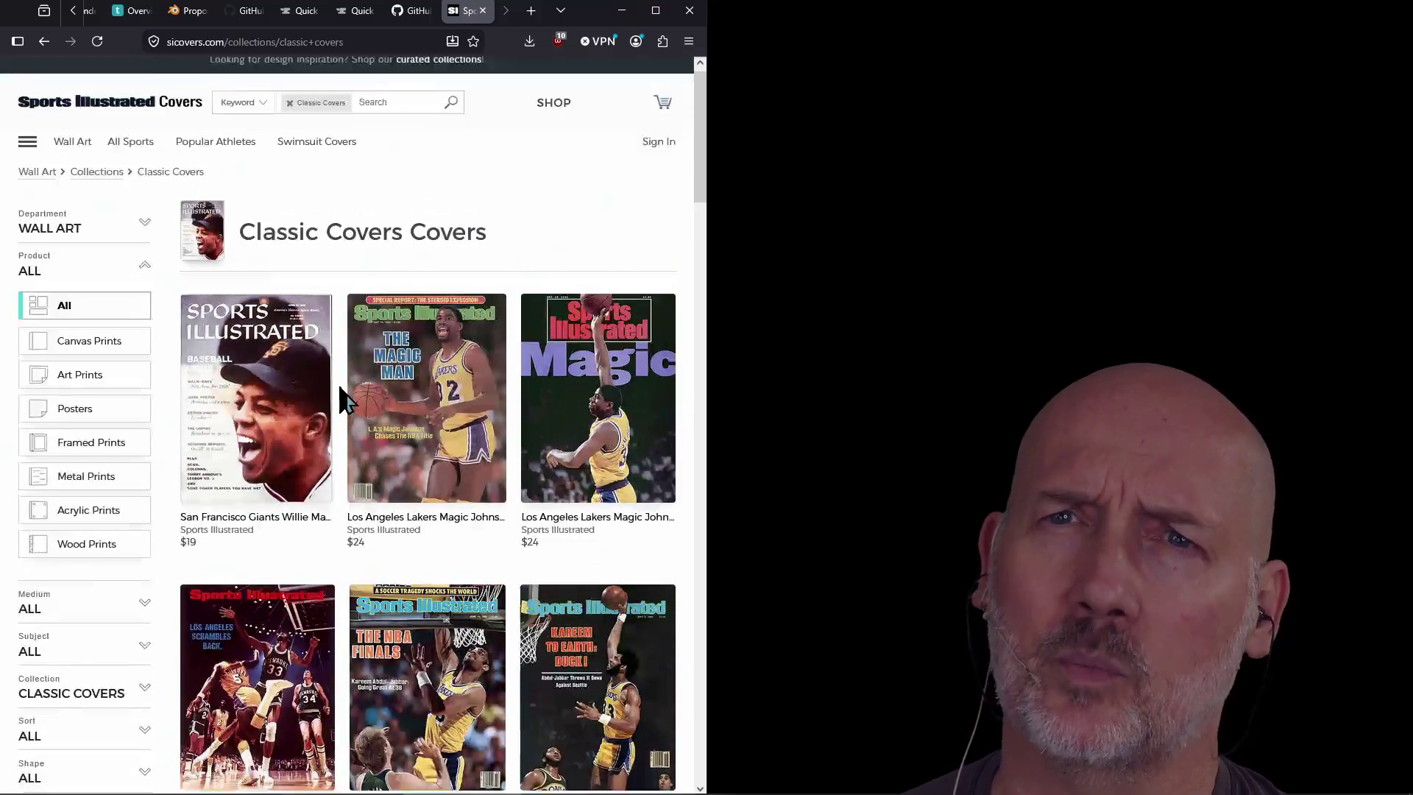
left_click(47, 43)
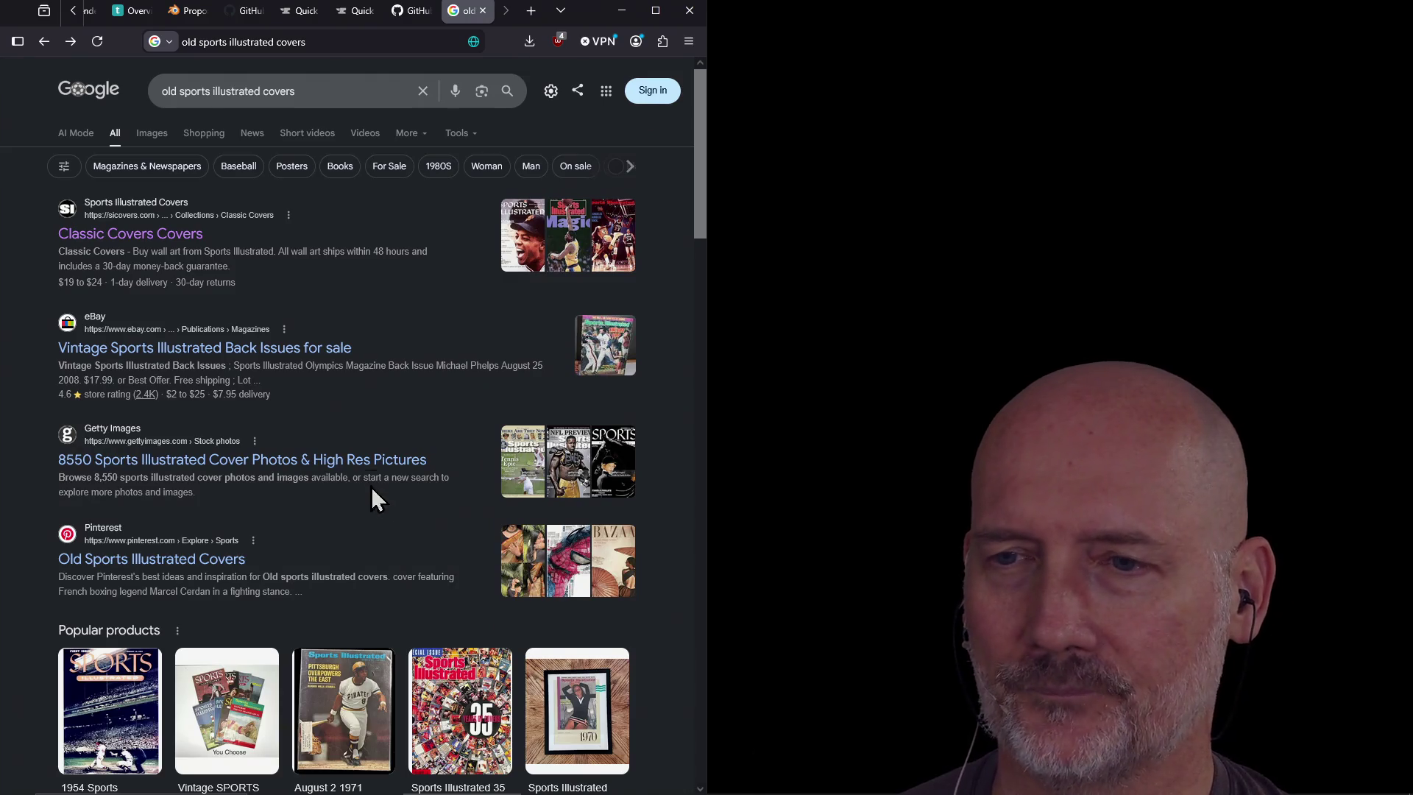
Change the search to '1930s magazine covers' and run it
scroll(360, 476, "down", 2)
scroll(363, 476, "up", 2)
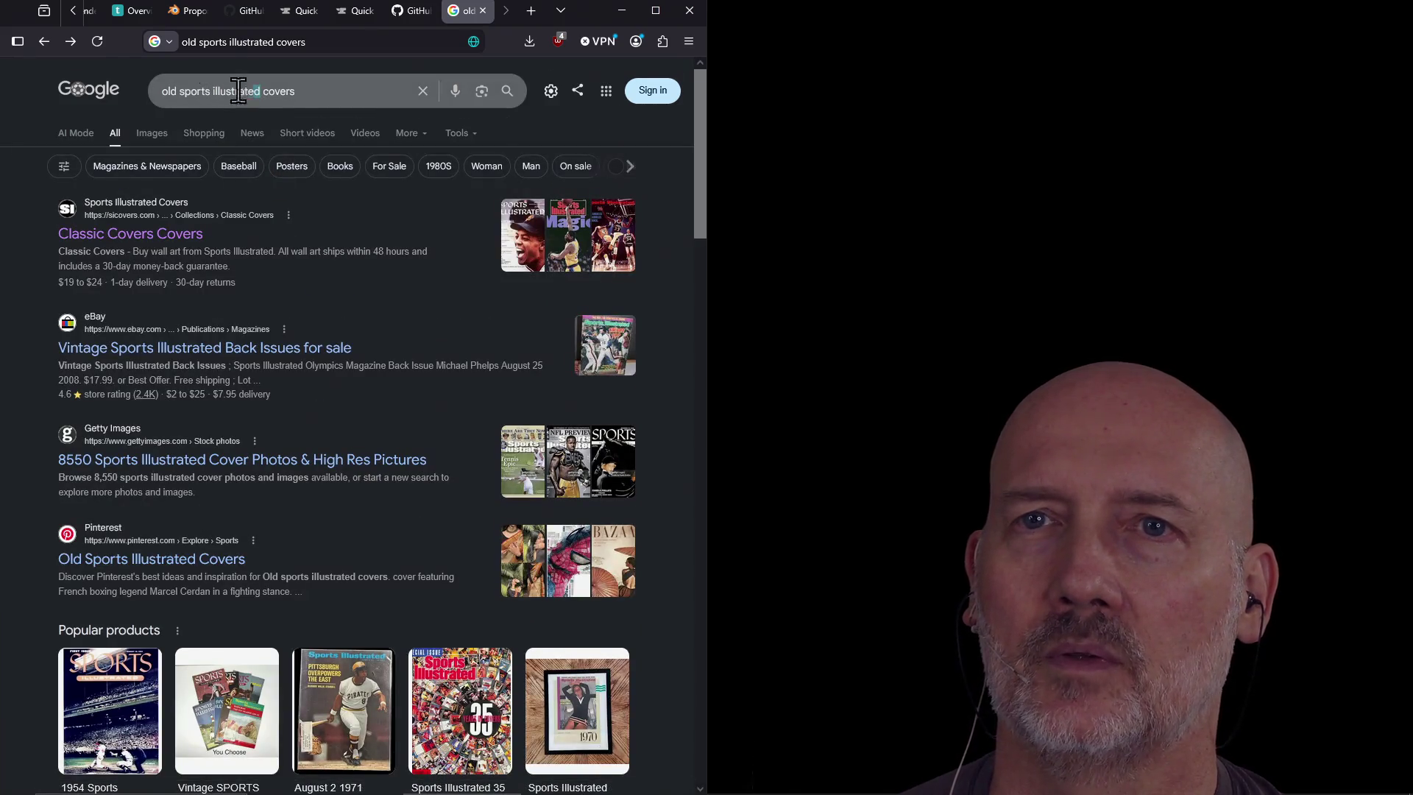
left_click_drag(238, 92, 134, 96)
type("1930s magazine")
key("Return")
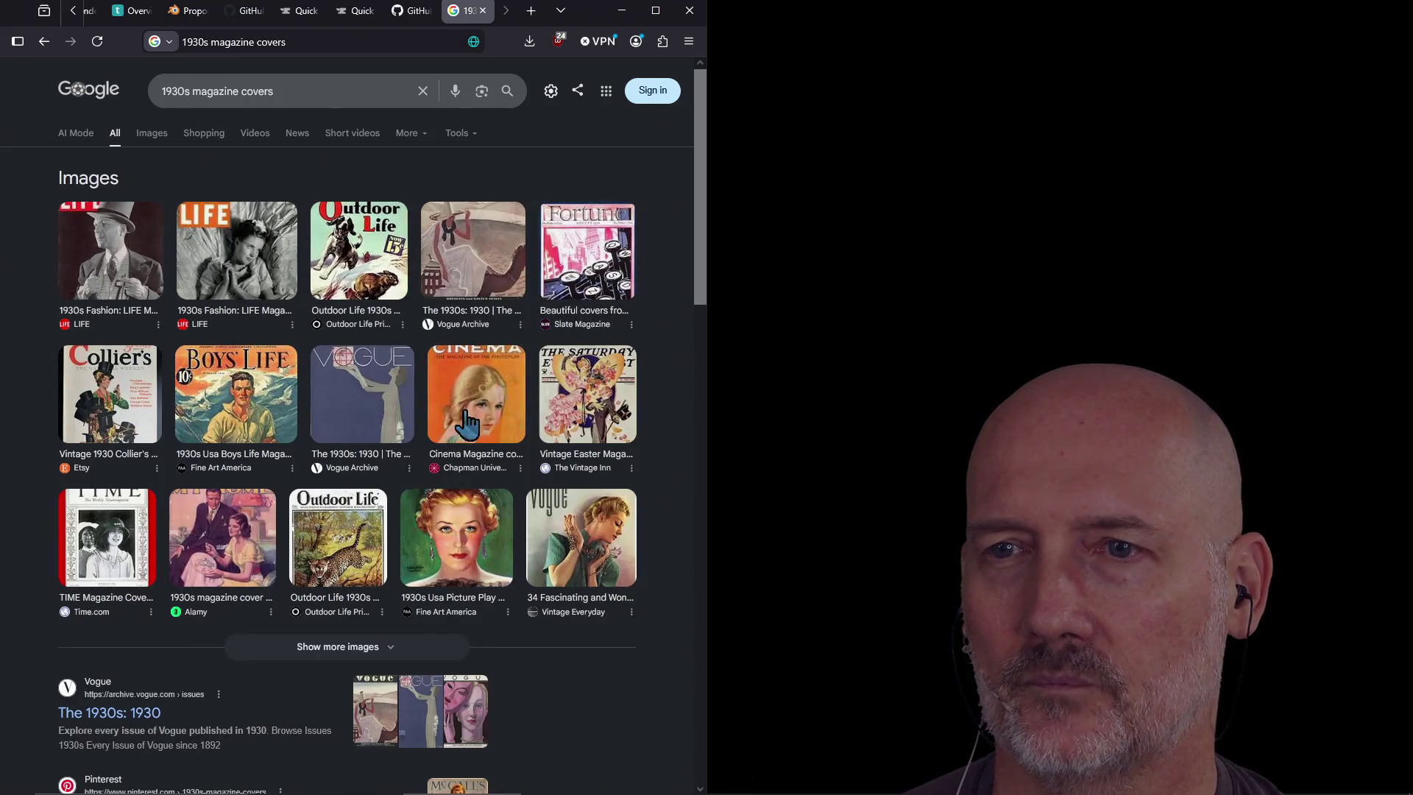
Preview the Picture Play, Outdoor Life and 1930s Boys' Life covers, ending on Boys' Life
left_click(458, 535)
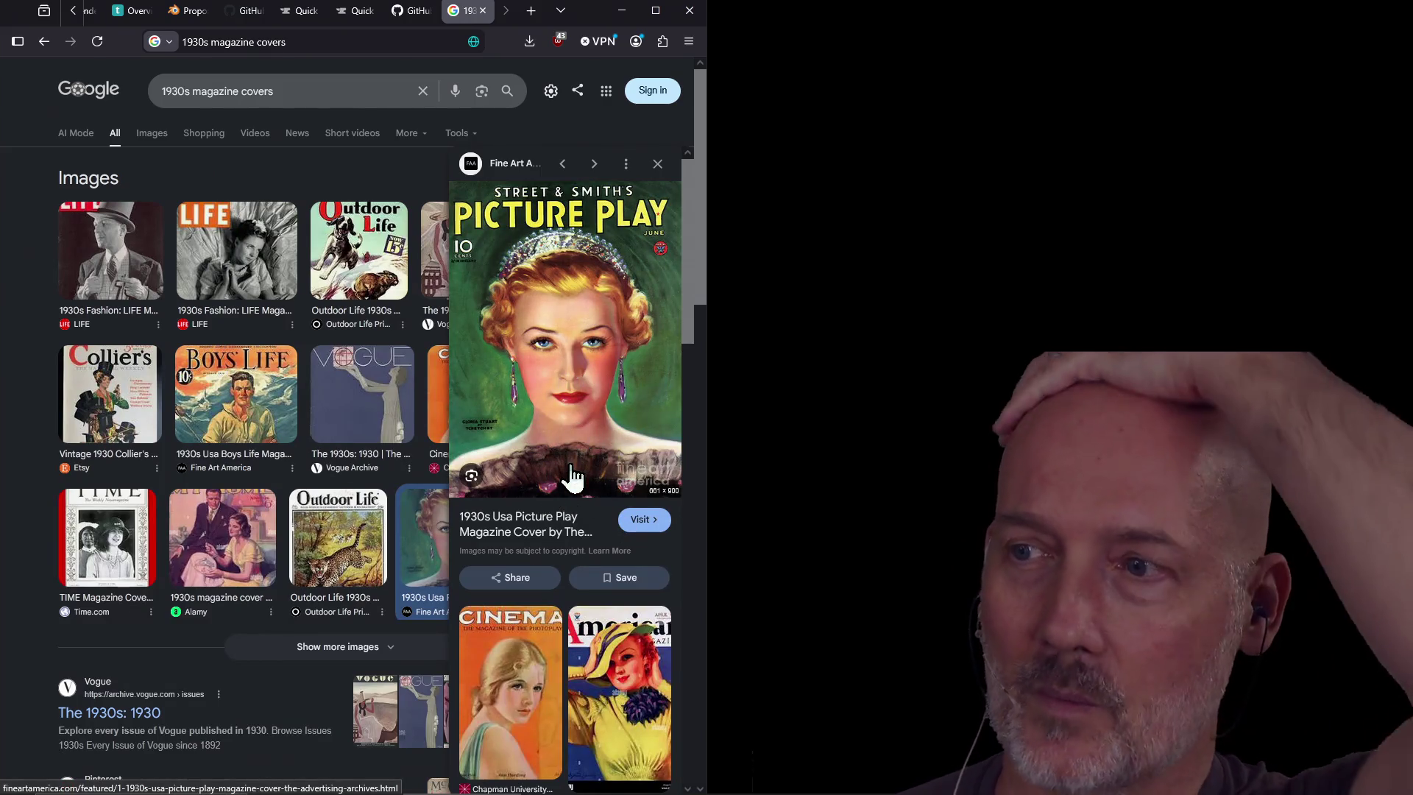
left_click(330, 503)
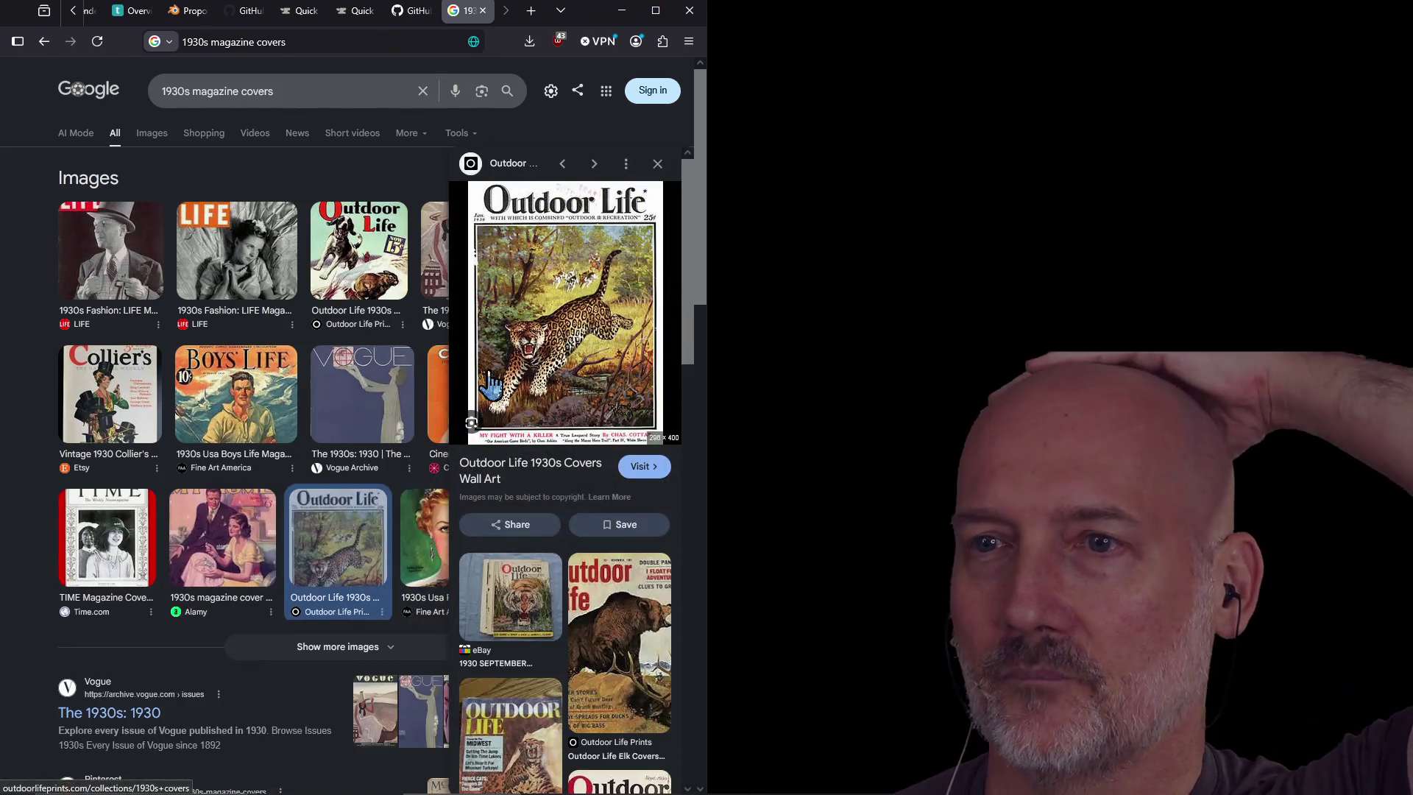
left_click(226, 419)
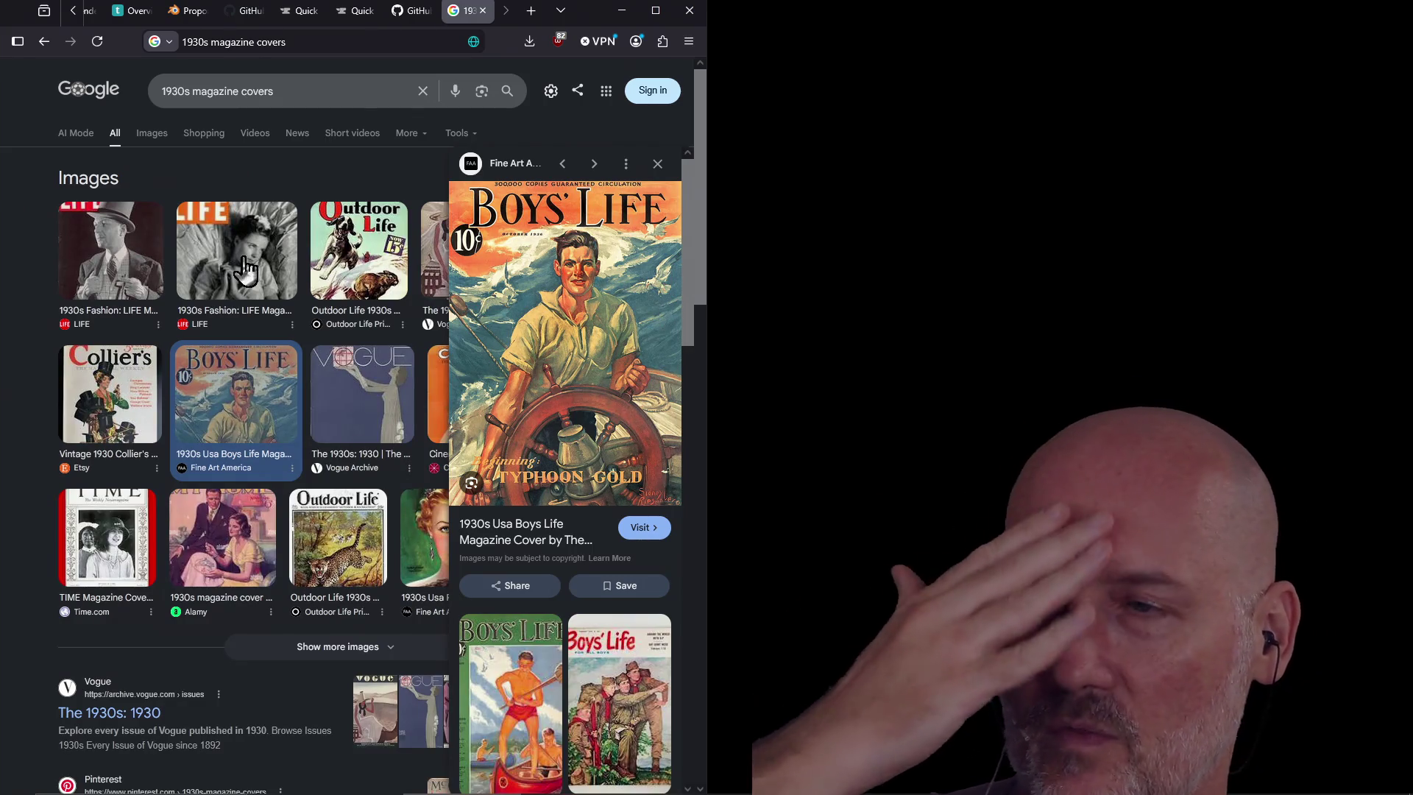
middle_click(242, 254)
scroll(368, 353, "up", 15)
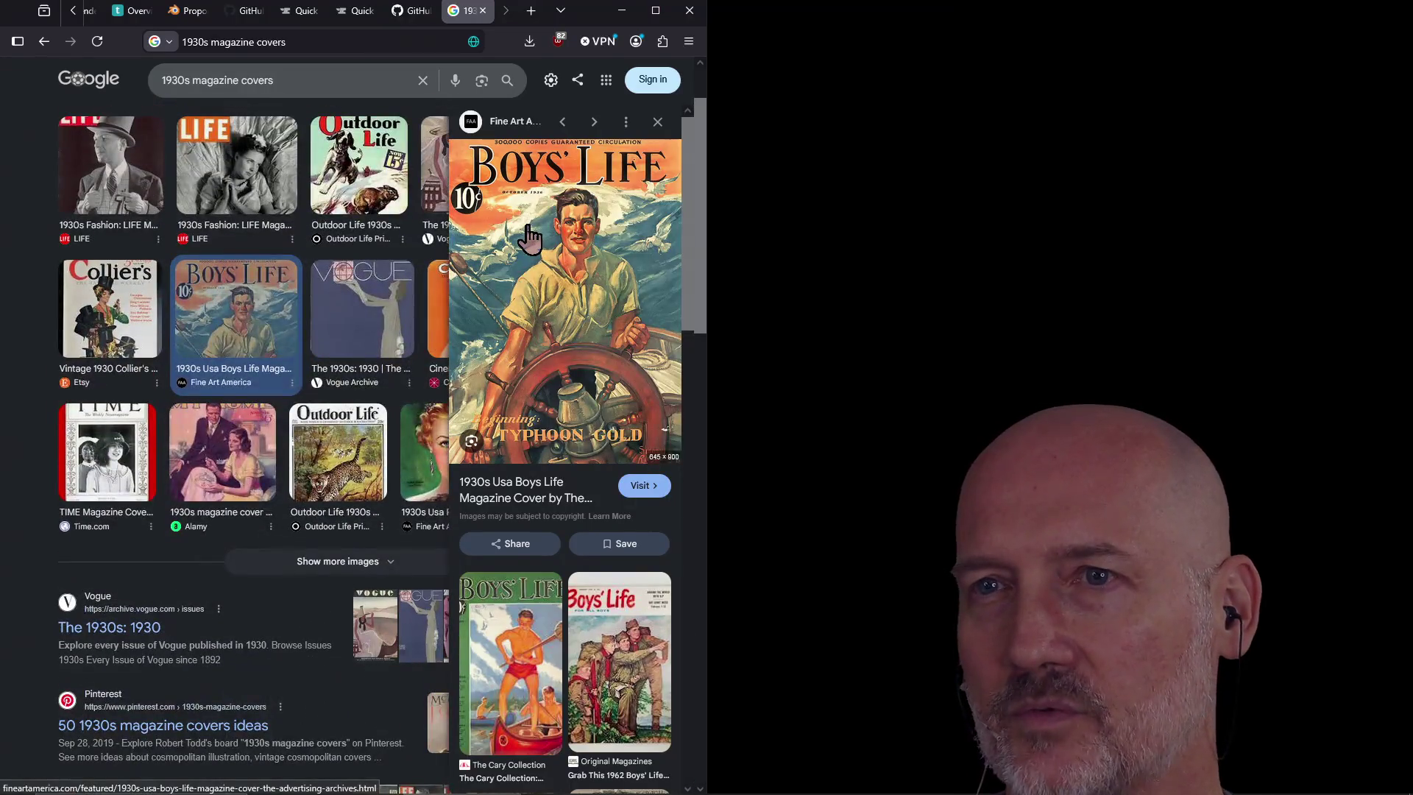
scroll(302, 340, "up", 1)
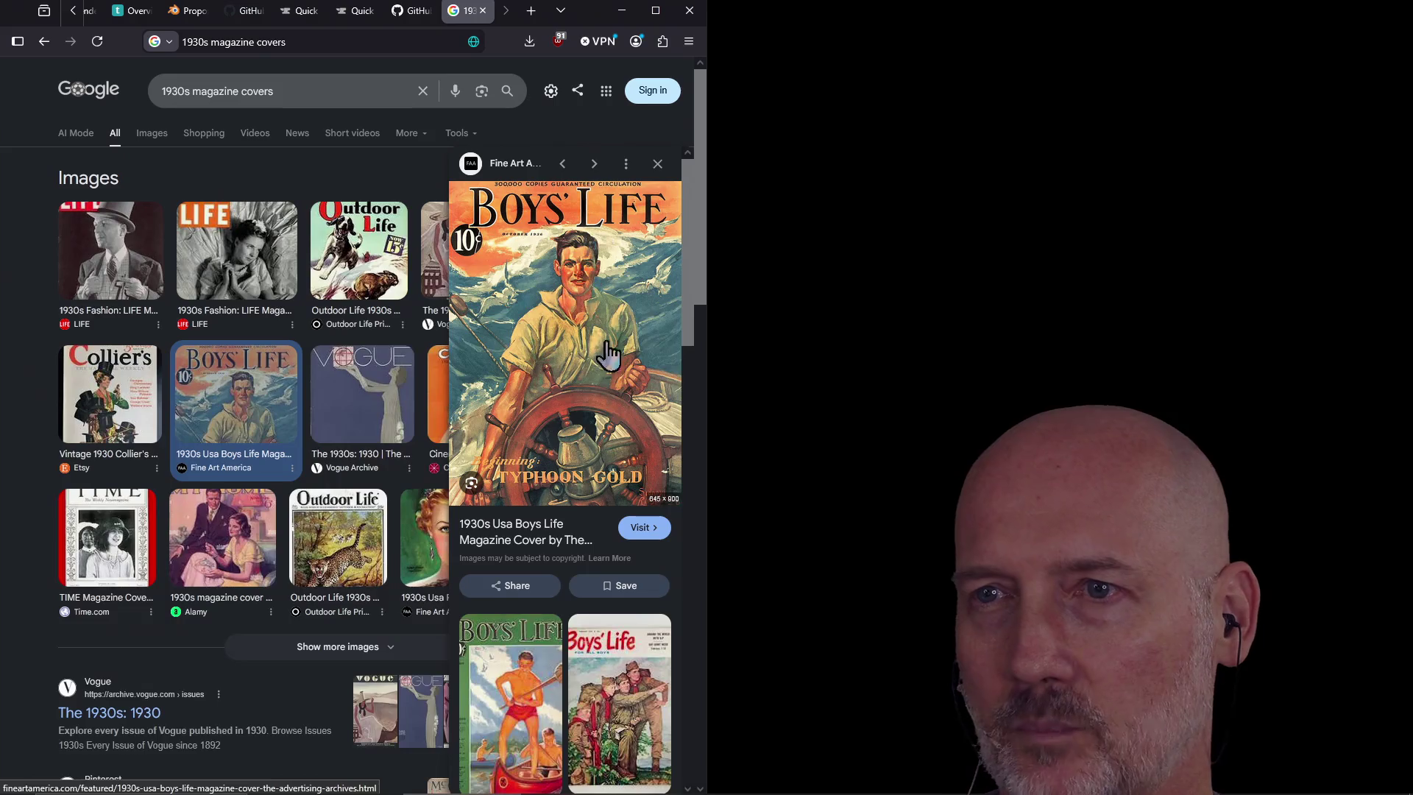
double_click(292, 94)
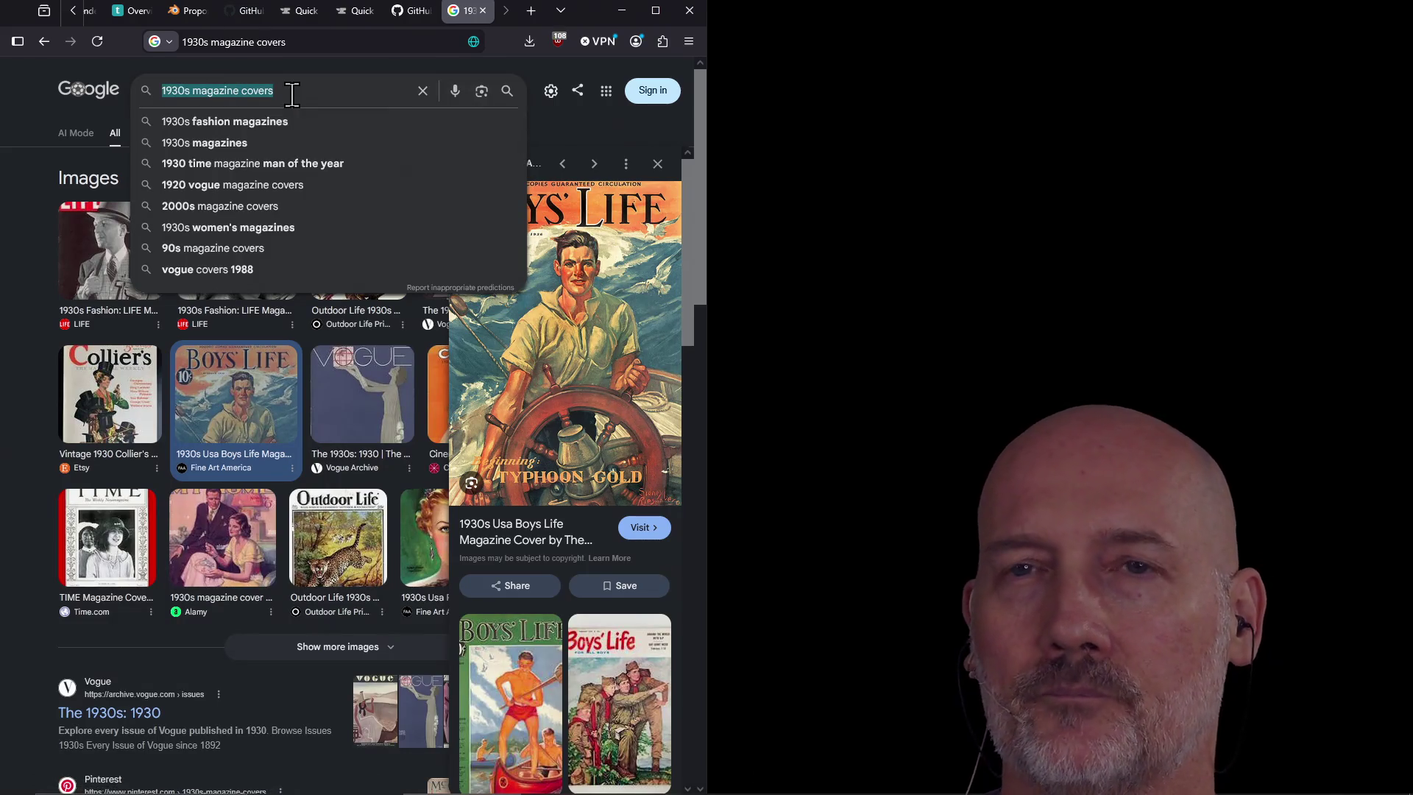
Search Google for 'movie posters' and preview the Jaws poster
type("movie posters")
key("Return")
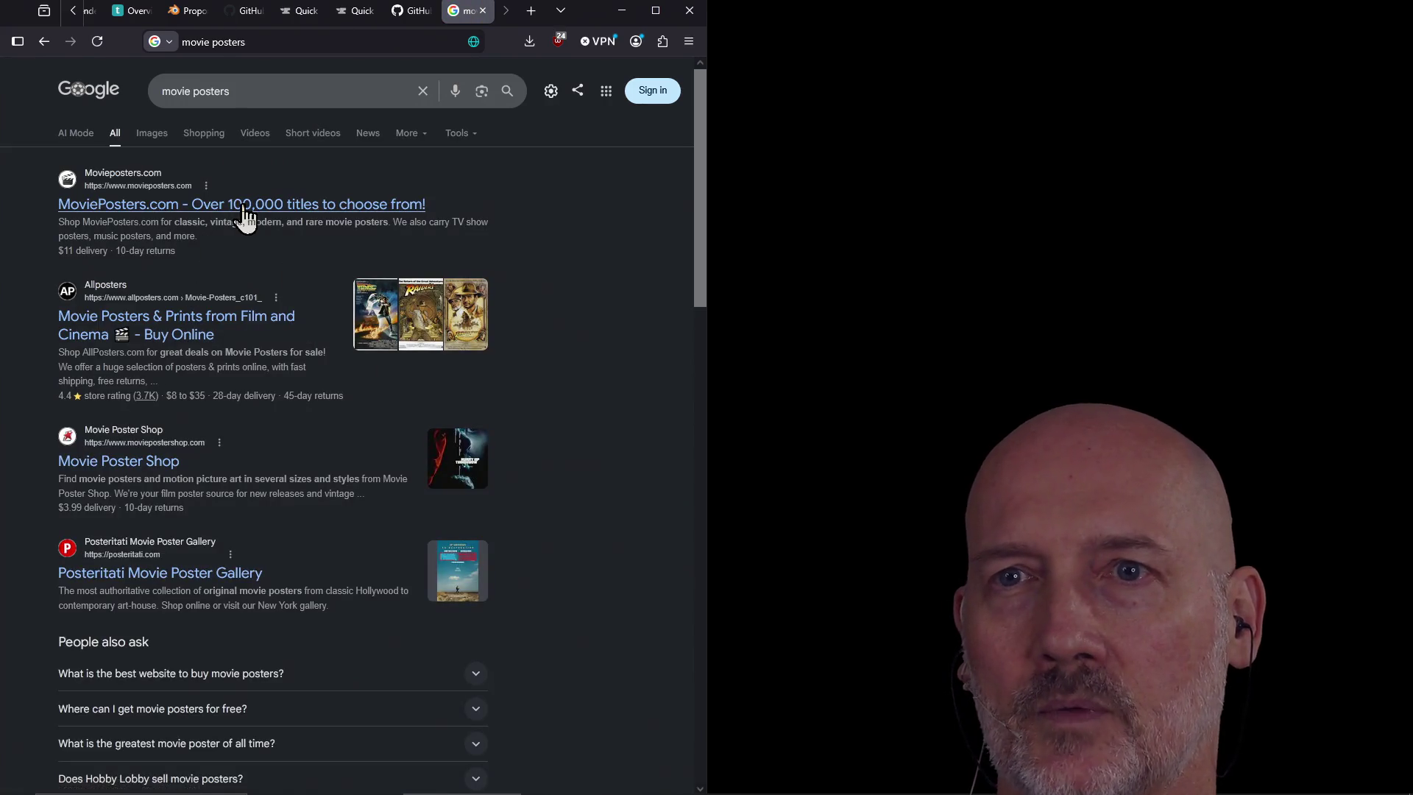
scroll(377, 377, "down", 8)
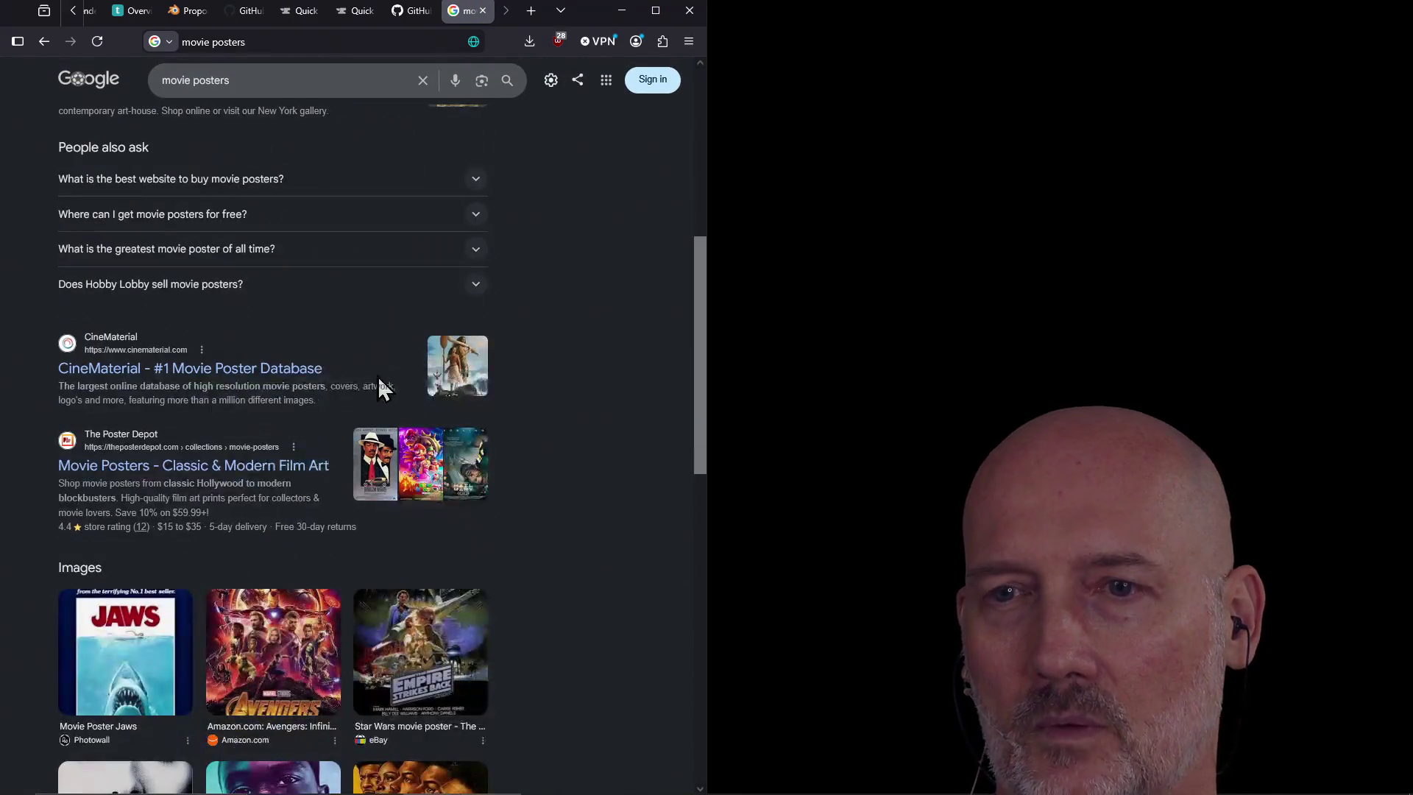
scroll(377, 388, "down", 2)
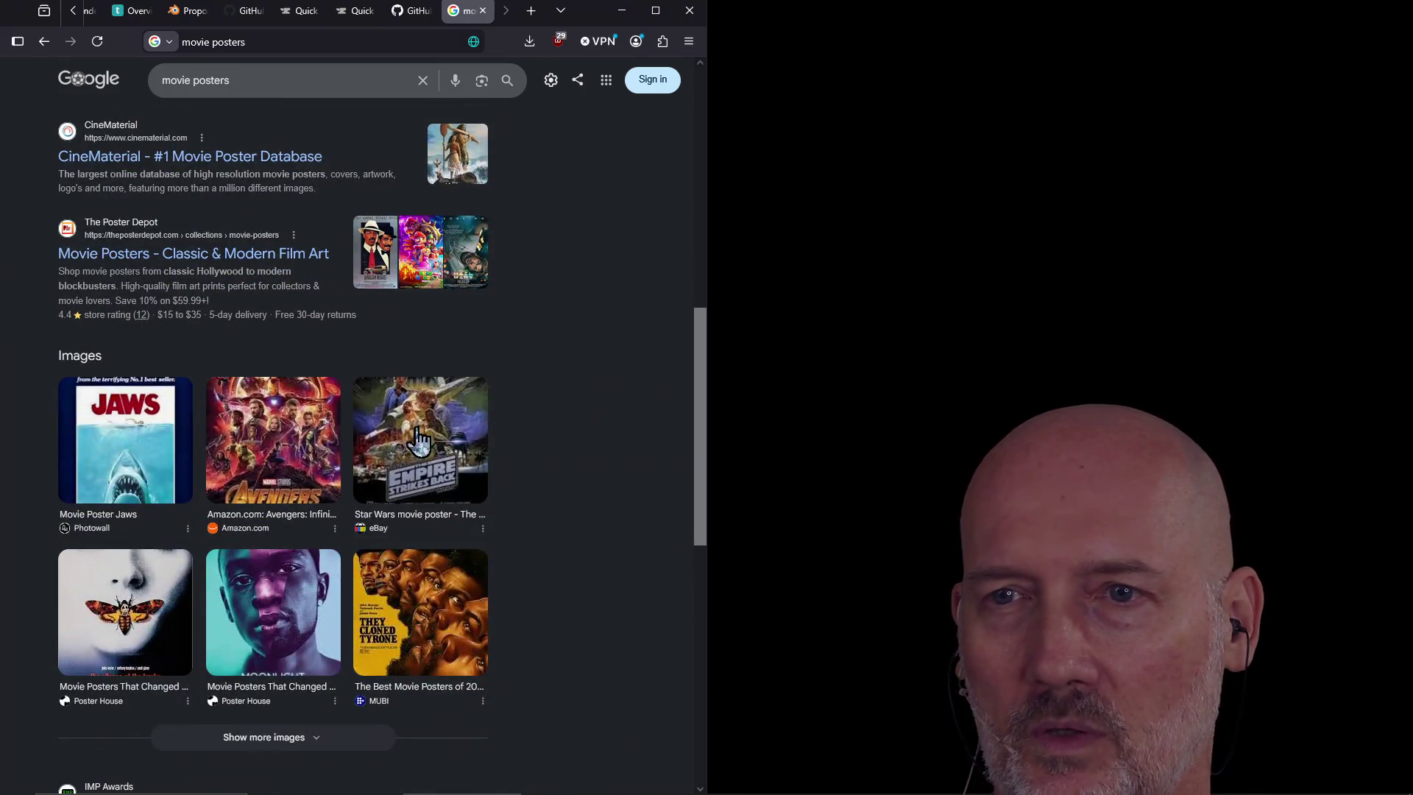
left_click(126, 470)
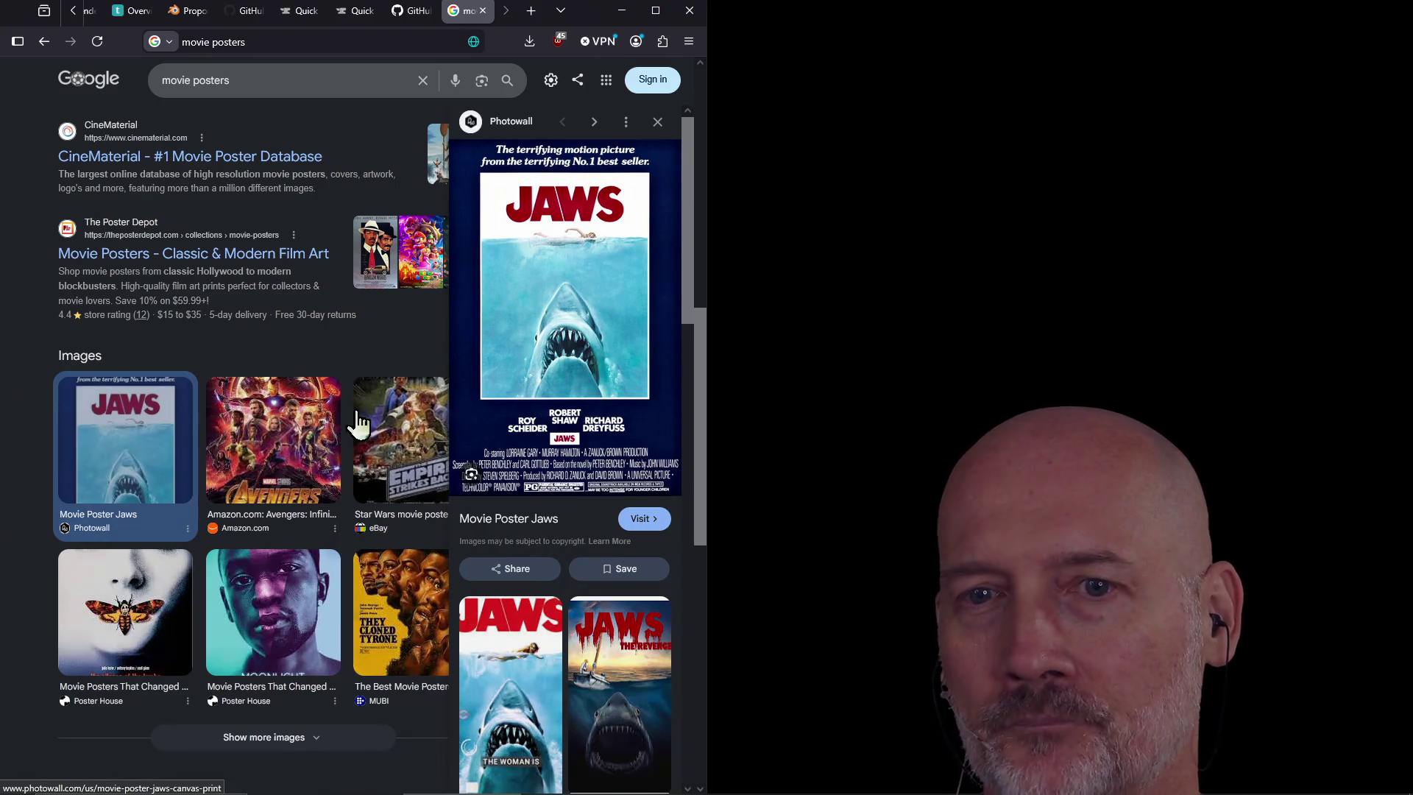
scroll(294, 324, "up", 2)
scroll(328, 492, "up", 6)
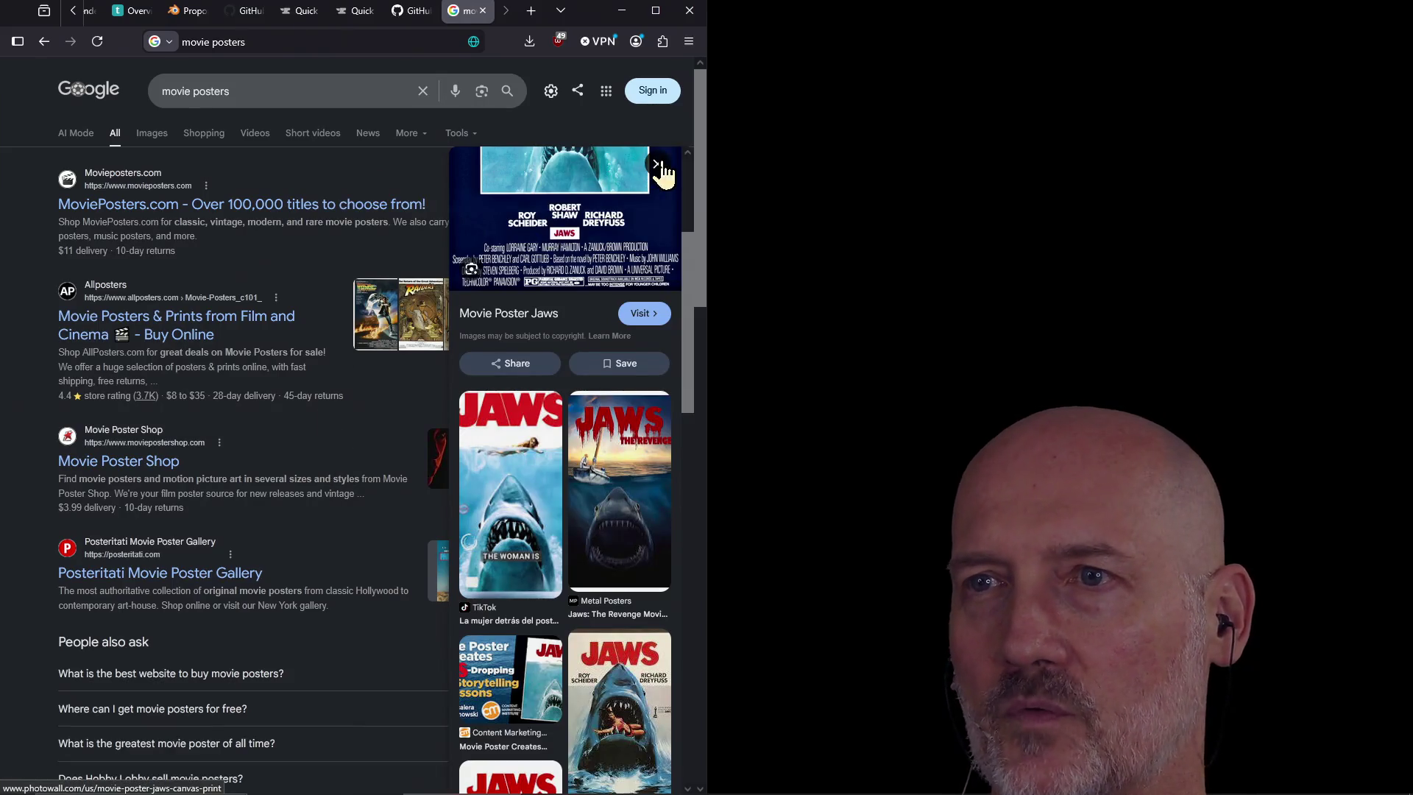
left_click(663, 175)
Open The Empire Strikes Back poster's eBay listing and view its image full size
scroll(369, 309, "down", 6)
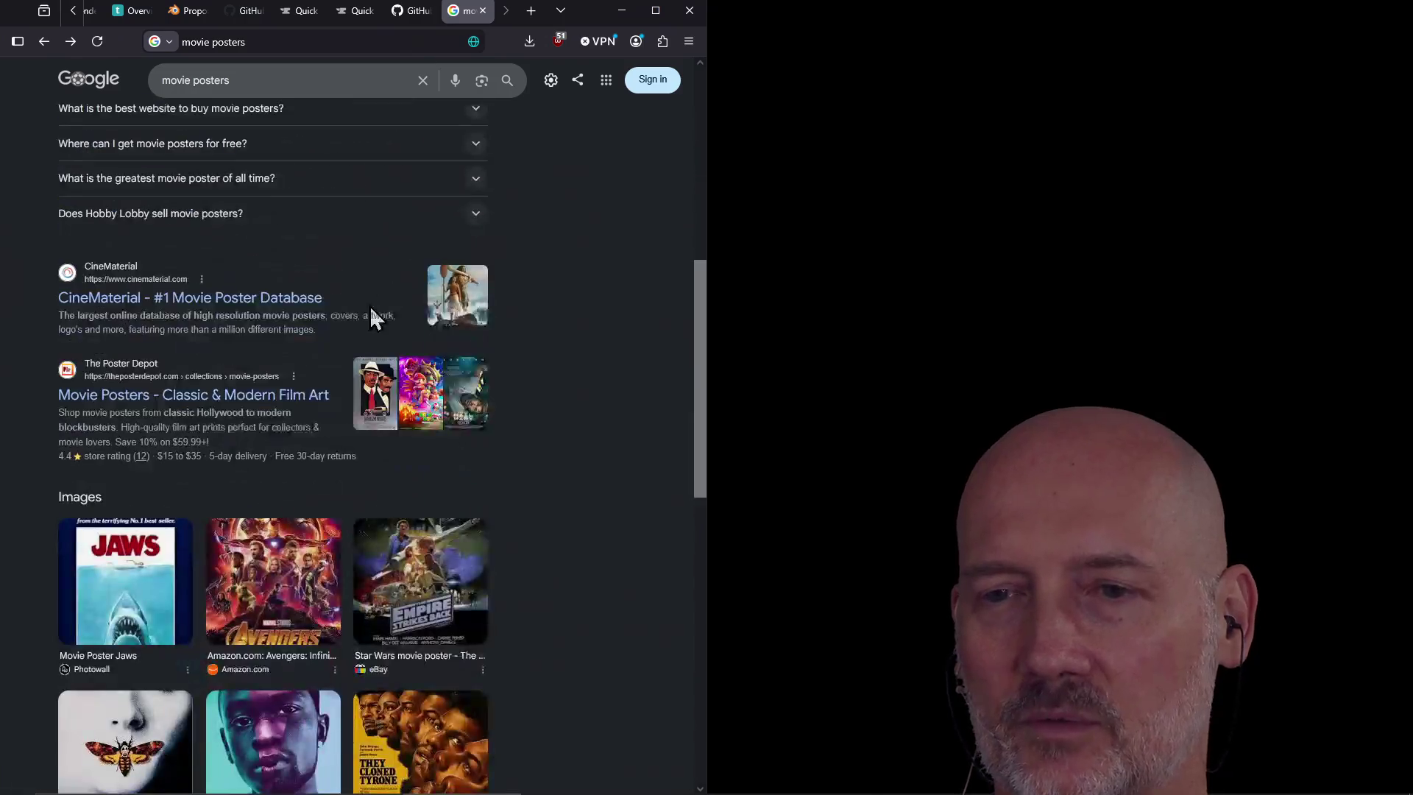
scroll(370, 307, "down", 3)
scroll(440, 476, "down", 1)
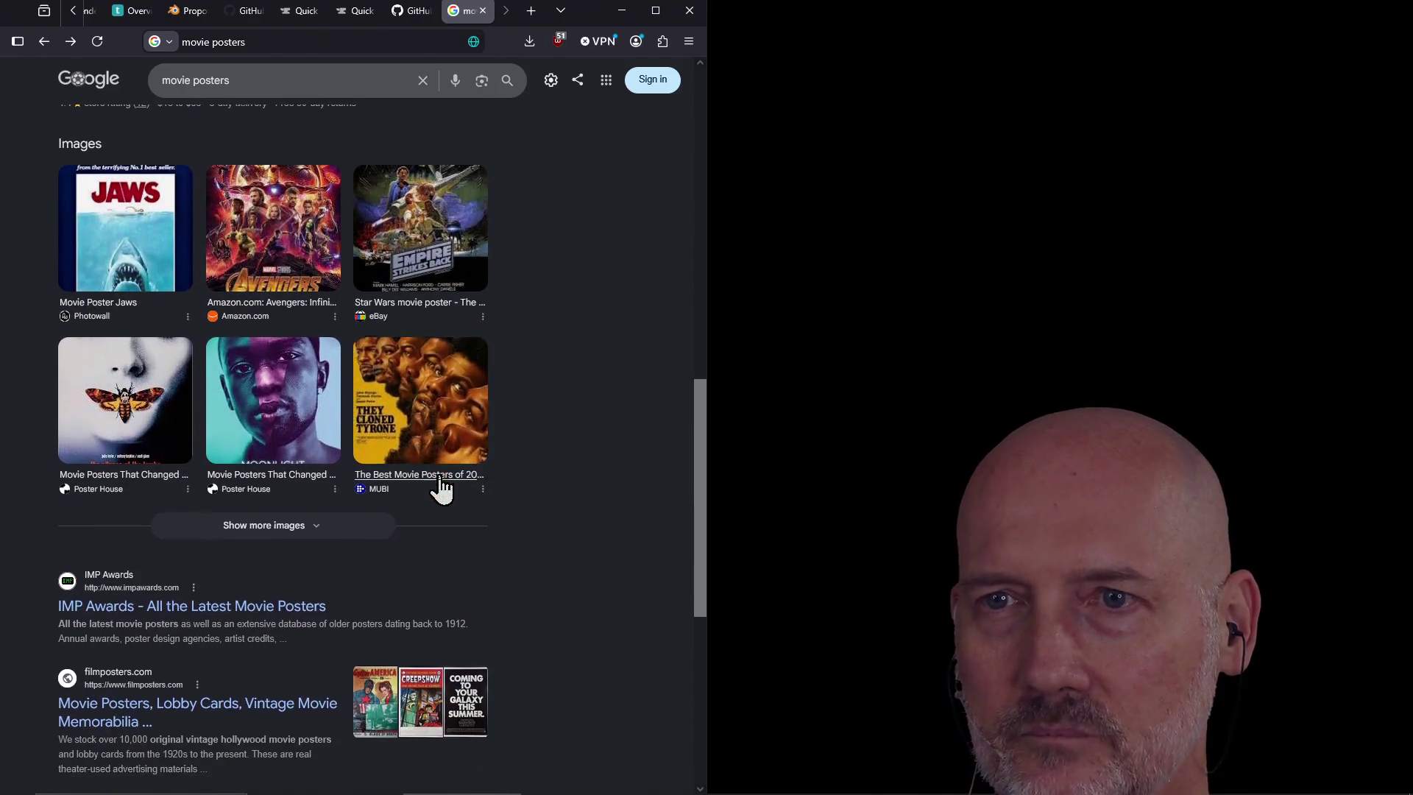
left_click(421, 232)
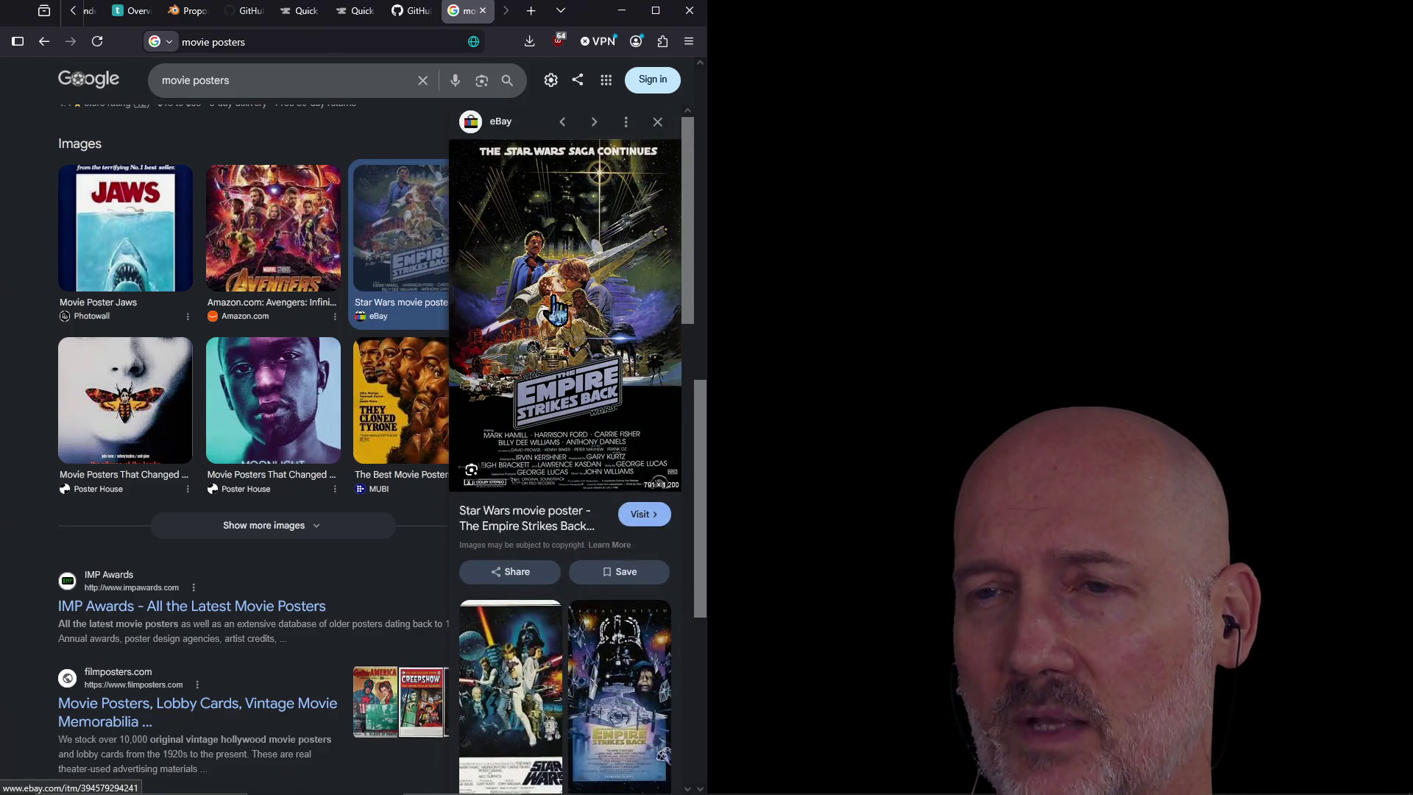
left_click(555, 309)
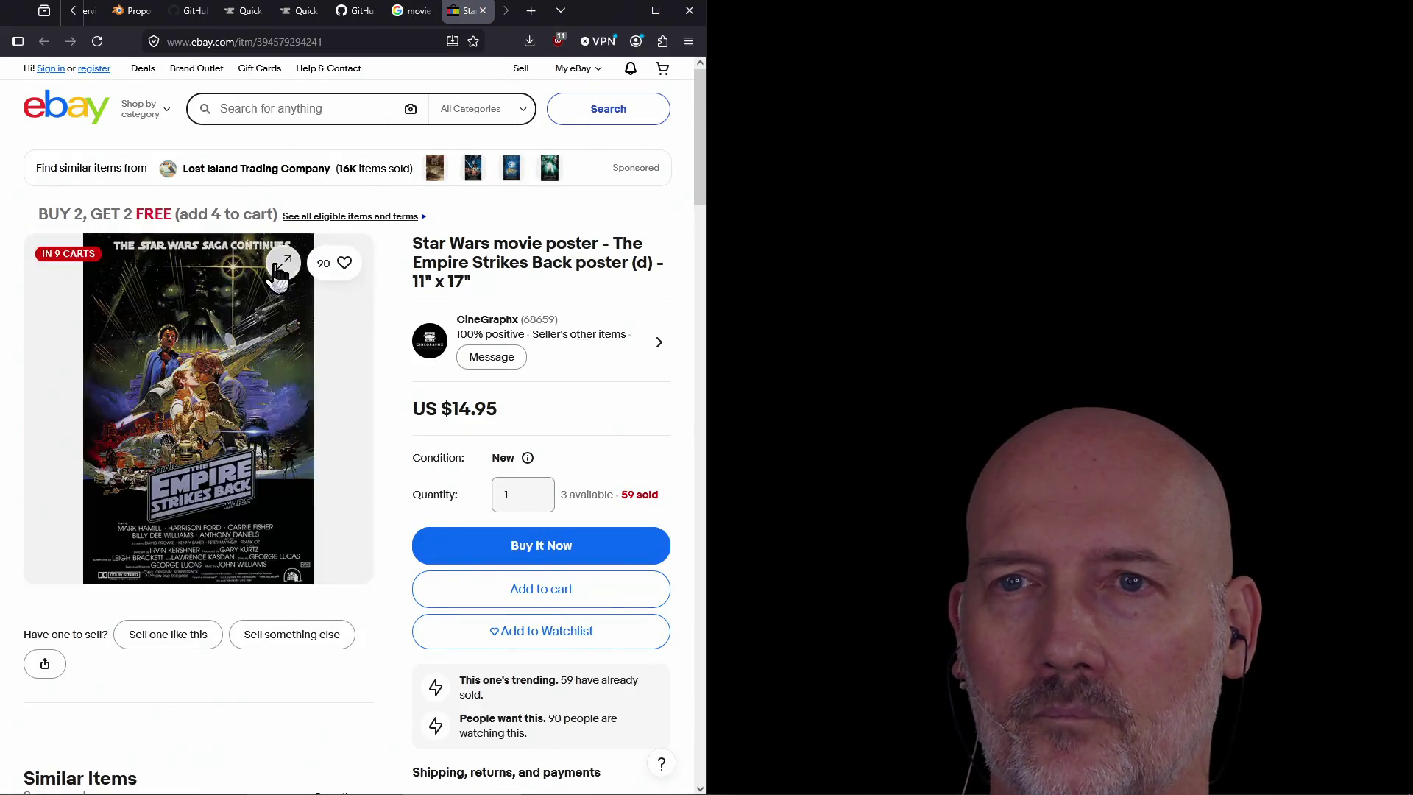
left_click(312, 315)
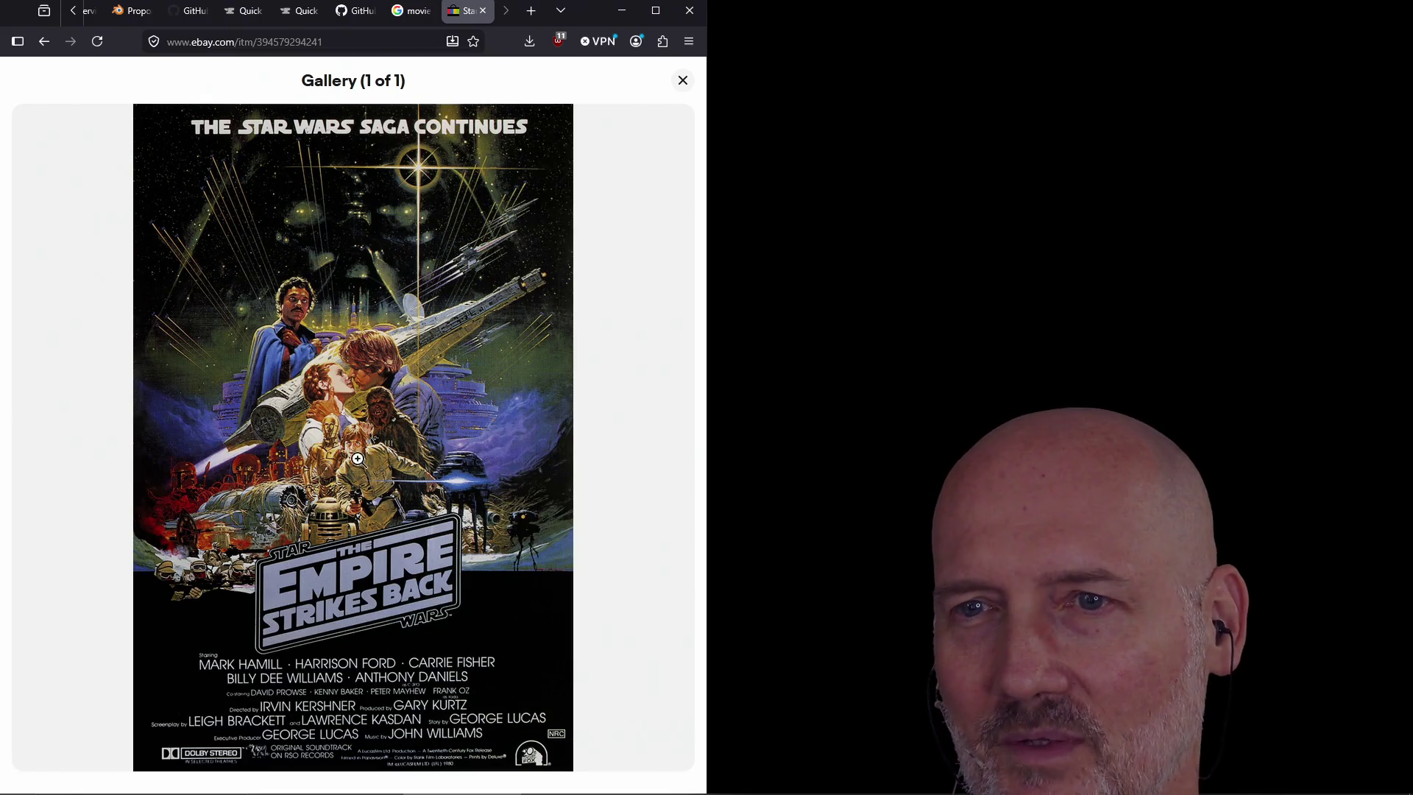
left_click(681, 82)
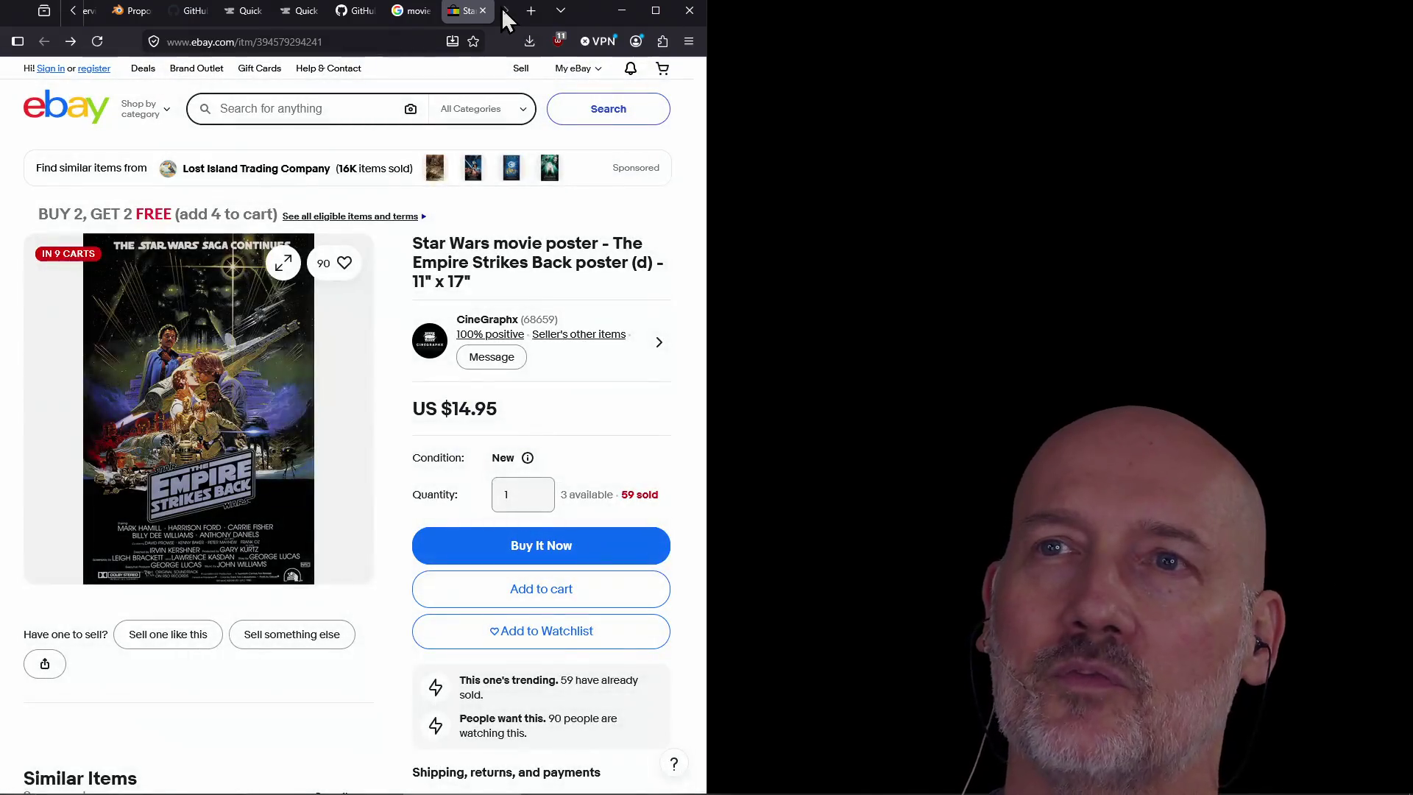
left_click(483, 10)
Close the movie posters search tab to return to the material-maker repository
left_click(483, 10)
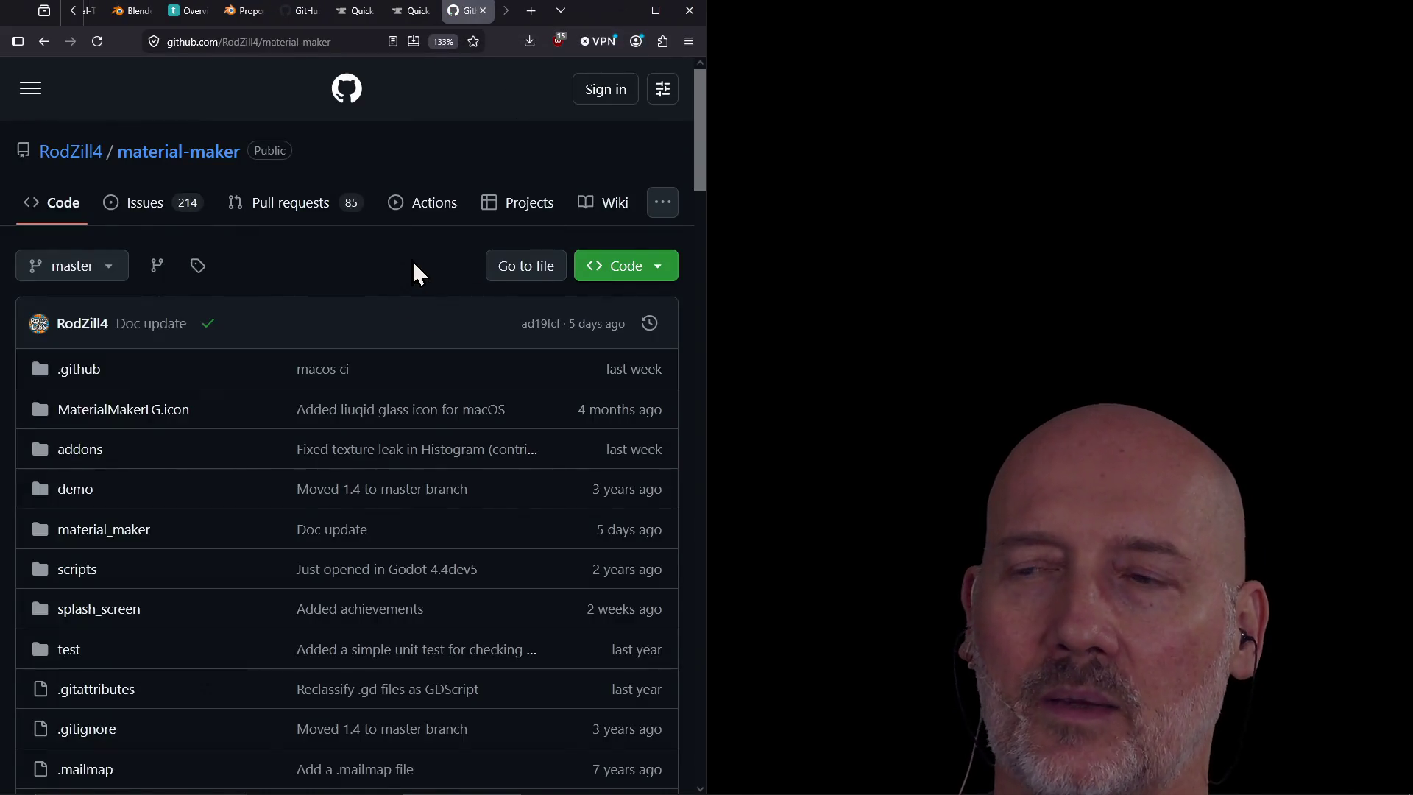
scroll(412, 259, "down", 3)
scroll(412, 259, "up", 3)
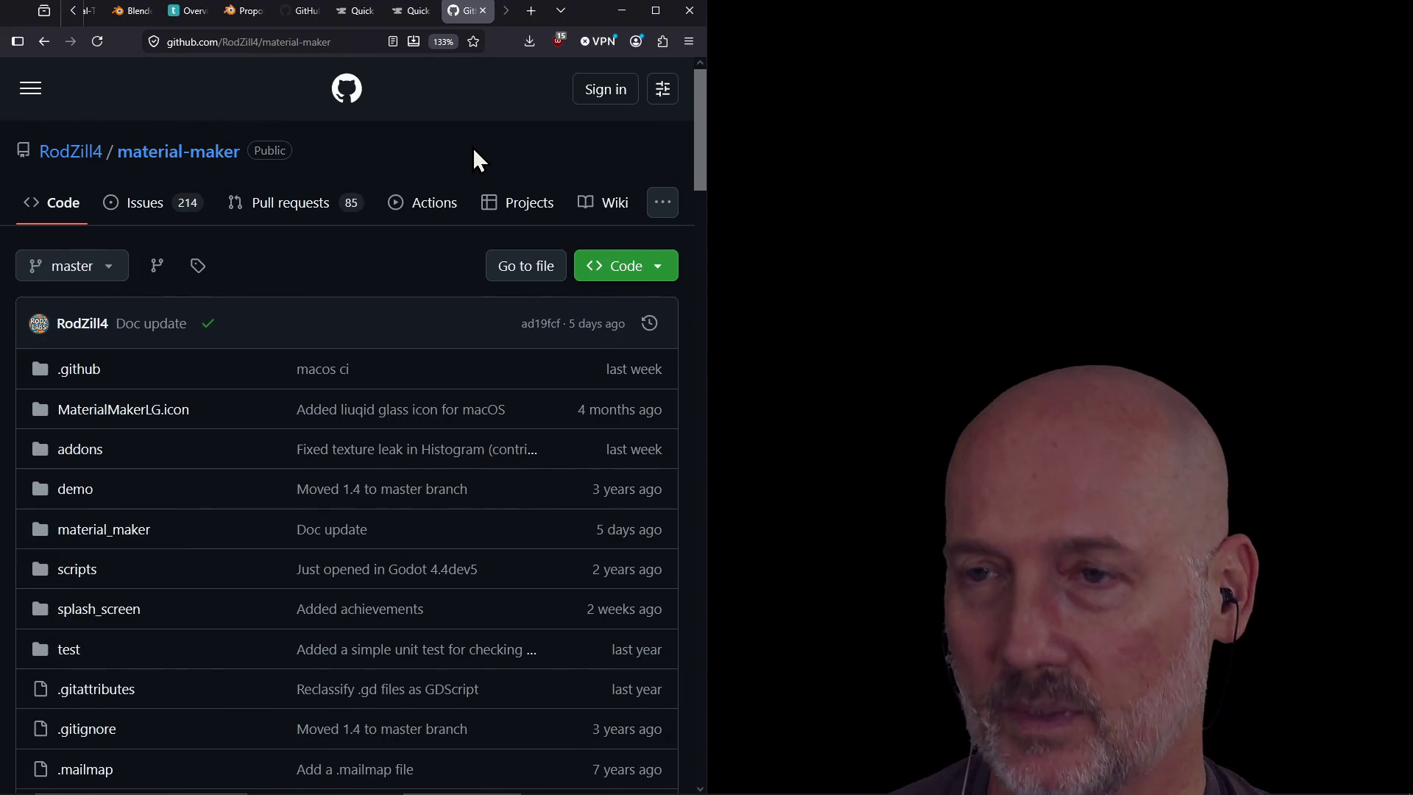
Launch Blender from the system search using 'blende'
key("alt+Tab")
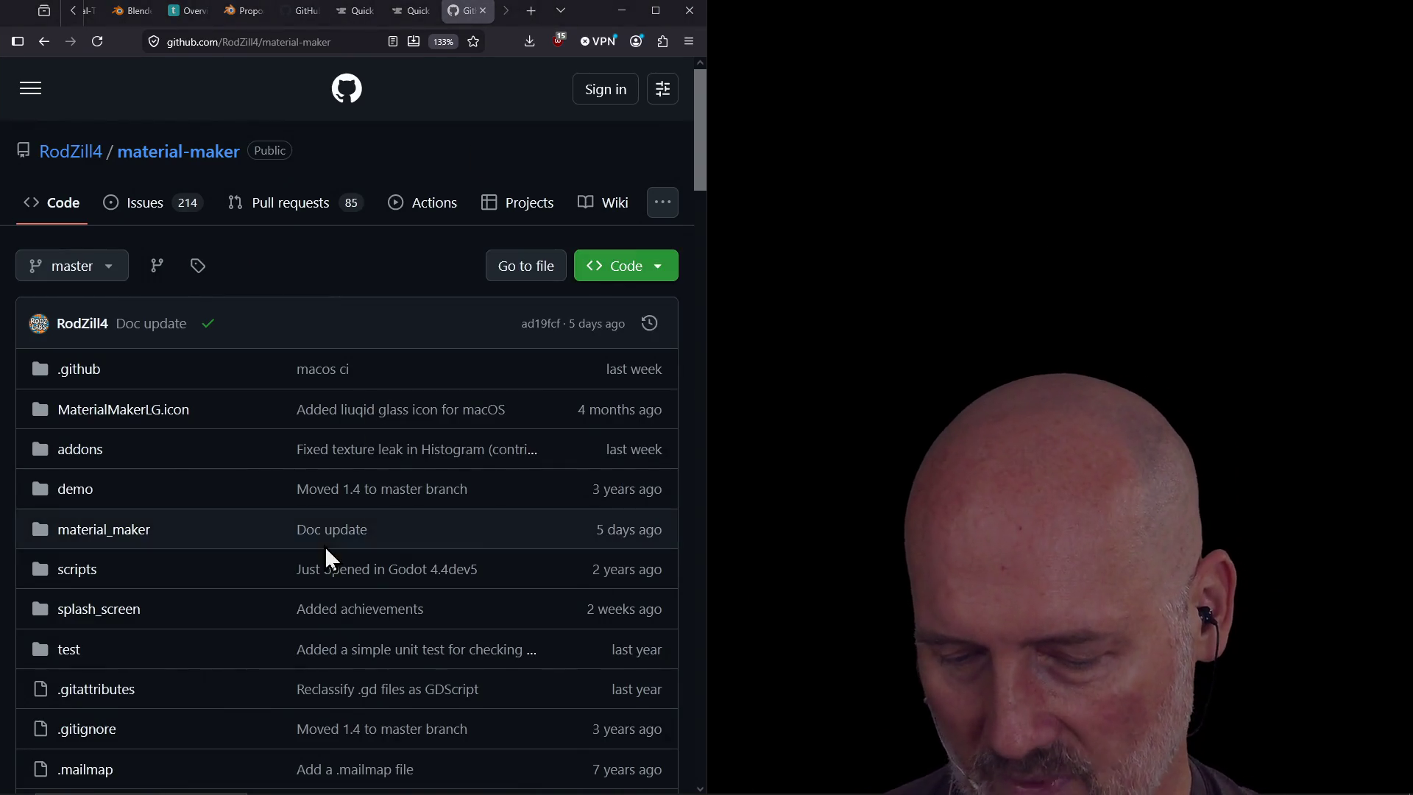
key("super")
type("blende")
key("Return")
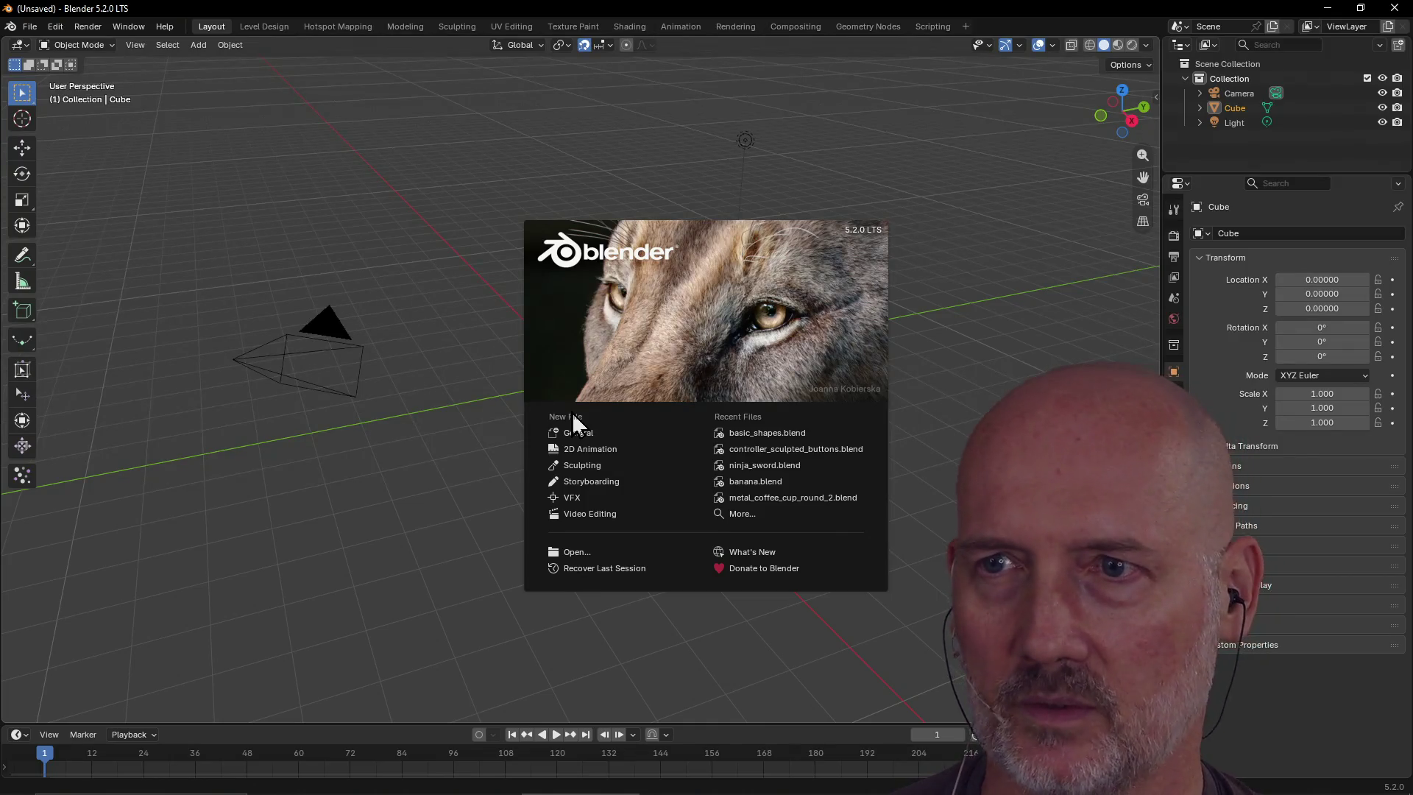
Dismiss the splash screen and reopen controller_sculpted_buttons.blend from Open Recent
left_click(756, 365)
left_click(27, 30)
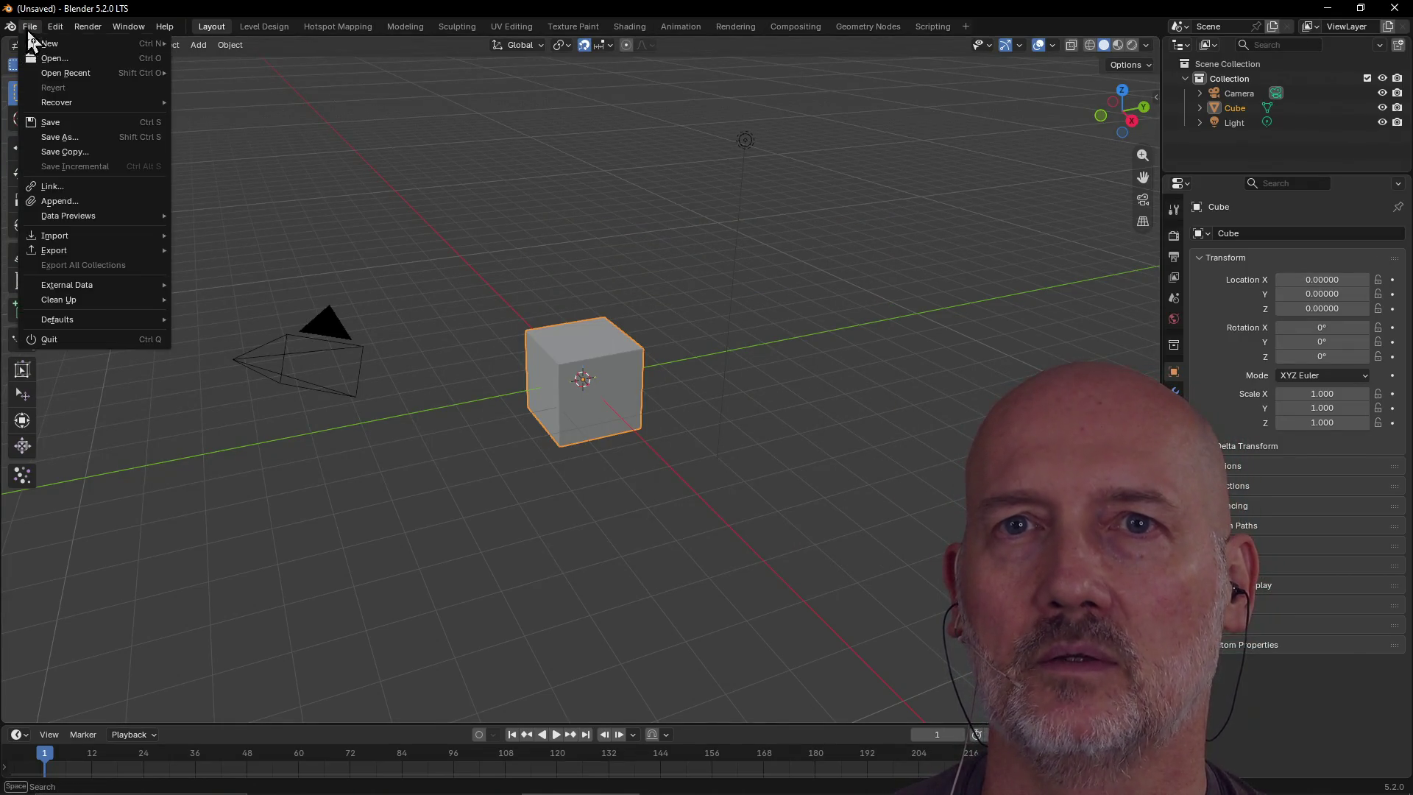
mouse_move(83, 73)
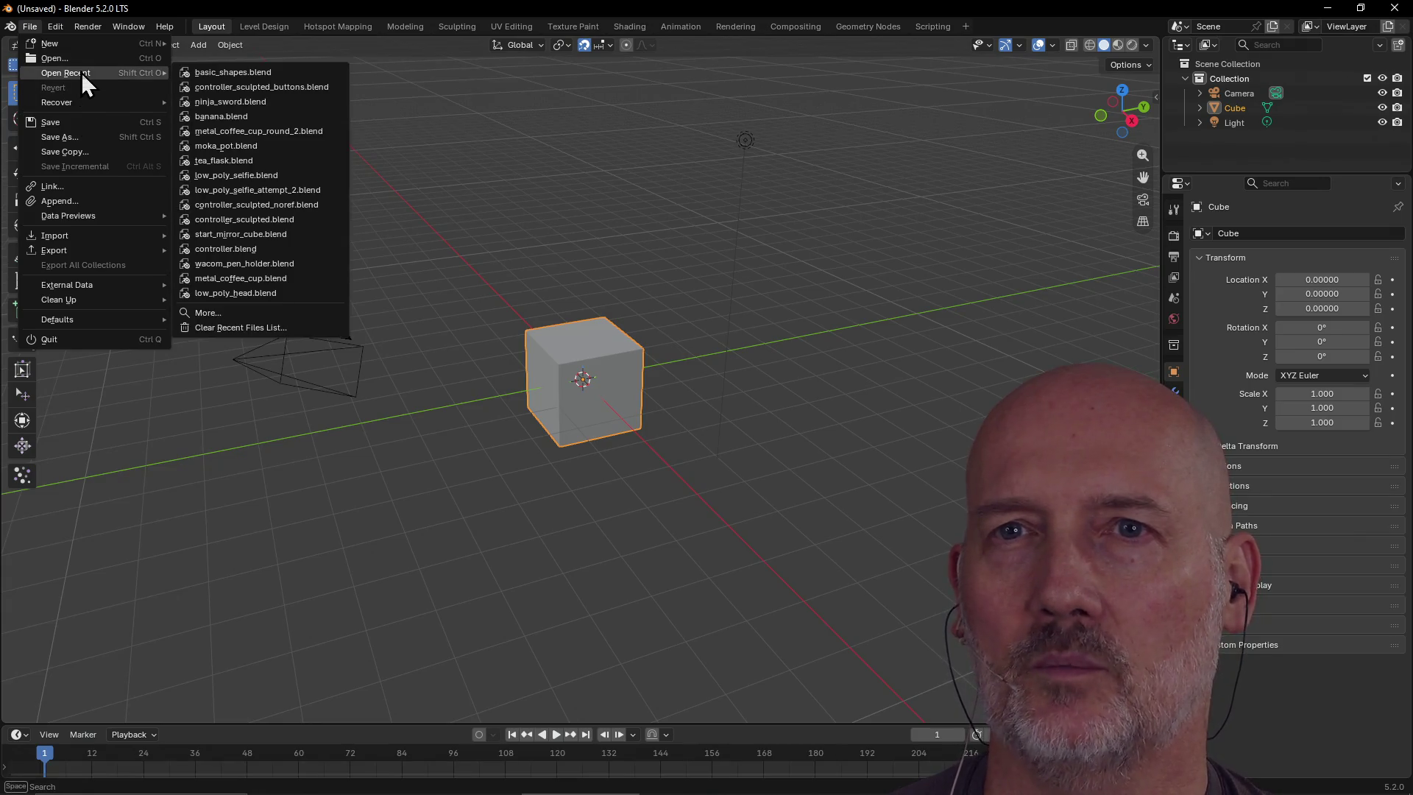
left_click(230, 89)
scroll(554, 303, "down", 5)
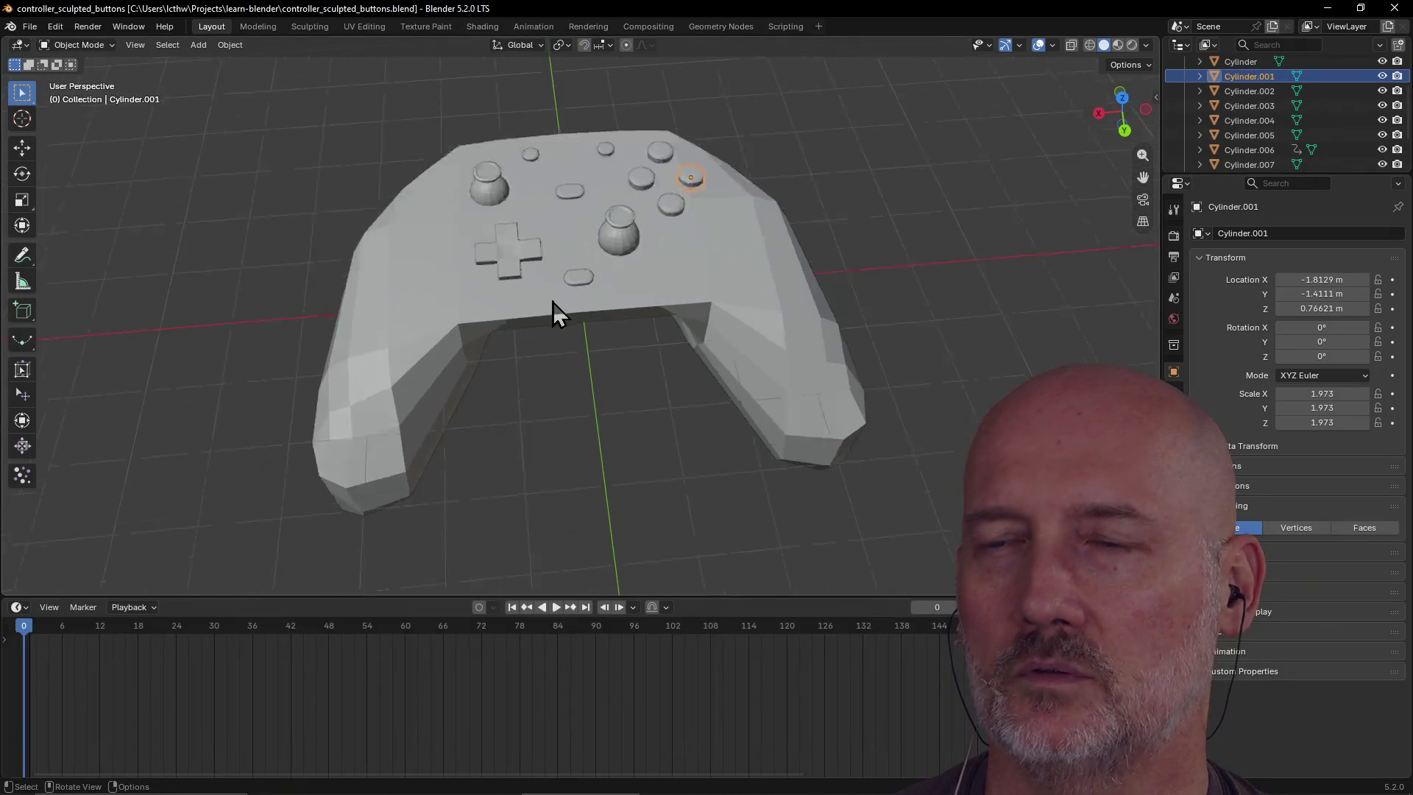
Select the controller Body and orbit to a more top-down view
mouse_move(545, 324)
middle_mouse_down()
mouse_move(587, 285)
mouse_move(678, 263)
mouse_move(435, 284)
mouse_move(426, 227)
mouse_move(585, 331)
mouse_move(646, 399)
mouse_move(819, 343)
mouse_move(530, 379)
mouse_move(707, 377)
mouse_move(699, 393)
mouse_move(558, 407)
mouse_move(423, 390)
mouse_move(663, 327)
middle_mouse_up()
left_click(589, 341)
mouse_move(611, 432)
middle_mouse_down()
mouse_move(611, 402)
mouse_move(541, 431)
mouse_move(713, 354)
mouse_move(558, 395)
mouse_move(568, 316)
mouse_move(668, 350)
mouse_move(584, 379)
mouse_move(609, 388)
mouse_move(610, 375)
middle_mouse_up()
scroll(602, 409, "up", 2)
scroll(586, 383, "up", 2)
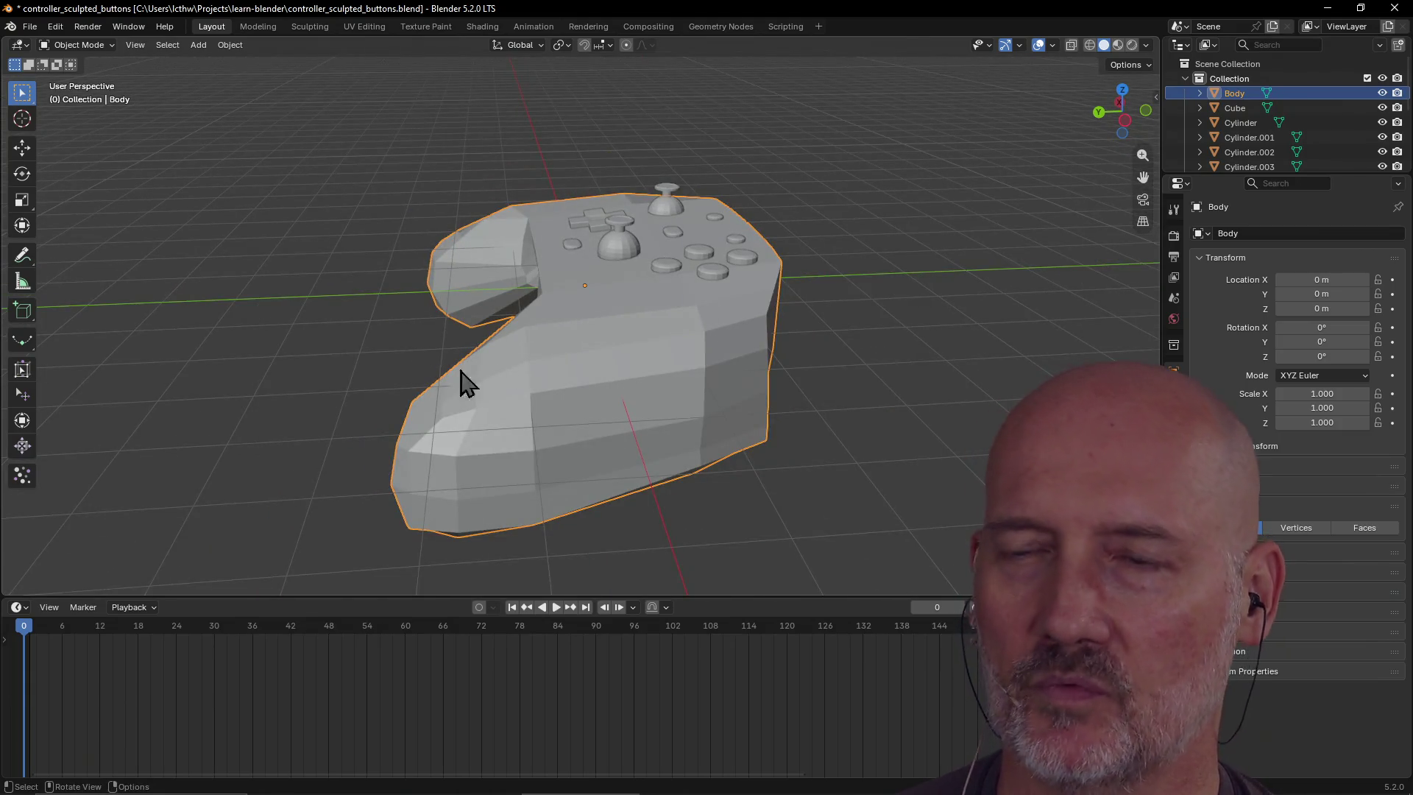
mouse_move(627, 278)
middle_mouse_down()
mouse_move(646, 368)
mouse_move(633, 375)
middle_mouse_up()
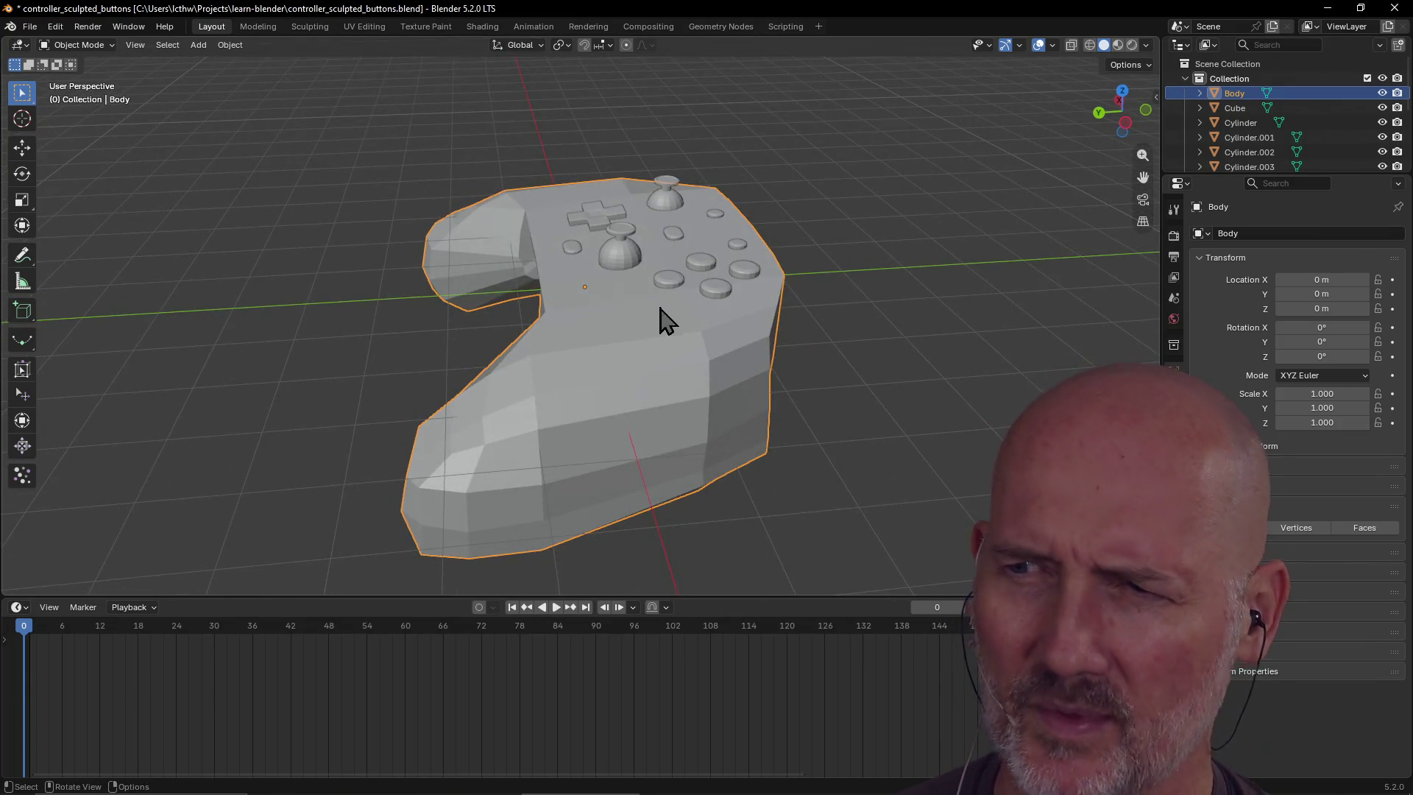
Orbit the controller to frontal and three-quarter views, toggling the Body selection
left_click(297, 459)
mouse_move(298, 460)
middle_mouse_down()
mouse_move(376, 426)
mouse_move(487, 420)
middle_mouse_up()
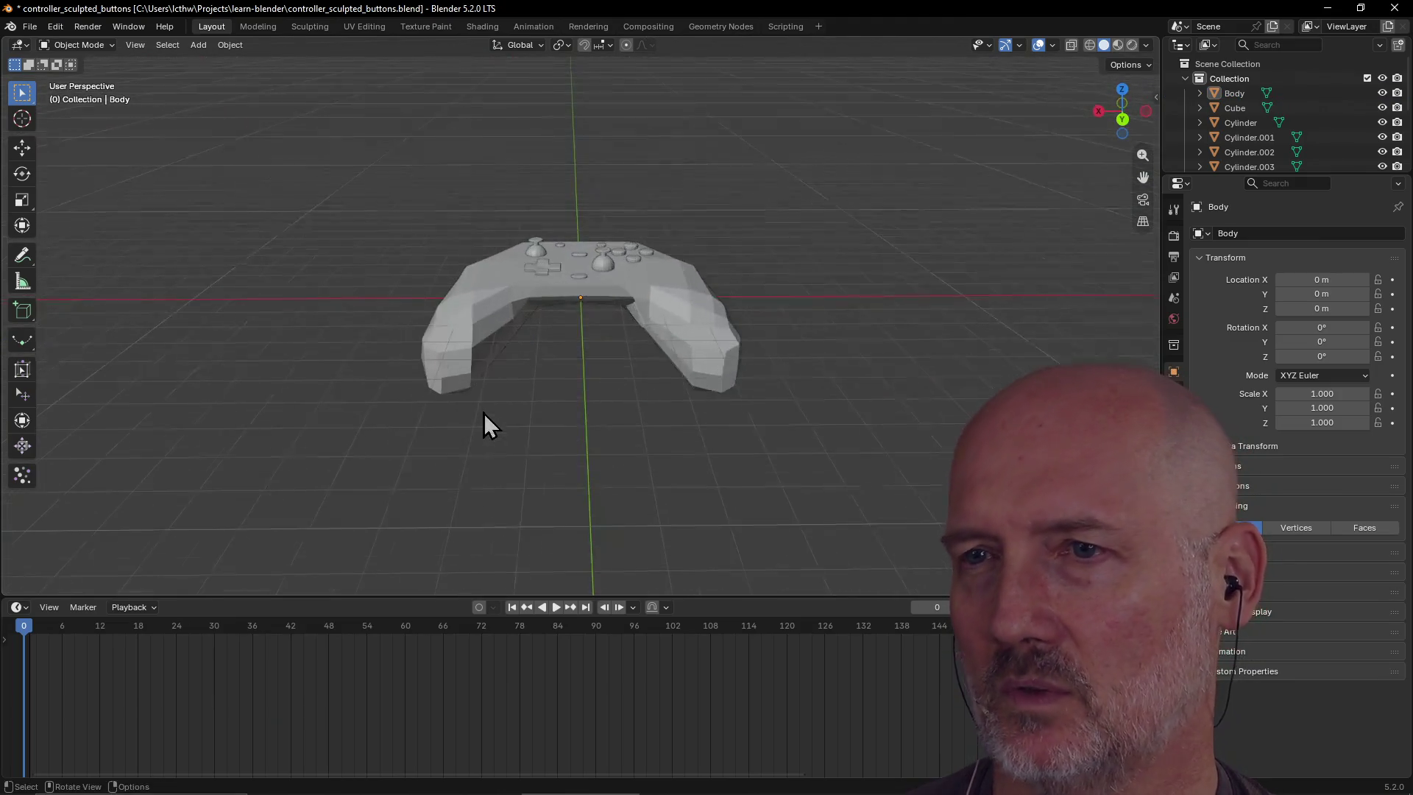
left_click(649, 360)
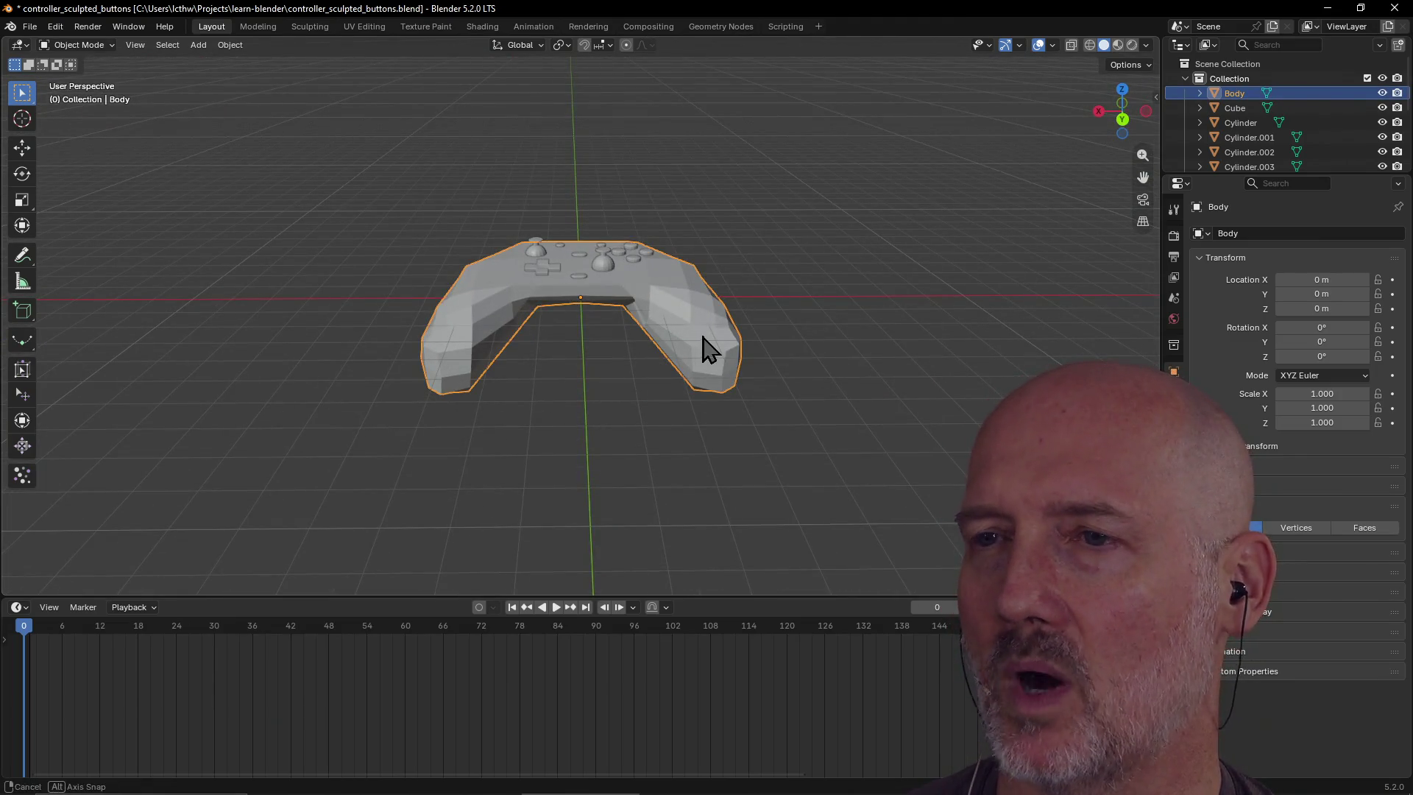
middle_click_drag(707, 347, 678, 400)
left_click(480, 489)
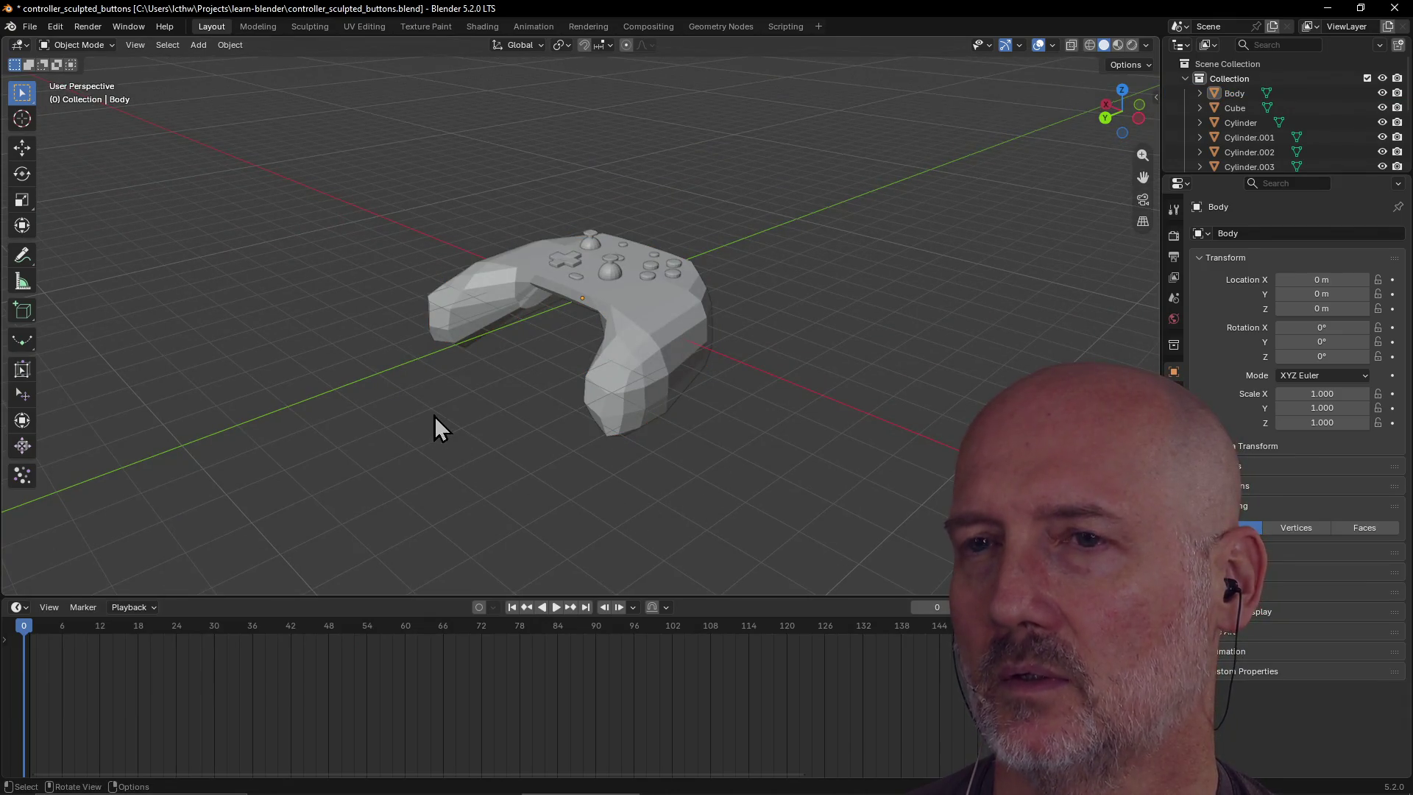
left_click(484, 303)
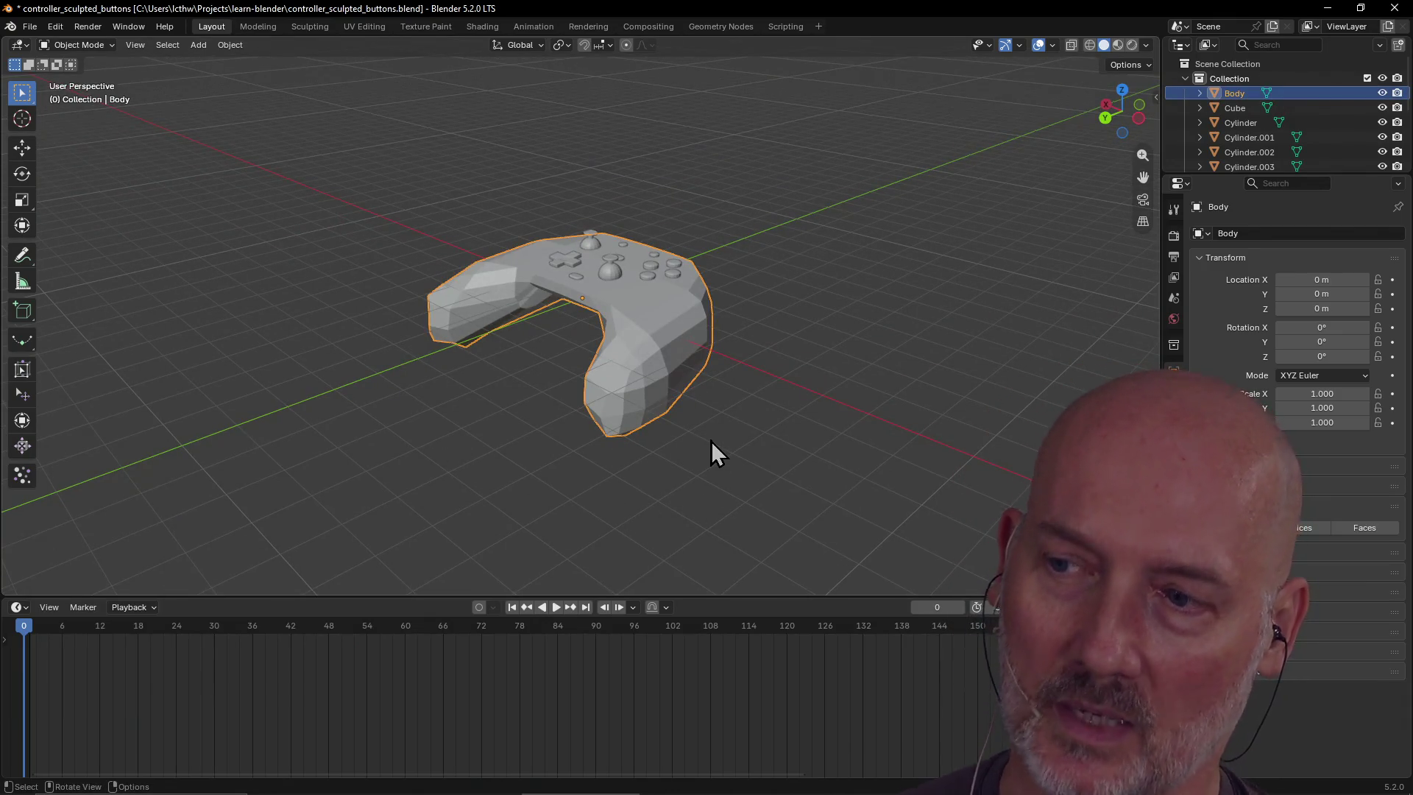
left_click(446, 436)
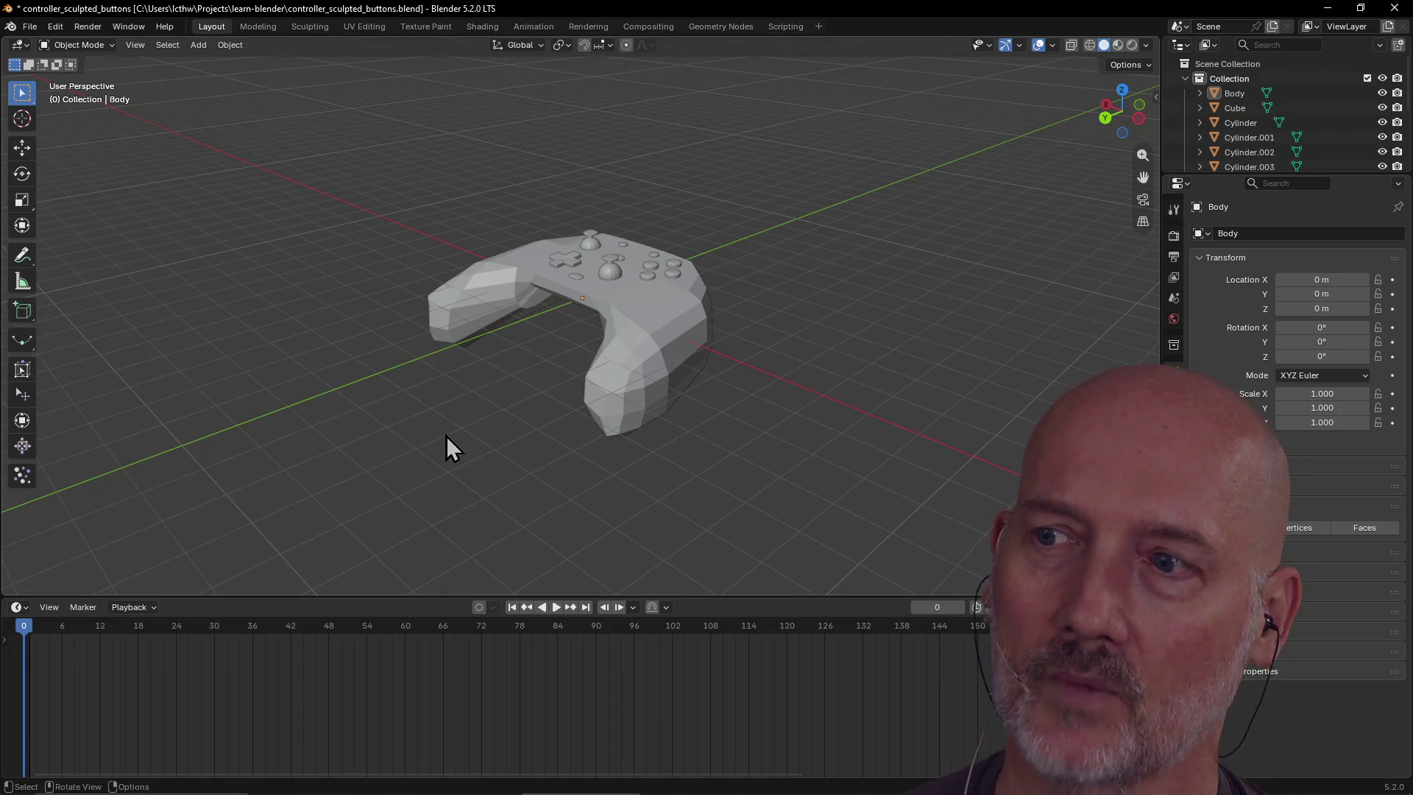
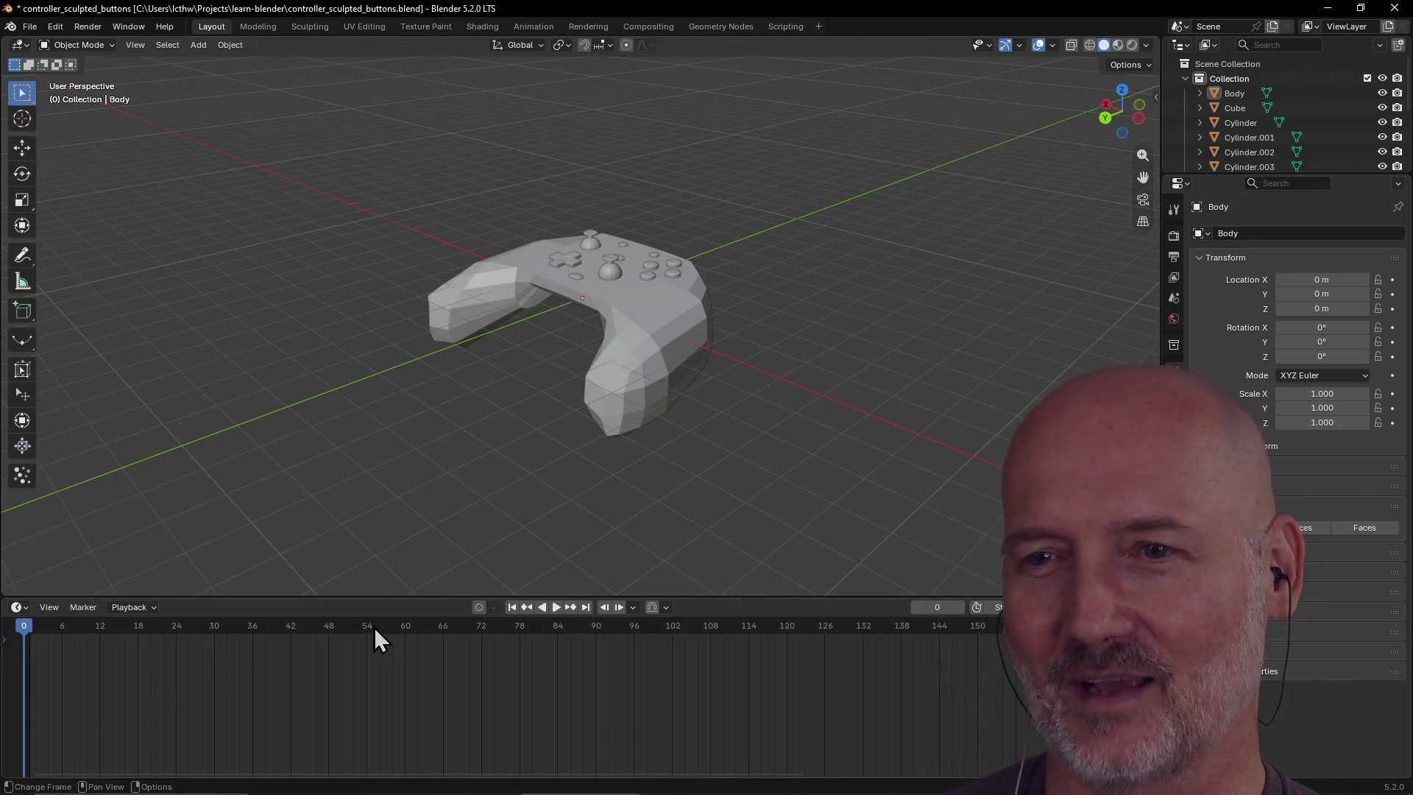
Enlarge the viewport over the animation timeline and select the low-poly controller body
left_click_drag(380, 593, 378, 771)
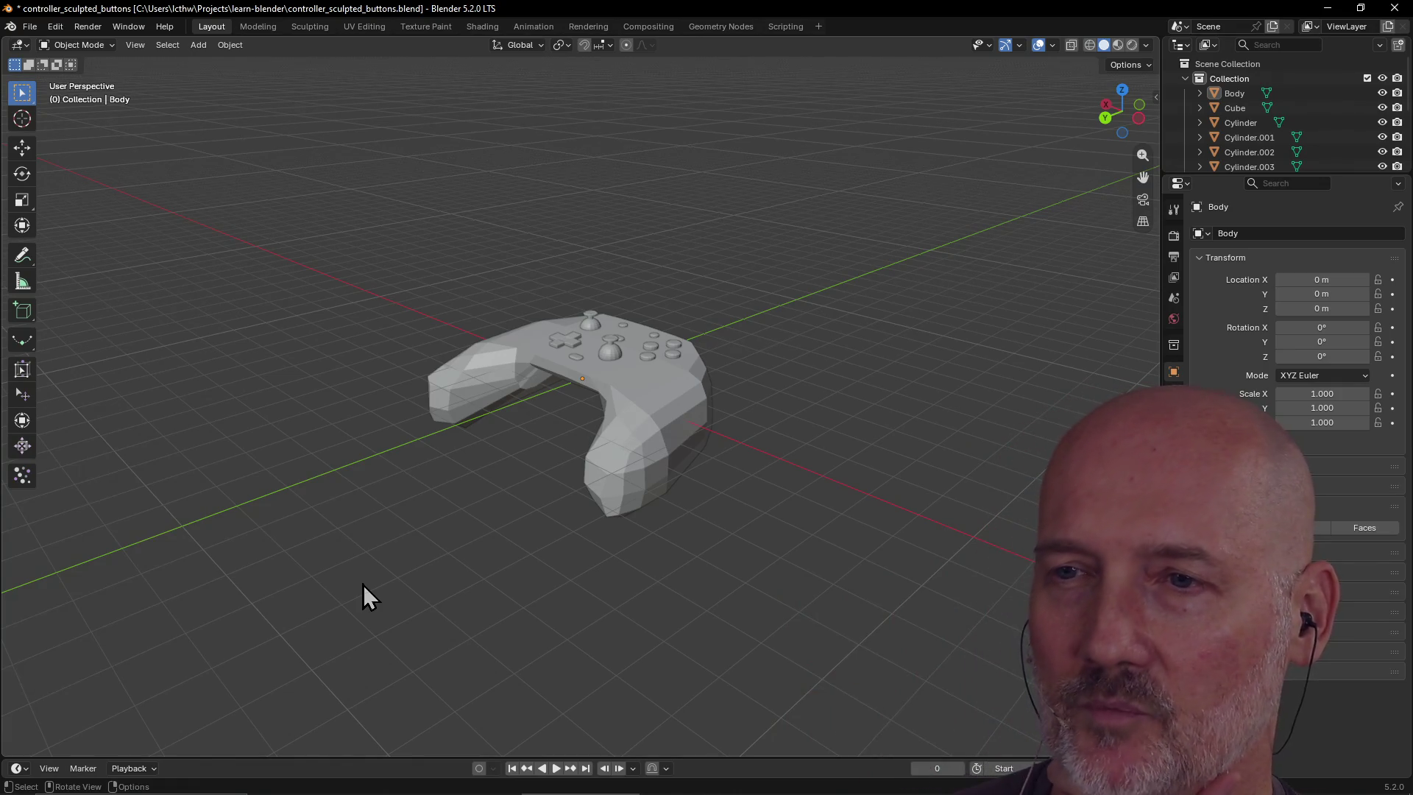
left_click(605, 485)
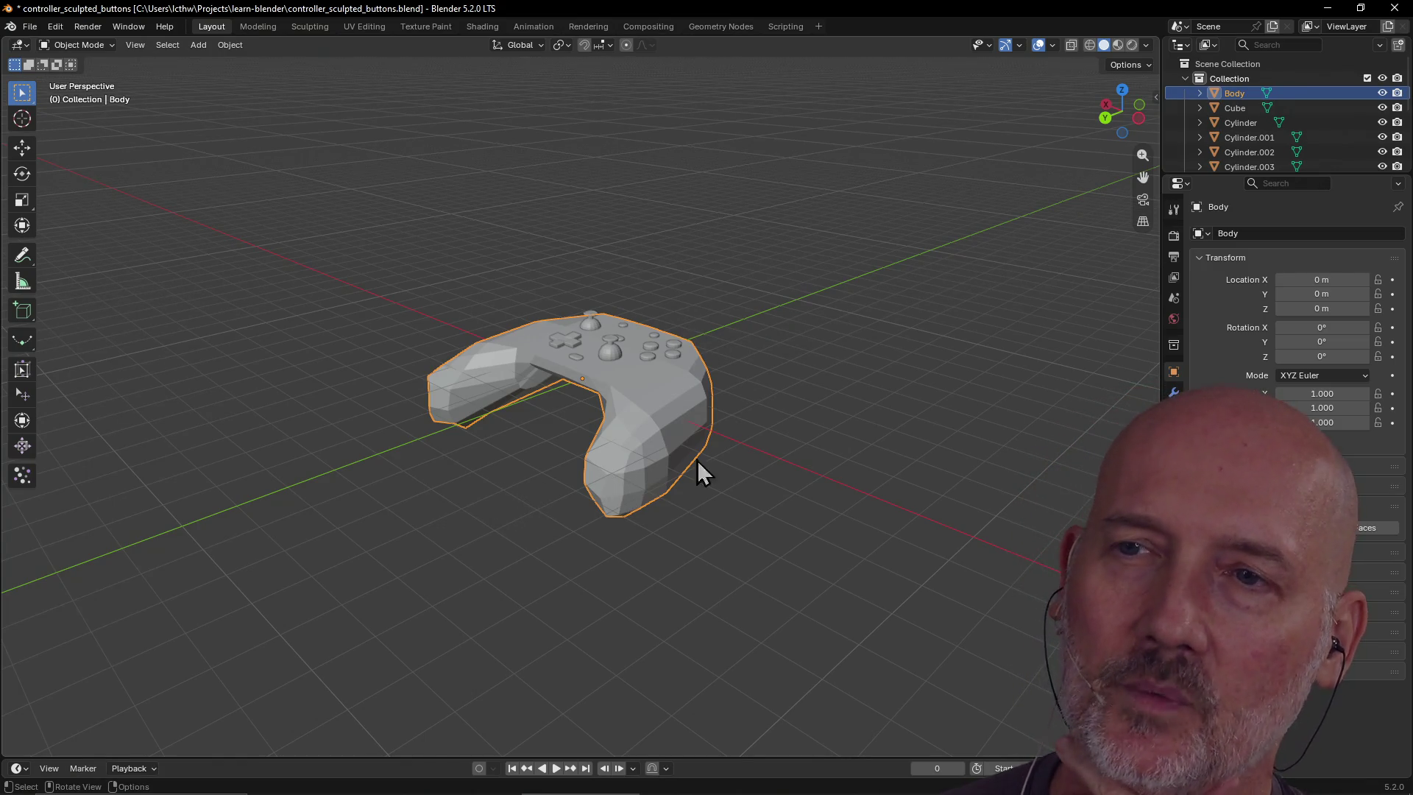
left_click(649, 536)
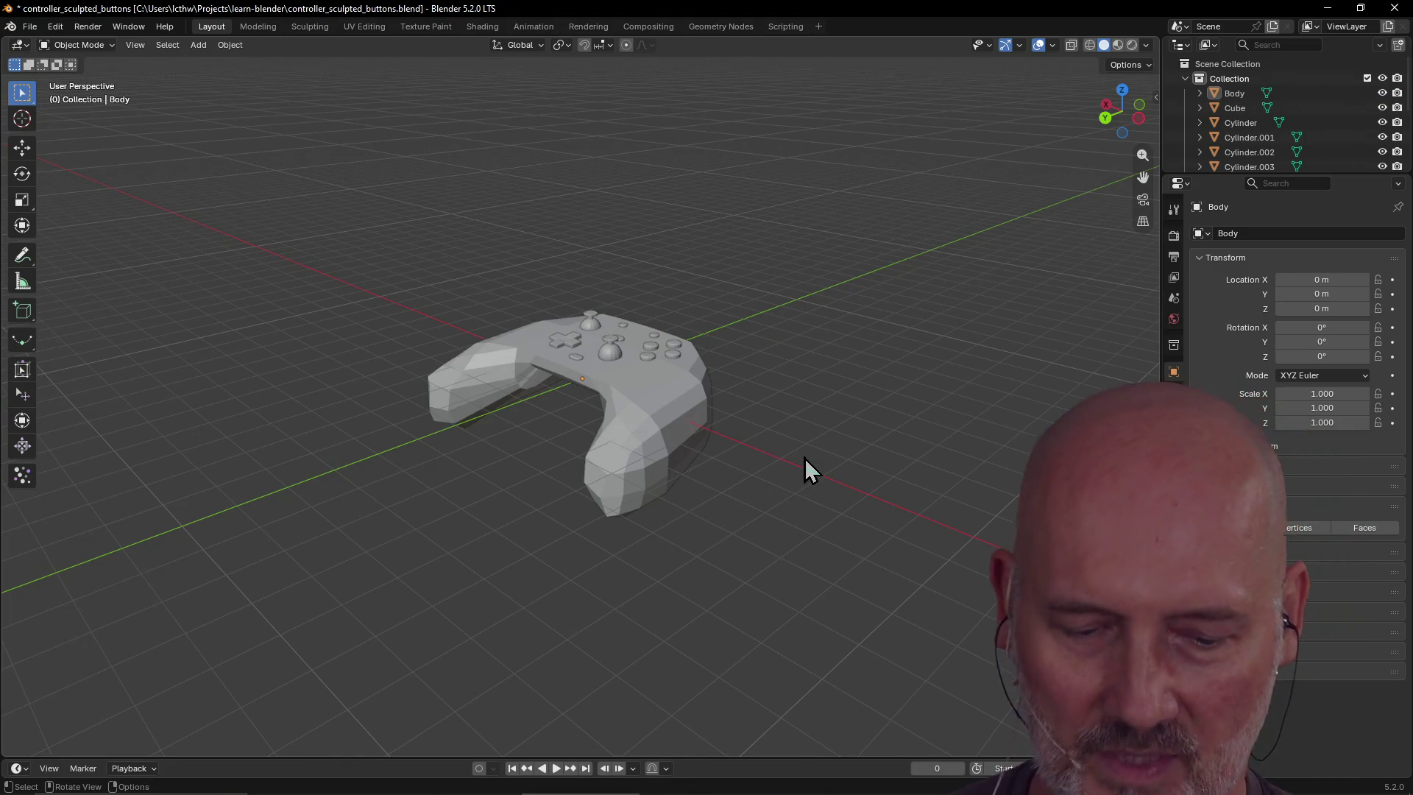
mouse_move(805, 458)
middle_mouse_down()
mouse_move(674, 498)
mouse_move(628, 483)
mouse_move(665, 436)
mouse_move(548, 473)
mouse_move(676, 413)
mouse_move(467, 457)
middle_mouse_up()
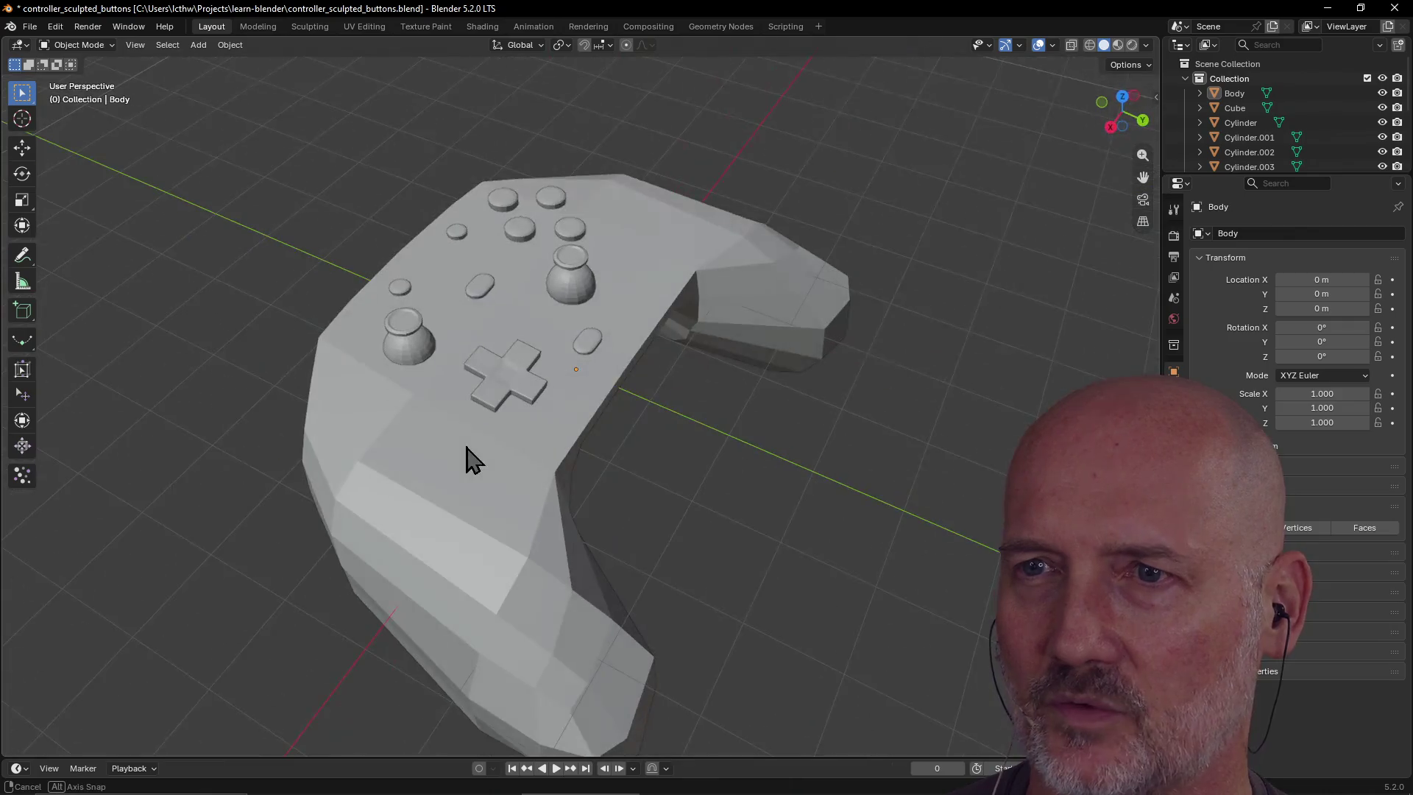
left_click(564, 303)
mouse_move(567, 305)
middle_mouse_down()
mouse_move(668, 348)
mouse_move(749, 330)
middle_mouse_up()
left_click(554, 550)
middle_click_drag(554, 550, 658, 516)
left_click(696, 435)
mouse_move(696, 436)
middle_mouse_down()
mouse_move(863, 430)
mouse_move(643, 477)
mouse_move(506, 410)
middle_mouse_up()
left_click(858, 432)
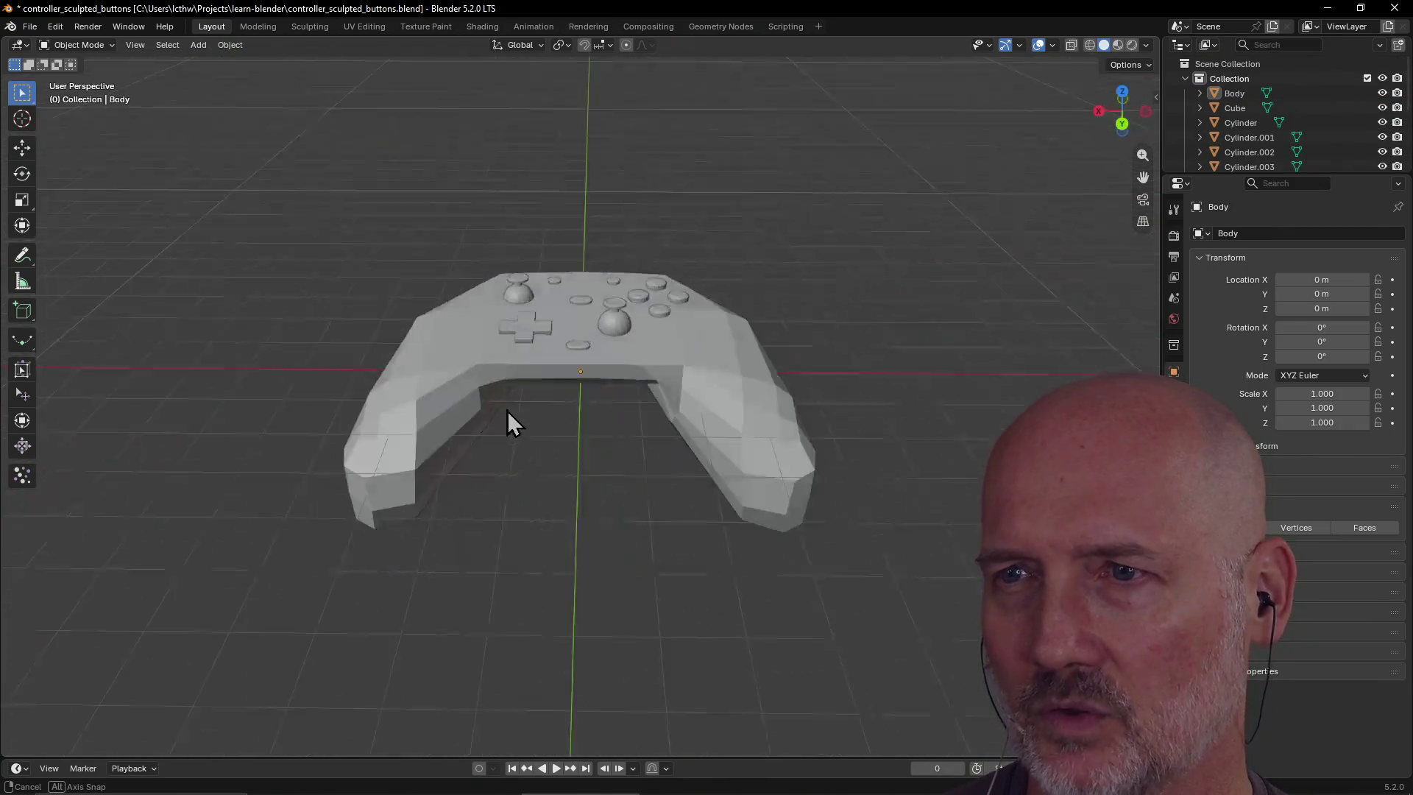
mouse_move(841, 359)
middle_mouse_down()
mouse_move(663, 378)
mouse_move(684, 420)
mouse_move(562, 476)
mouse_move(719, 474)
mouse_move(748, 543)
mouse_move(723, 479)
mouse_move(533, 551)
mouse_move(782, 400)
mouse_move(609, 397)
mouse_move(643, 471)
middle_mouse_up()
mouse_move(875, 417)
middle_mouse_down()
mouse_move(880, 404)
mouse_move(608, 408)
mouse_move(667, 374)
mouse_move(782, 357)
mouse_move(622, 440)
mouse_move(511, 439)
mouse_move(456, 417)
mouse_move(656, 441)
mouse_move(756, 402)
mouse_move(508, 441)
mouse_move(696, 479)
middle_mouse_up()
left_click(547, 491)
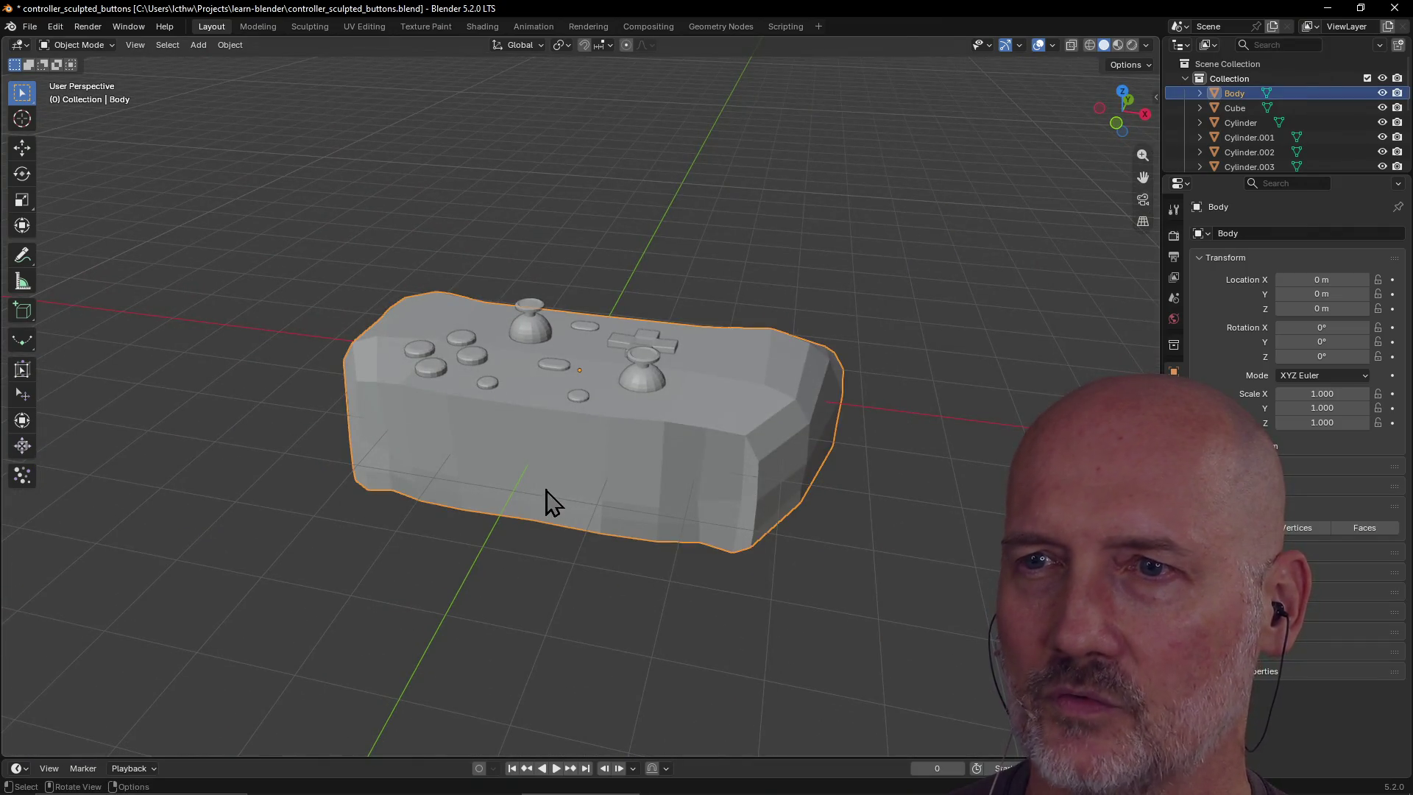
left_click(625, 617)
mouse_move(714, 603)
middle_mouse_down()
mouse_move(576, 622)
mouse_move(523, 560)
mouse_move(527, 515)
middle_mouse_up()
scroll(523, 559, "up", 3)
left_click(519, 519)
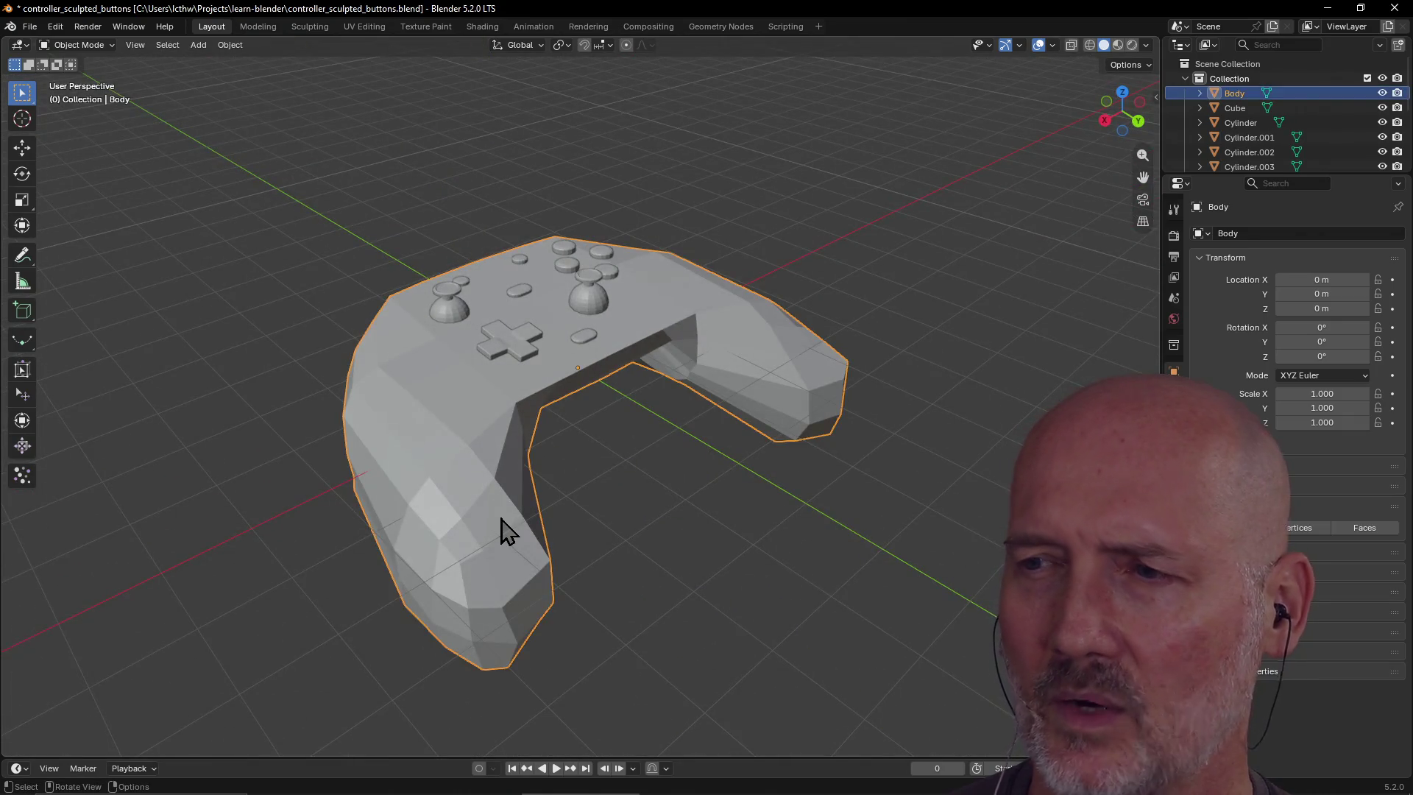
left_click(646, 559)
middle_click_drag(811, 542, 593, 568)
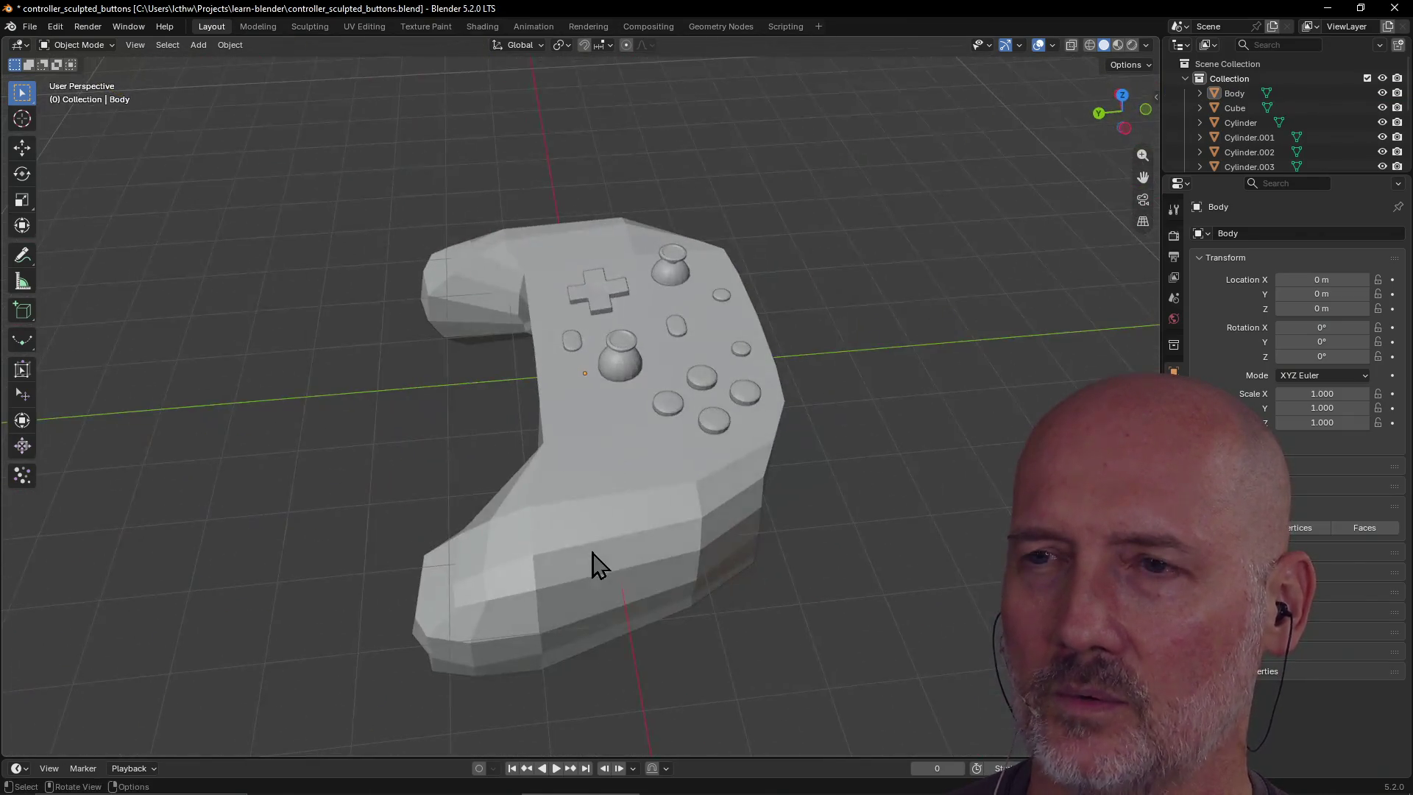
left_click(630, 549)
left_click(300, 505)
mouse_move(300, 505)
middle_mouse_down()
mouse_move(449, 430)
mouse_move(634, 463)
middle_mouse_up()
scroll(449, 430, "down", 2)
mouse_move(699, 427)
middle_mouse_down()
mouse_move(614, 443)
mouse_move(869, 386)
mouse_move(652, 400)
middle_mouse_up()
left_click(761, 410)
left_click(872, 382)
mouse_move(814, 544)
middle_mouse_down()
mouse_move(753, 560)
mouse_move(845, 520)
middle_mouse_up()
left_click(603, 373)
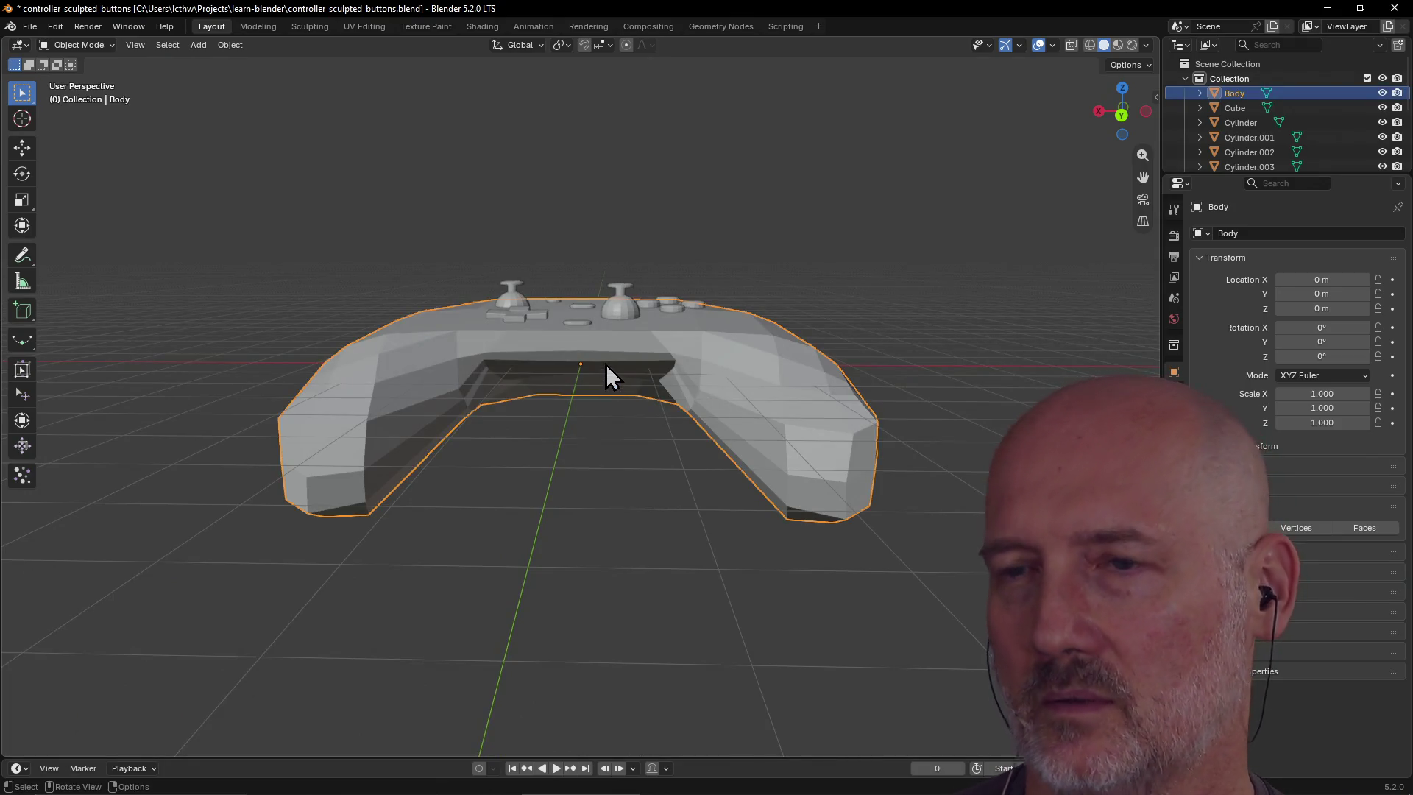
left_click(594, 471)
middle_click_drag(594, 471, 593, 558)
mouse_move(931, 372)
middle_mouse_down()
mouse_move(846, 354)
mouse_move(732, 294)
mouse_move(622, 386)
middle_mouse_up()
left_click(622, 387)
left_click(588, 533)
mouse_move(589, 533)
middle_mouse_down()
mouse_move(466, 615)
mouse_move(622, 492)
mouse_move(682, 473)
middle_mouse_up()
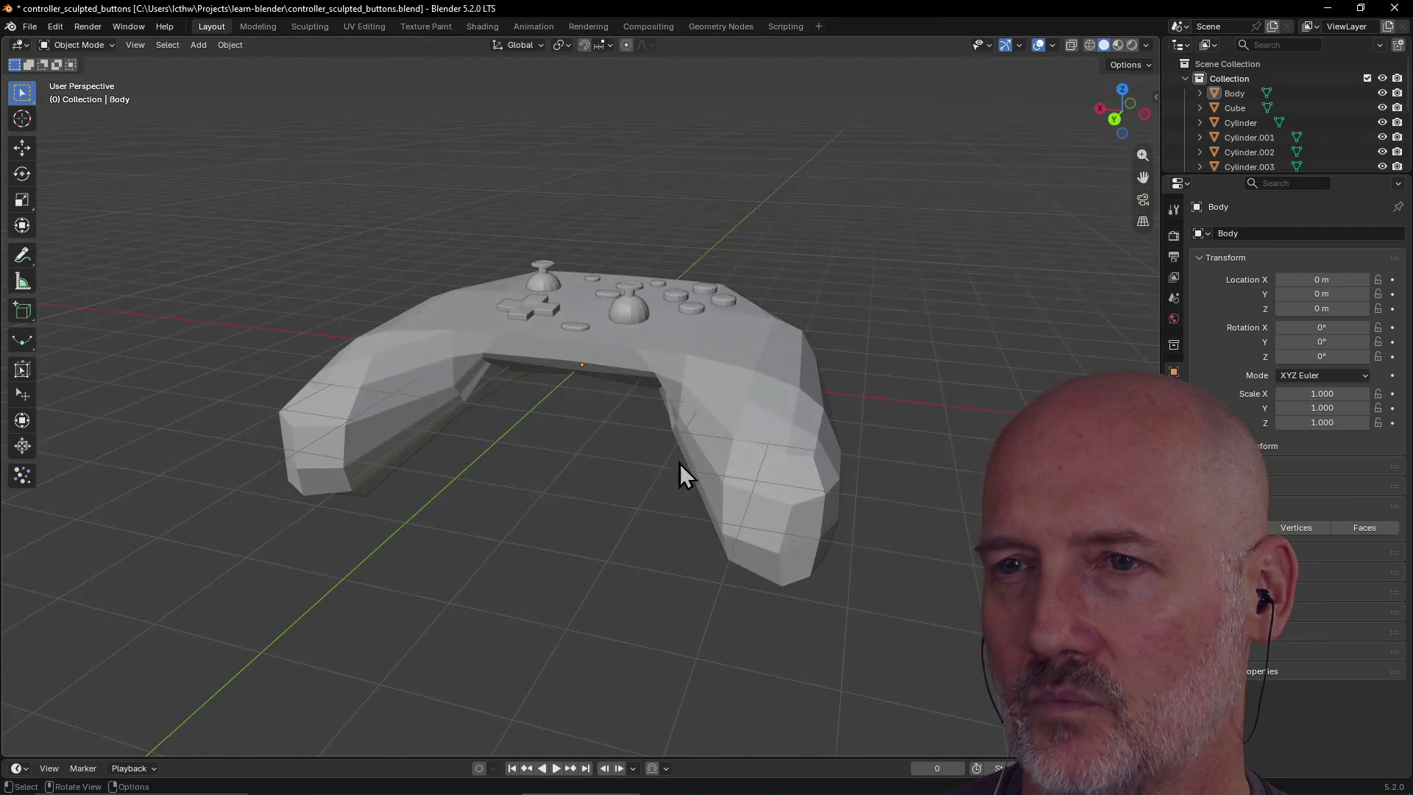
mouse_move(517, 488)
middle_mouse_down()
mouse_move(650, 457)
mouse_move(563, 516)
mouse_move(677, 451)
middle_mouse_up()
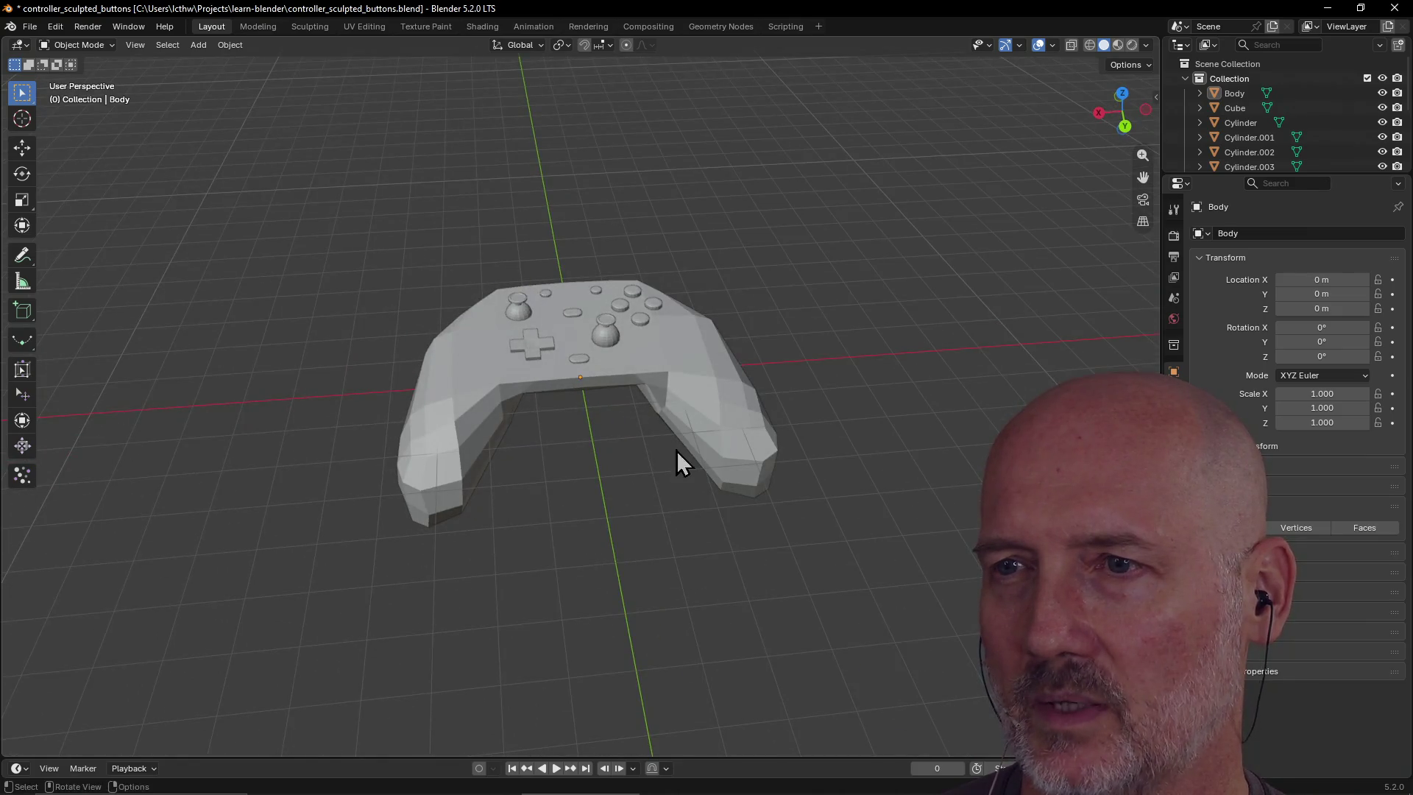
mouse_move(630, 599)
middle_mouse_down()
mouse_move(619, 508)
mouse_move(567, 581)
mouse_move(672, 467)
mouse_move(637, 441)
mouse_move(713, 423)
mouse_move(596, 413)
mouse_move(594, 523)
middle_mouse_up()
scroll(594, 526, "up", 2)
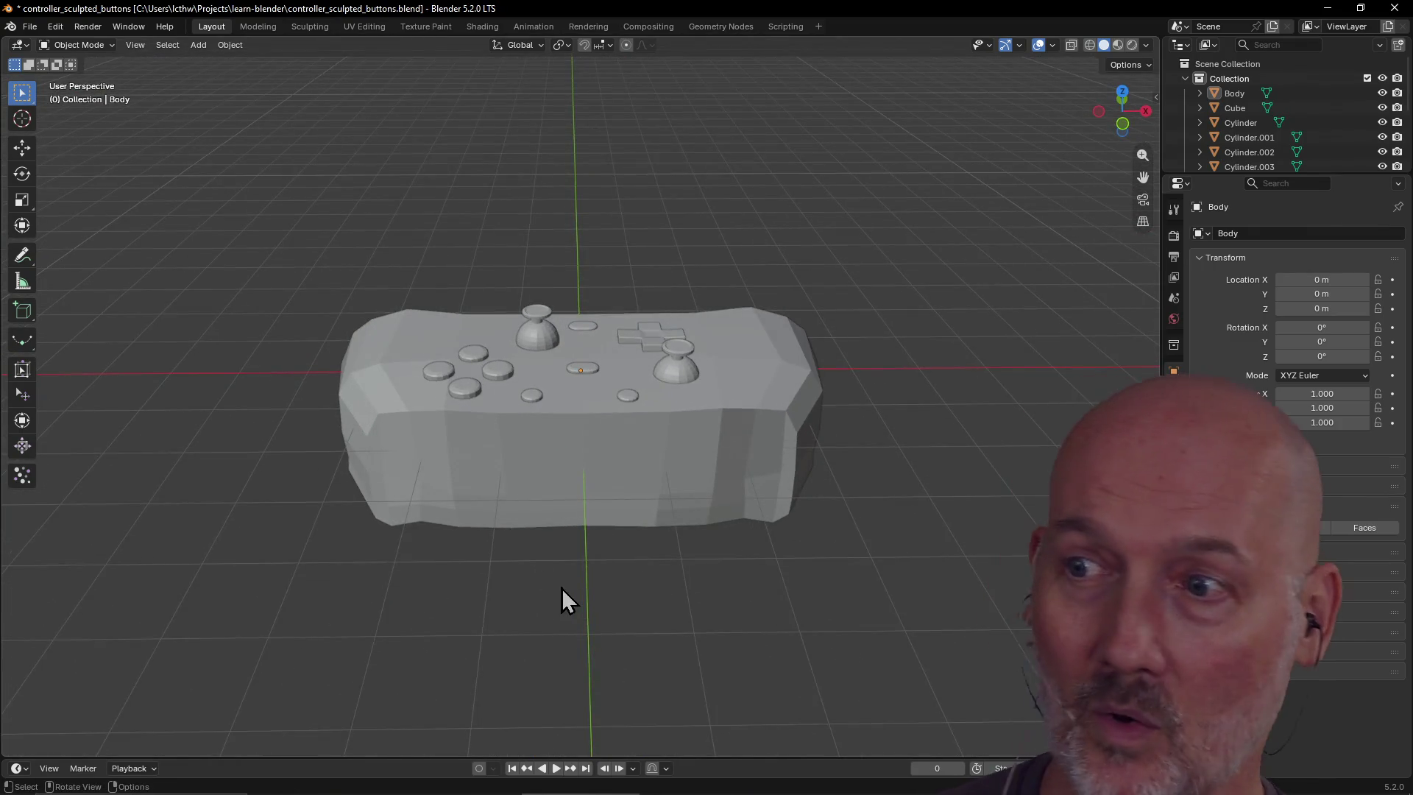
scroll(562, 589, "up", 1)
mouse_move(562, 589)
middle_mouse_down()
mouse_move(672, 571)
mouse_move(836, 599)
mouse_move(616, 618)
mouse_move(446, 546)
mouse_move(196, 552)
mouse_move(511, 586)
mouse_move(461, 599)
mouse_move(664, 596)
mouse_move(601, 637)
middle_mouse_up()
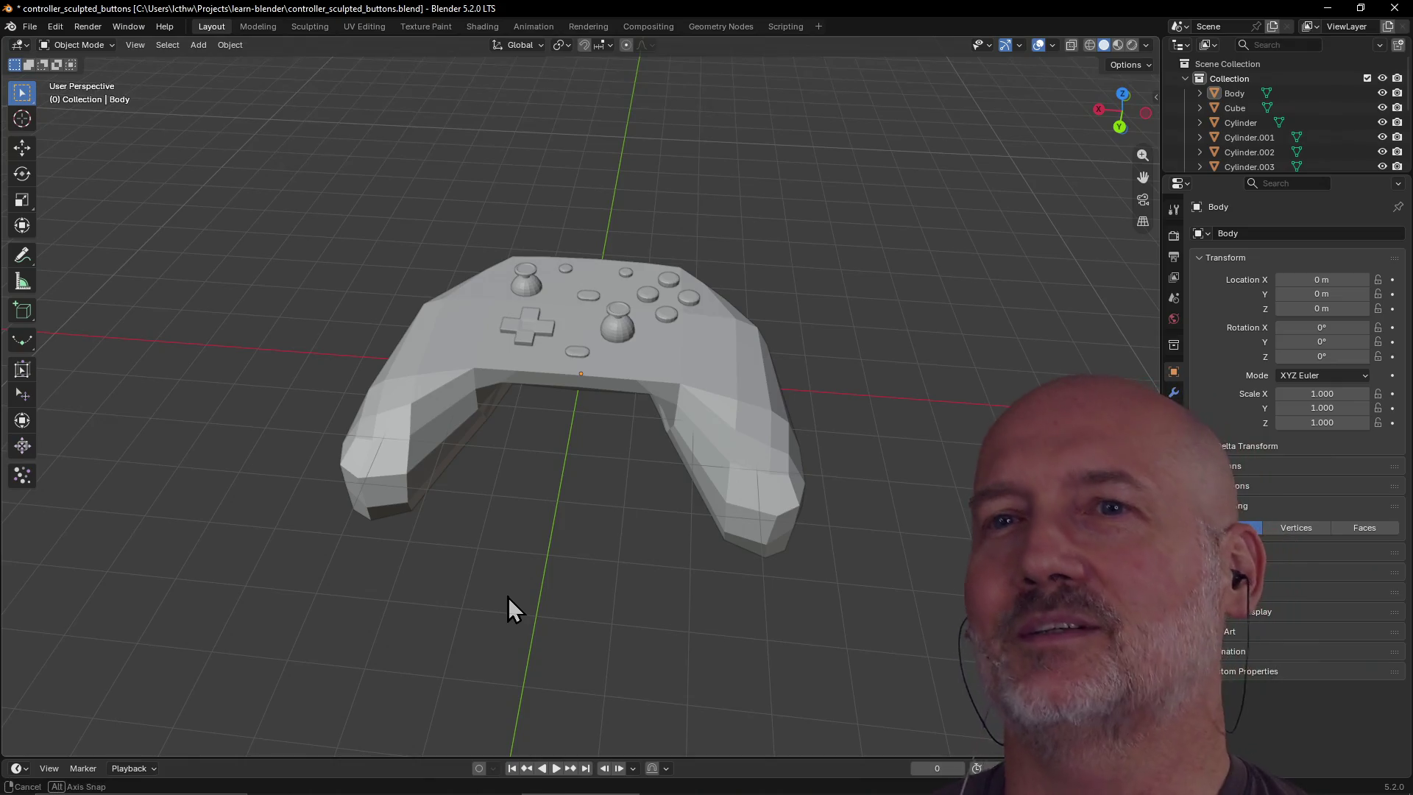
middle_click_drag(508, 597, 514, 571)
scroll(514, 572, "up", 2)
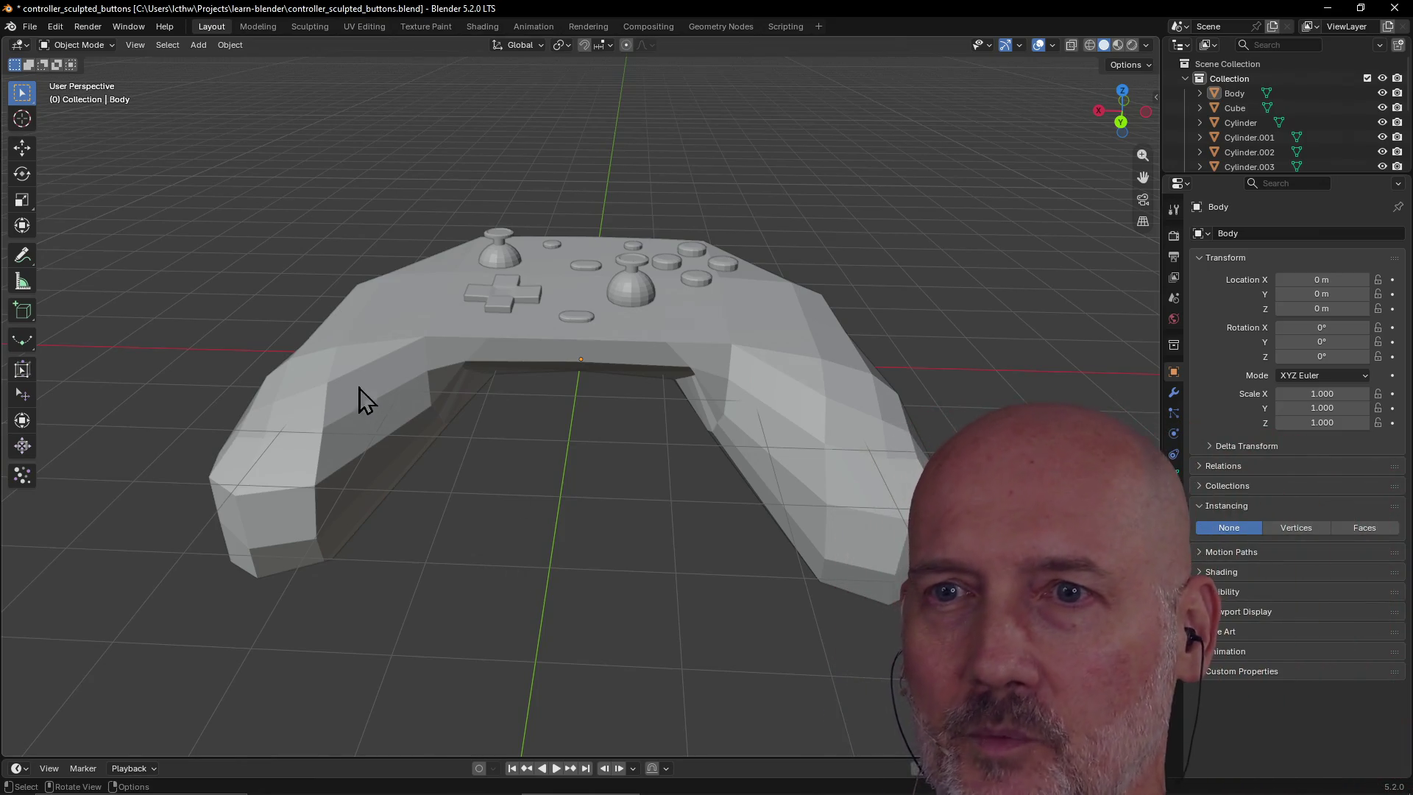
right_click(367, 411)
left_click(341, 401)
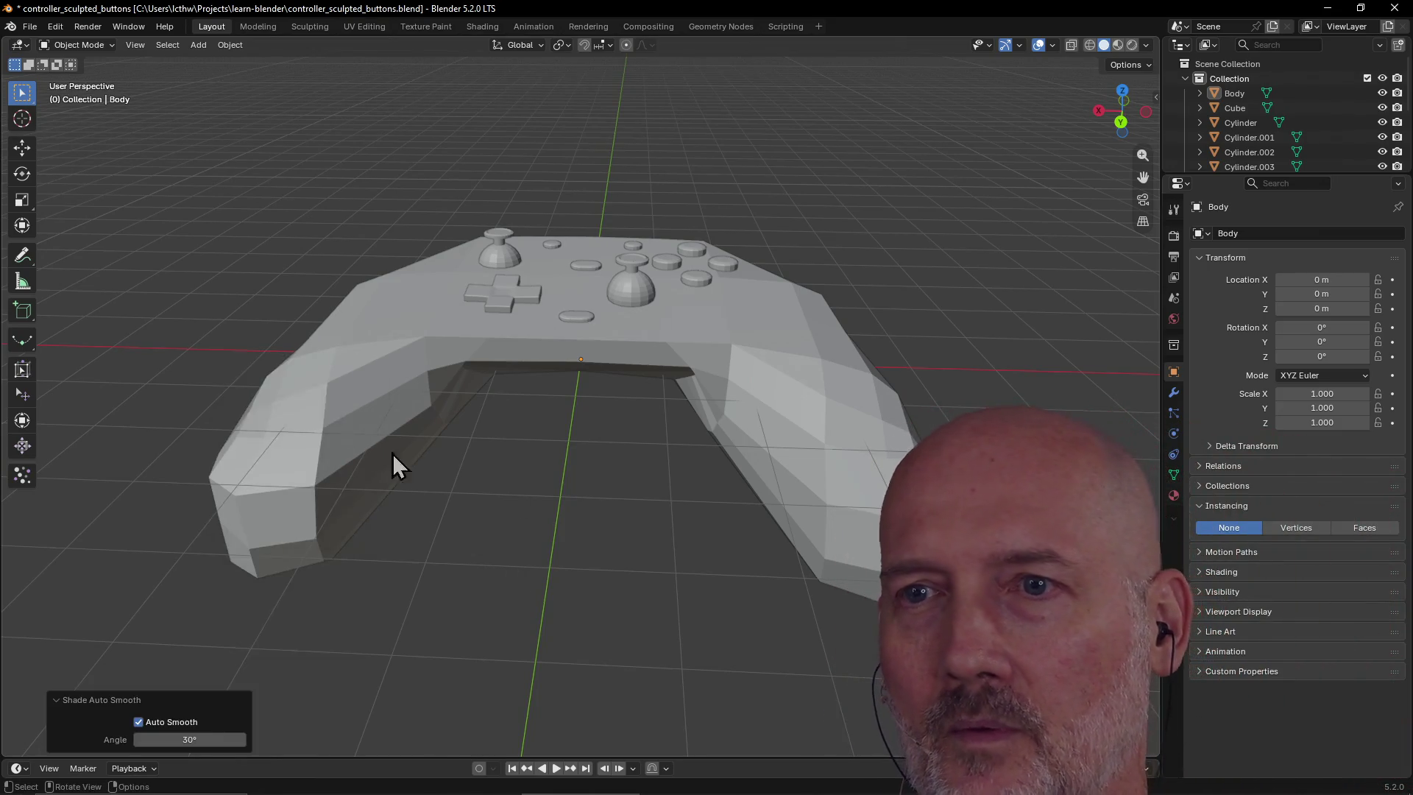
left_click(326, 431)
right_click(326, 435)
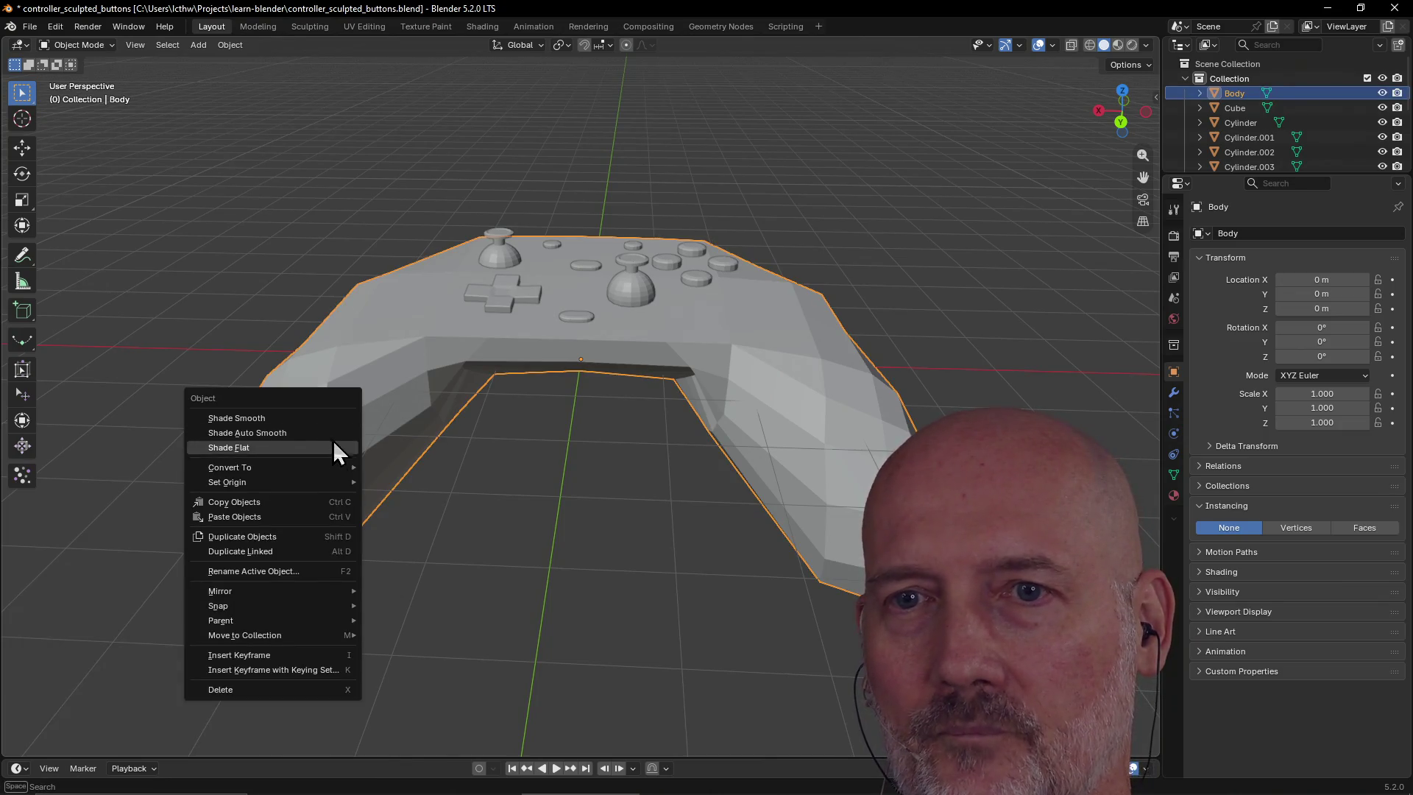
left_click(333, 440)
scroll(444, 519, "down", 3)
left_click(444, 518)
mouse_move(444, 519)
middle_mouse_down()
mouse_move(603, 505)
mouse_move(525, 518)
mouse_move(315, 510)
mouse_move(295, 497)
mouse_move(432, 479)
mouse_move(401, 514)
mouse_move(482, 540)
mouse_move(600, 537)
mouse_move(549, 544)
mouse_move(471, 513)
middle_mouse_up()
right_click(334, 420)
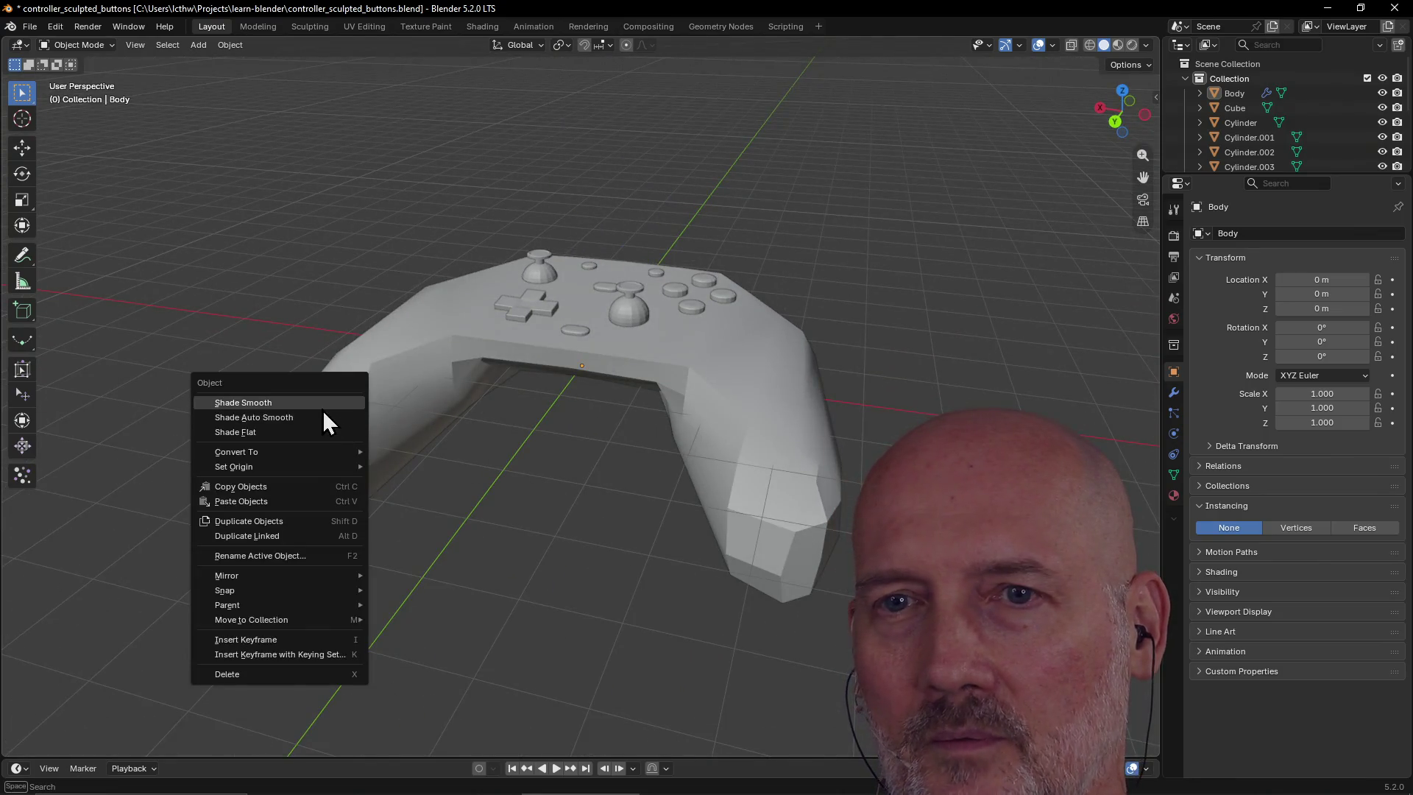
left_click(317, 437)
left_click(386, 390)
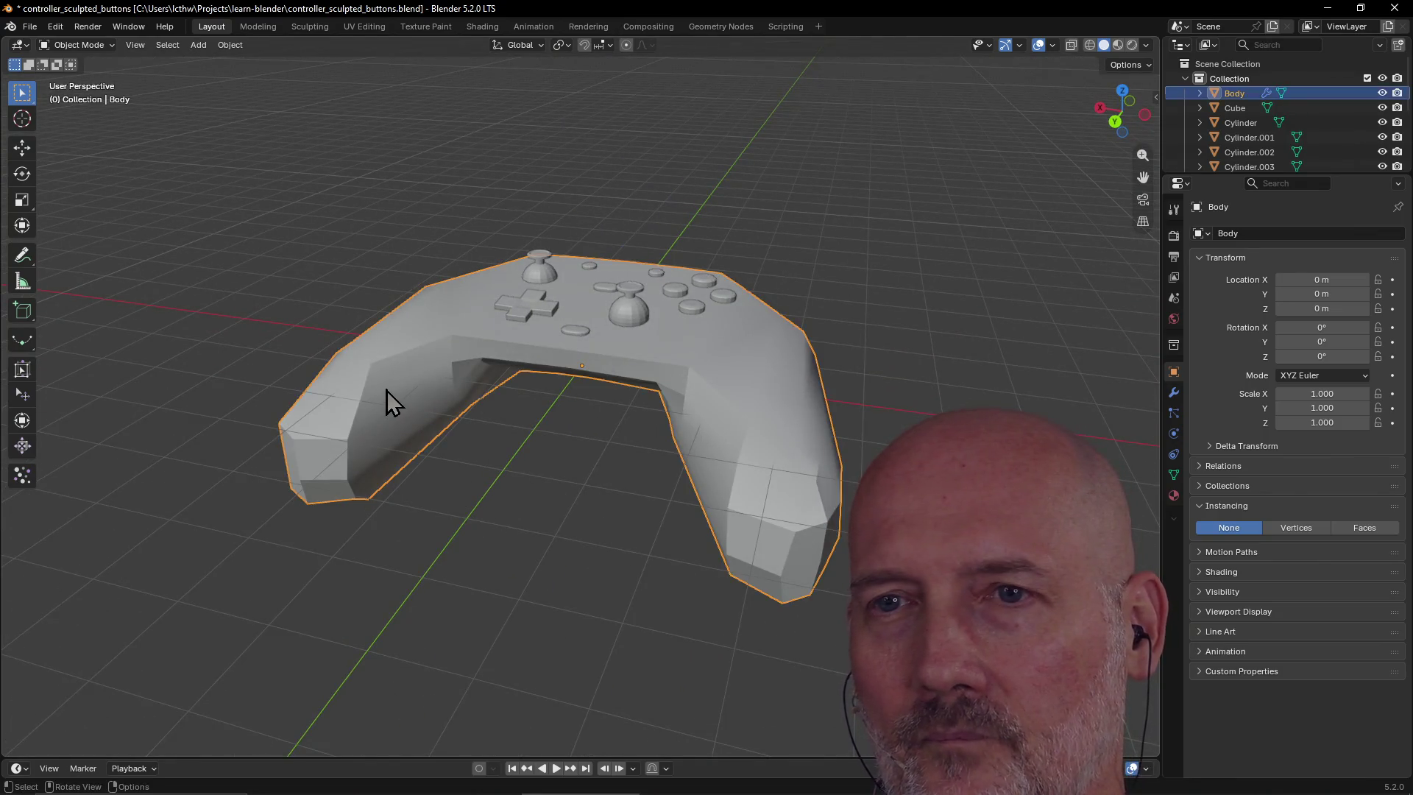
right_click(385, 390)
left_click(375, 393)
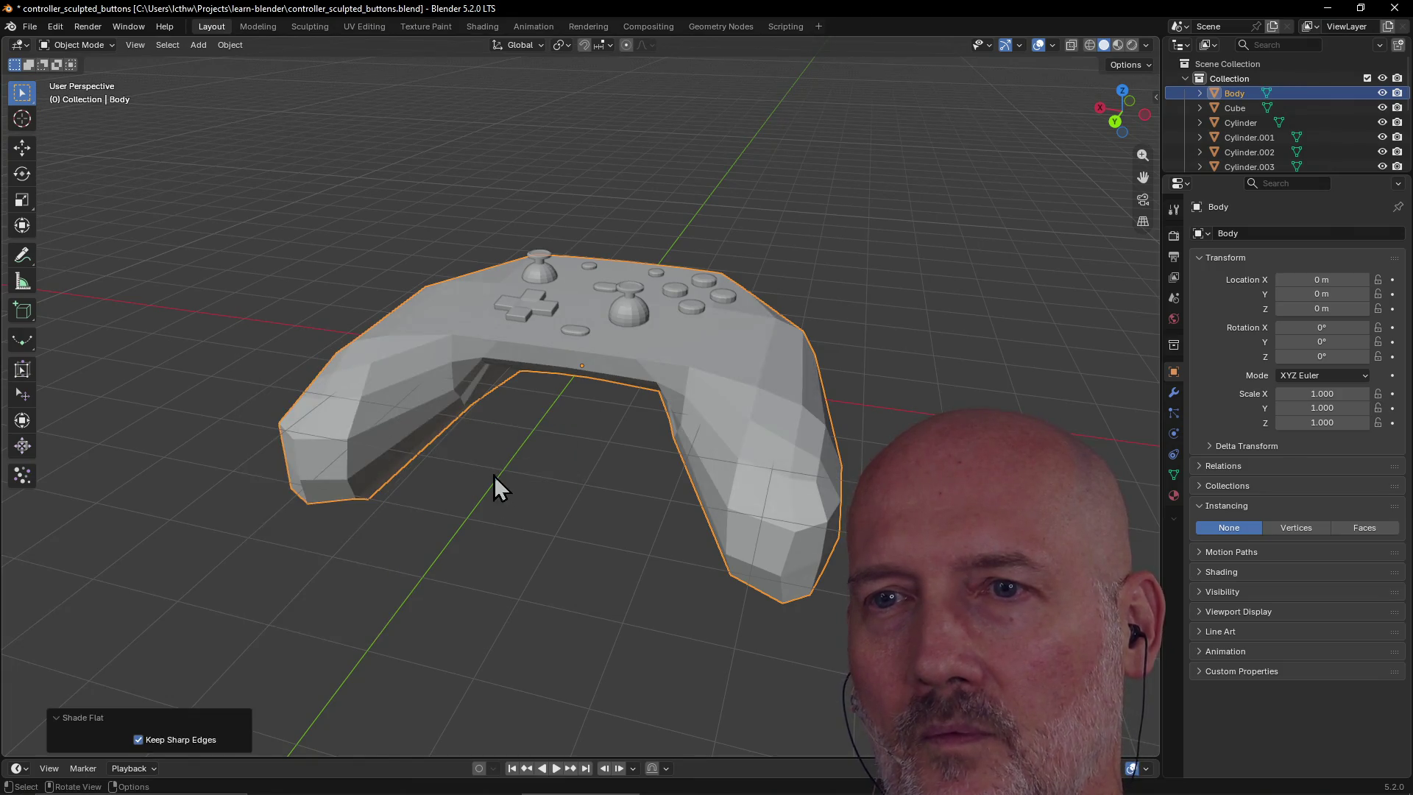
left_click(492, 486)
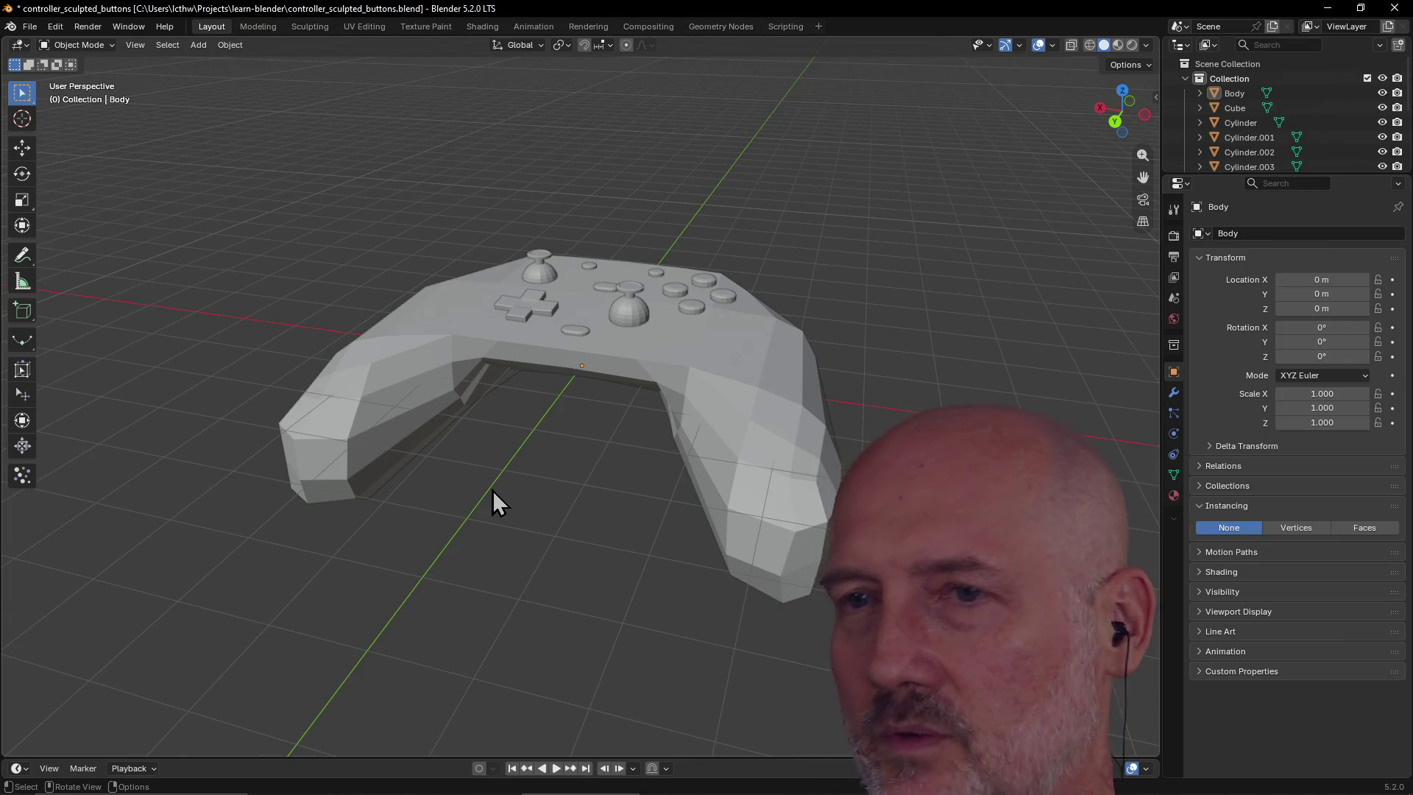
left_click(27, 27)
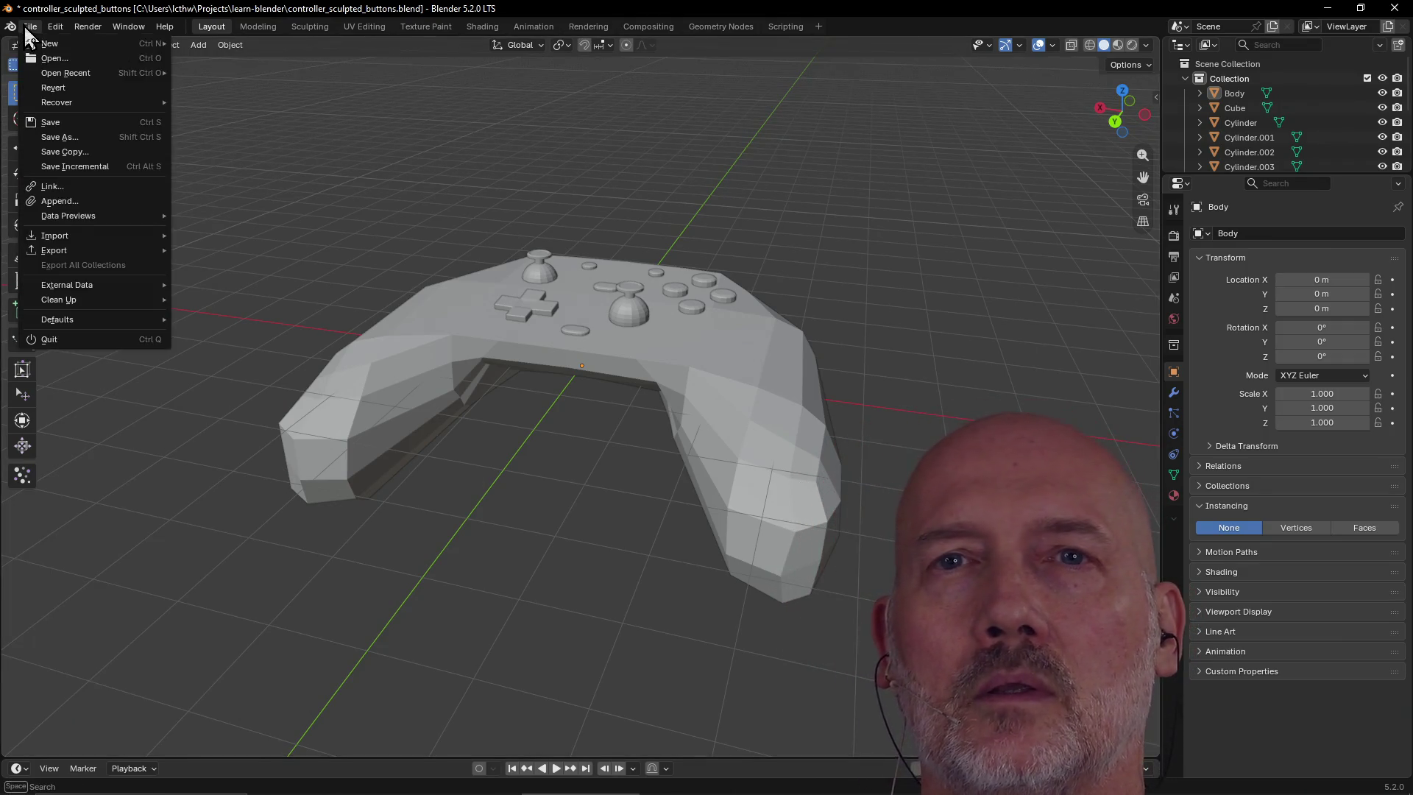
Load controller_sculpted.blend from recent files, answering the unsaved-changes prompt
mouse_move(89, 74)
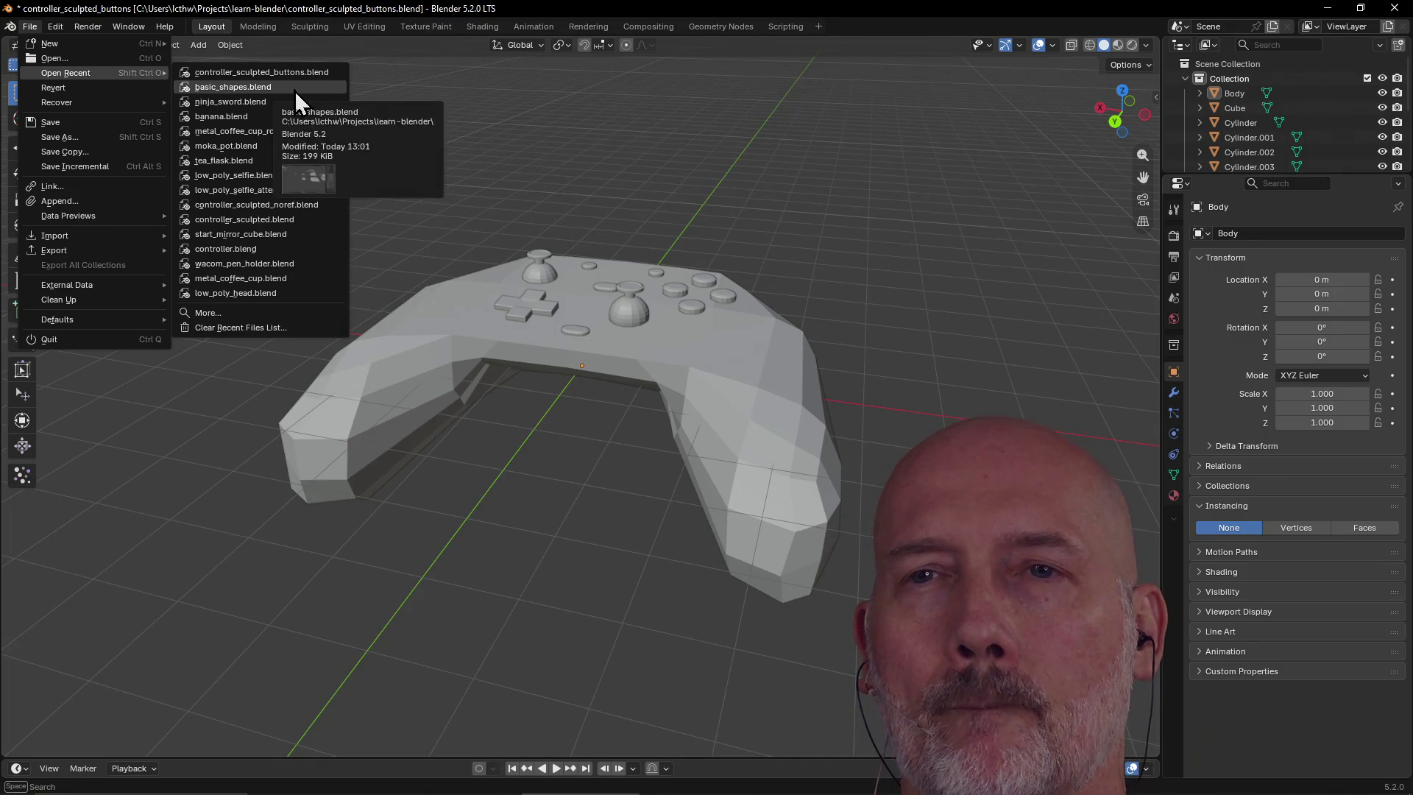
left_click(311, 227)
left_click(642, 432)
Zoom and orbit to inspect the mirrored cube body from lower and top-down angles against the reference photos
scroll(558, 375, "up", 2)
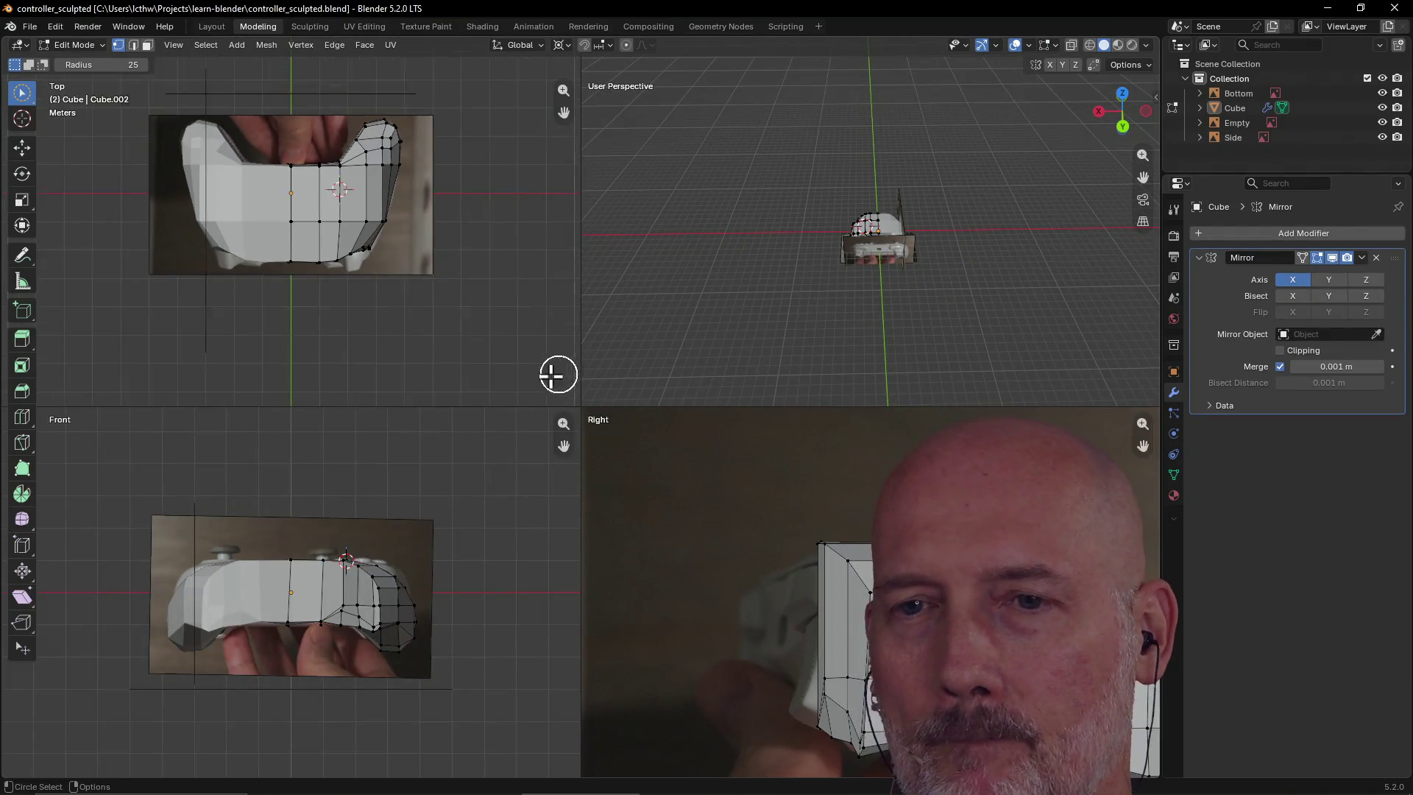
scroll(404, 395, "down", 4)
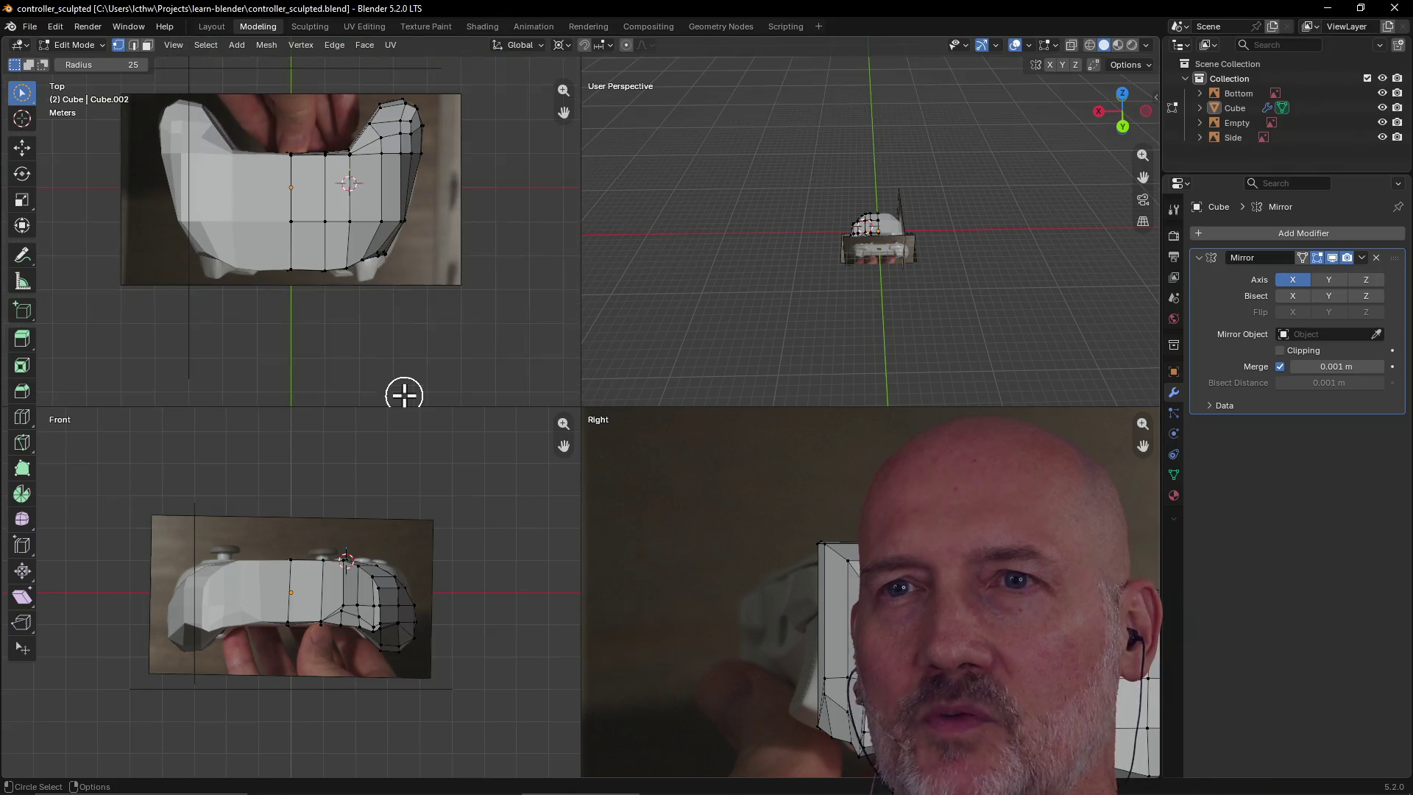
scroll(354, 246, "up", 3)
scroll(375, 266, "down", 1)
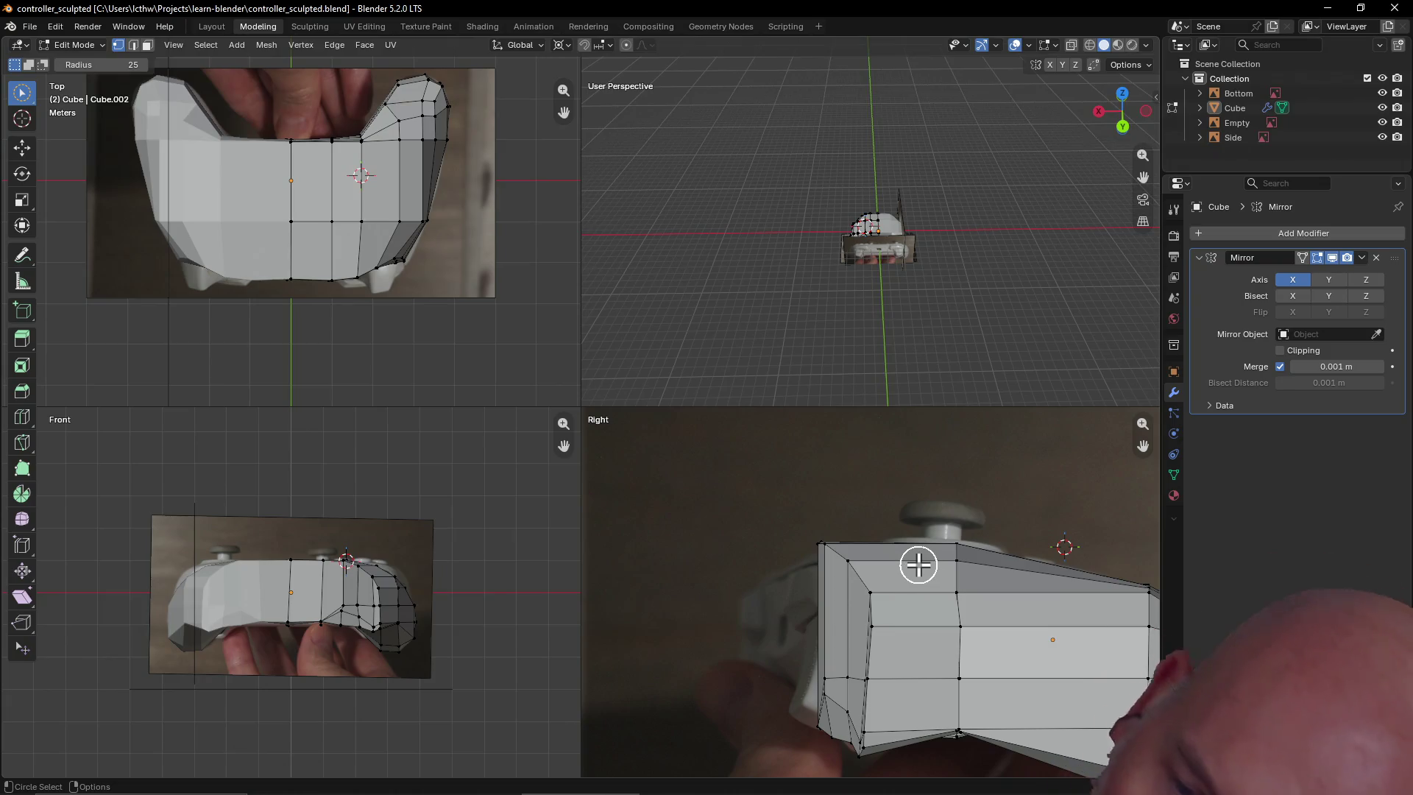
scroll(889, 558, "down", 5)
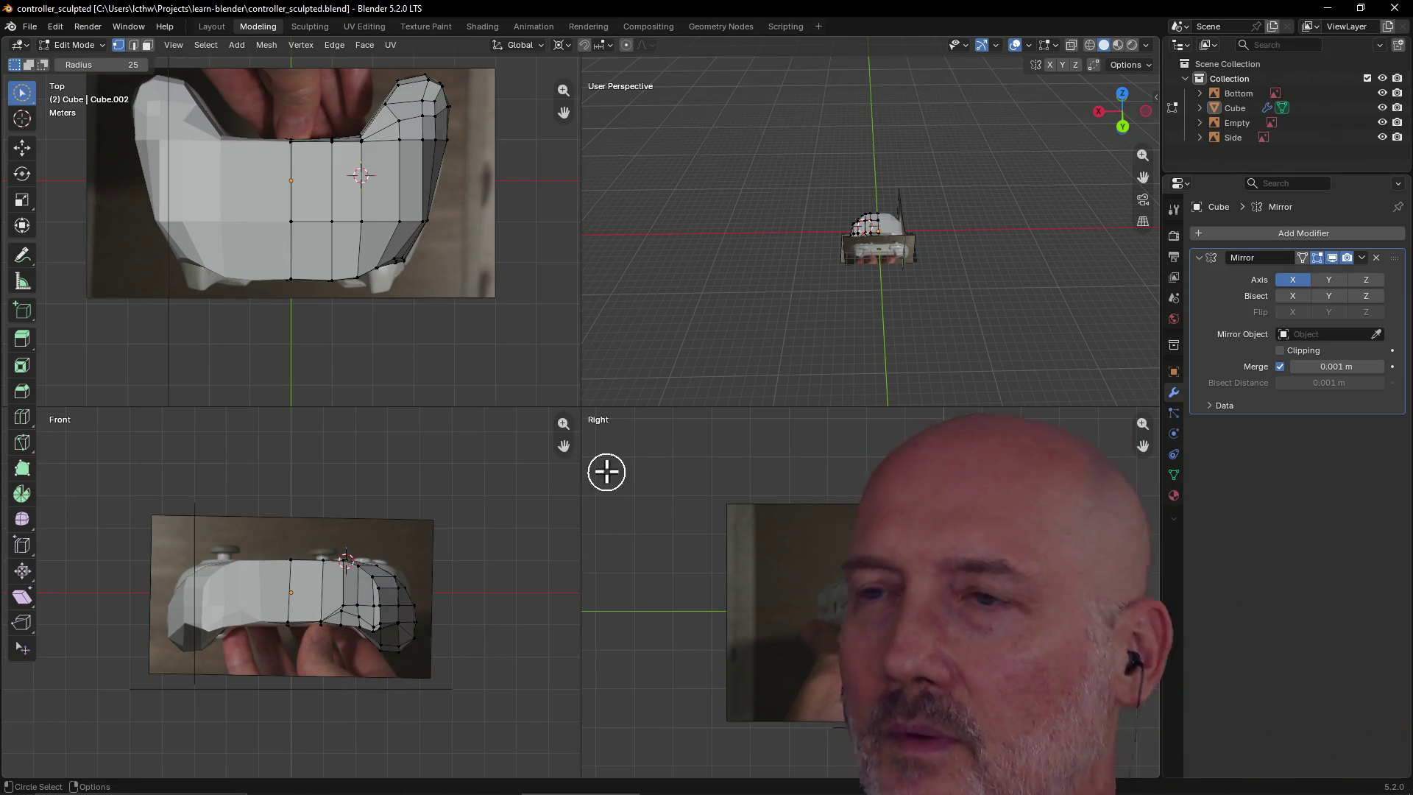
scroll(839, 242, "up", 8)
mouse_move(843, 241)
middle_mouse_down()
mouse_move(700, 316)
mouse_move(589, 294)
middle_mouse_up()
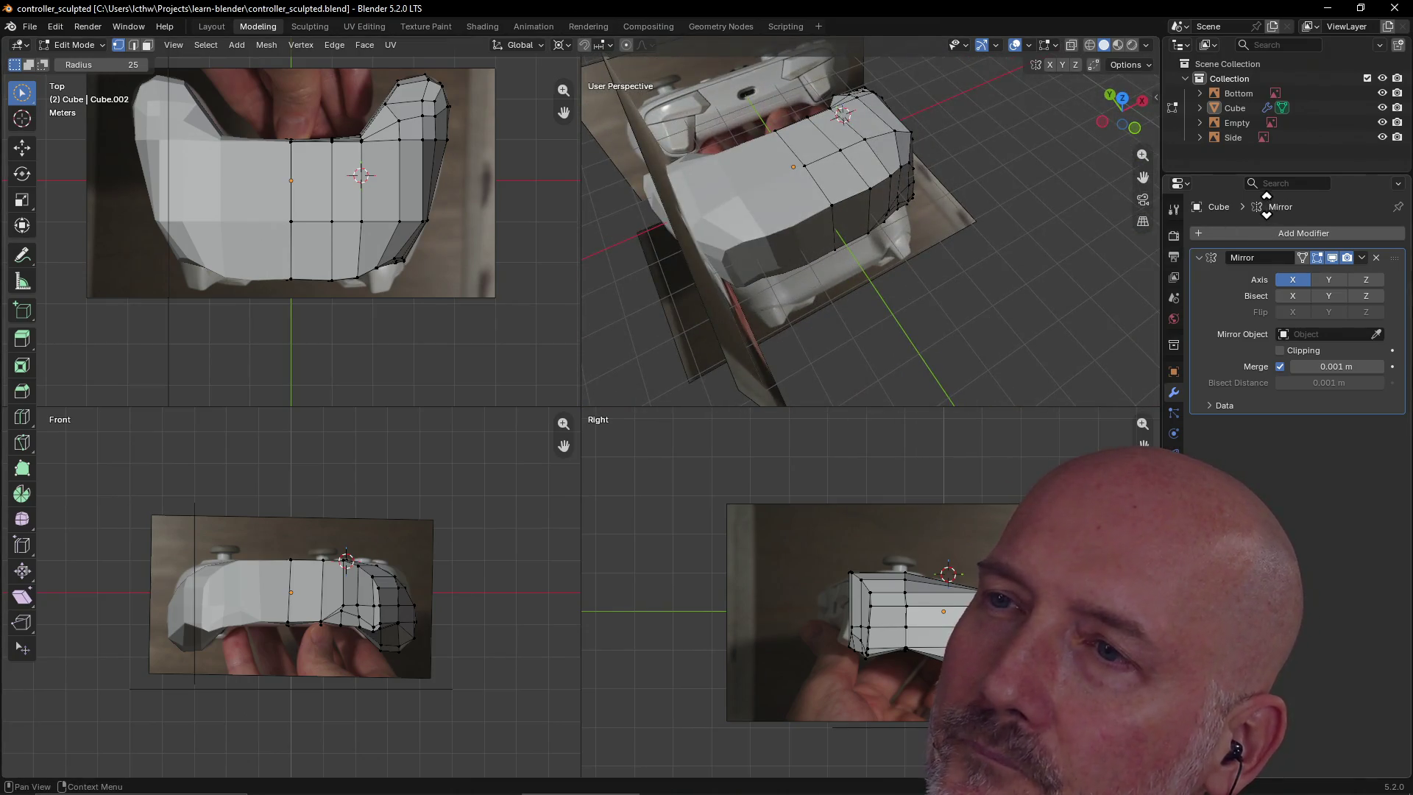
mouse_move(864, 207)
middle_mouse_down()
mouse_move(798, 164)
mouse_move(839, 228)
mouse_move(884, 252)
mouse_move(925, 199)
mouse_move(915, 125)
mouse_move(905, 228)
mouse_move(821, 306)
mouse_move(972, 223)
mouse_move(830, 245)
mouse_move(934, 167)
mouse_move(1043, 168)
mouse_move(1025, 259)
mouse_move(962, 196)
mouse_move(1013, 85)
mouse_move(983, 181)
mouse_move(843, 204)
middle_mouse_up()
mouse_move(778, 120)
middle_mouse_down()
mouse_move(735, 148)
mouse_move(735, 197)
mouse_move(962, 69)
mouse_move(950, 164)
mouse_move(1025, 126)
mouse_move(866, 163)
middle_mouse_up()
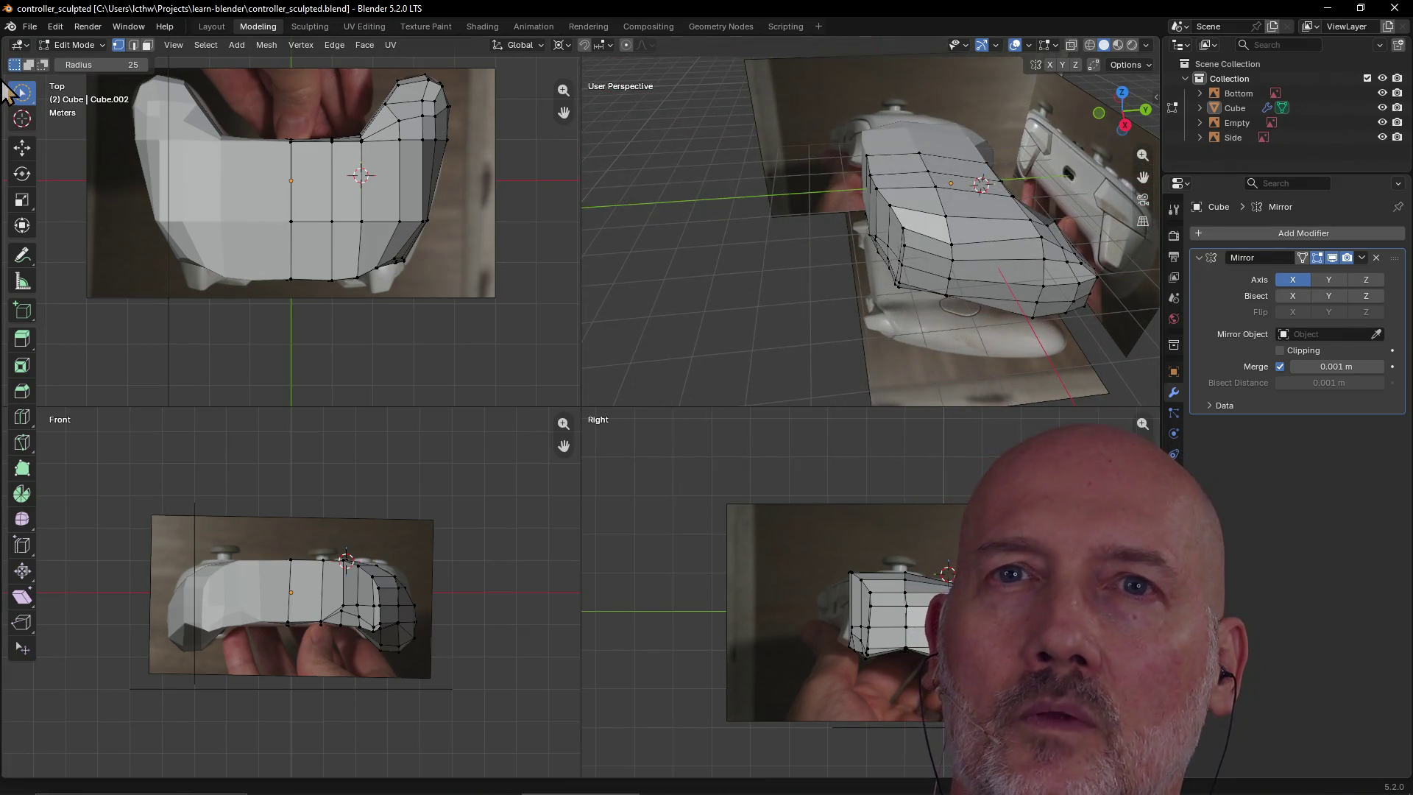
left_click(35, 25)
Reopen controller_sculpted_buttons.blend and orbit to low-side and near-front views of the buttoned controller
mouse_move(84, 74)
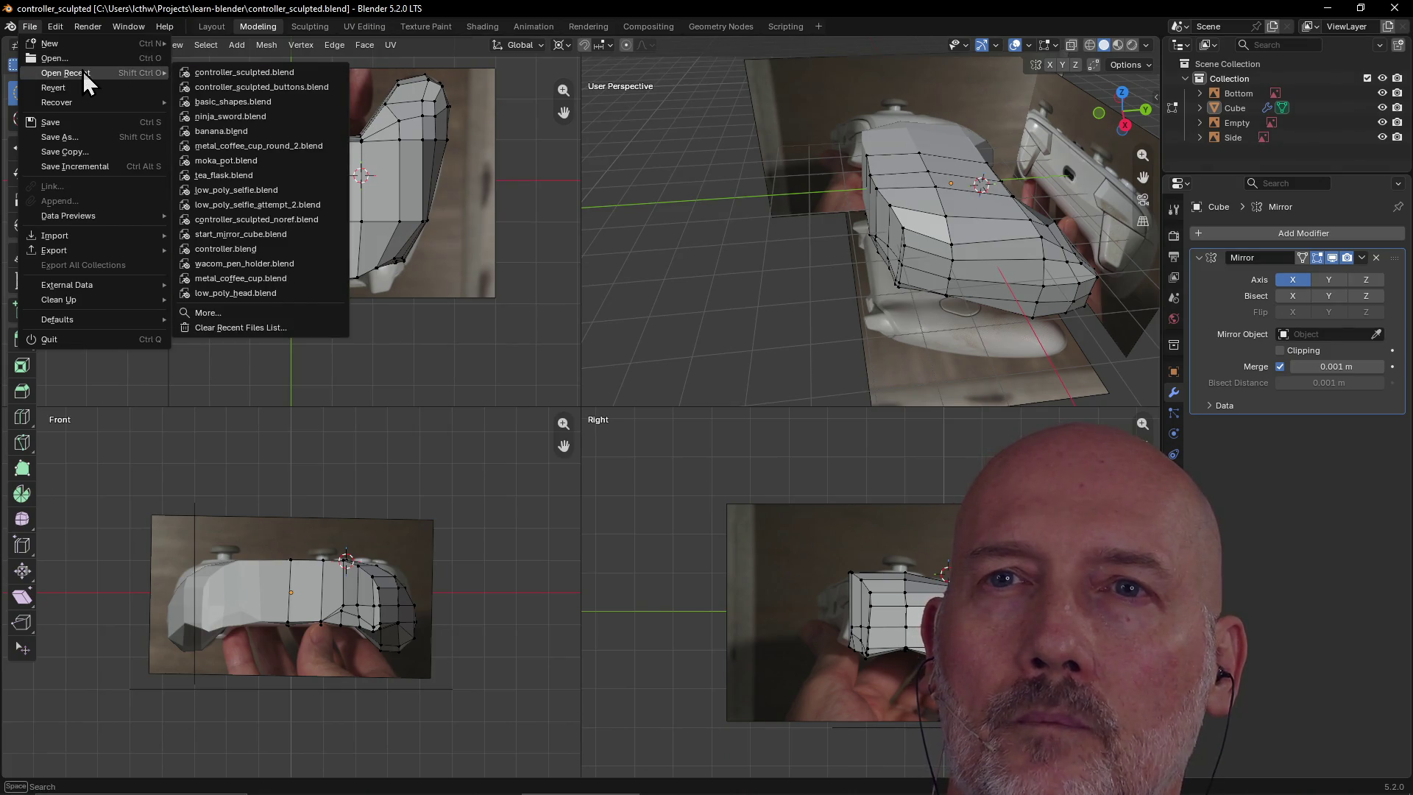
left_click(234, 89)
mouse_move(545, 193)
middle_mouse_down()
mouse_move(634, 277)
mouse_move(533, 246)
mouse_move(426, 181)
mouse_move(396, 137)
mouse_move(466, 220)
mouse_move(522, 170)
mouse_move(434, 192)
mouse_move(647, 293)
mouse_move(581, 430)
mouse_move(573, 301)
mouse_move(542, 197)
mouse_move(546, 316)
mouse_move(663, 352)
mouse_move(535, 411)
mouse_move(630, 435)
mouse_move(589, 512)
middle_mouse_up()
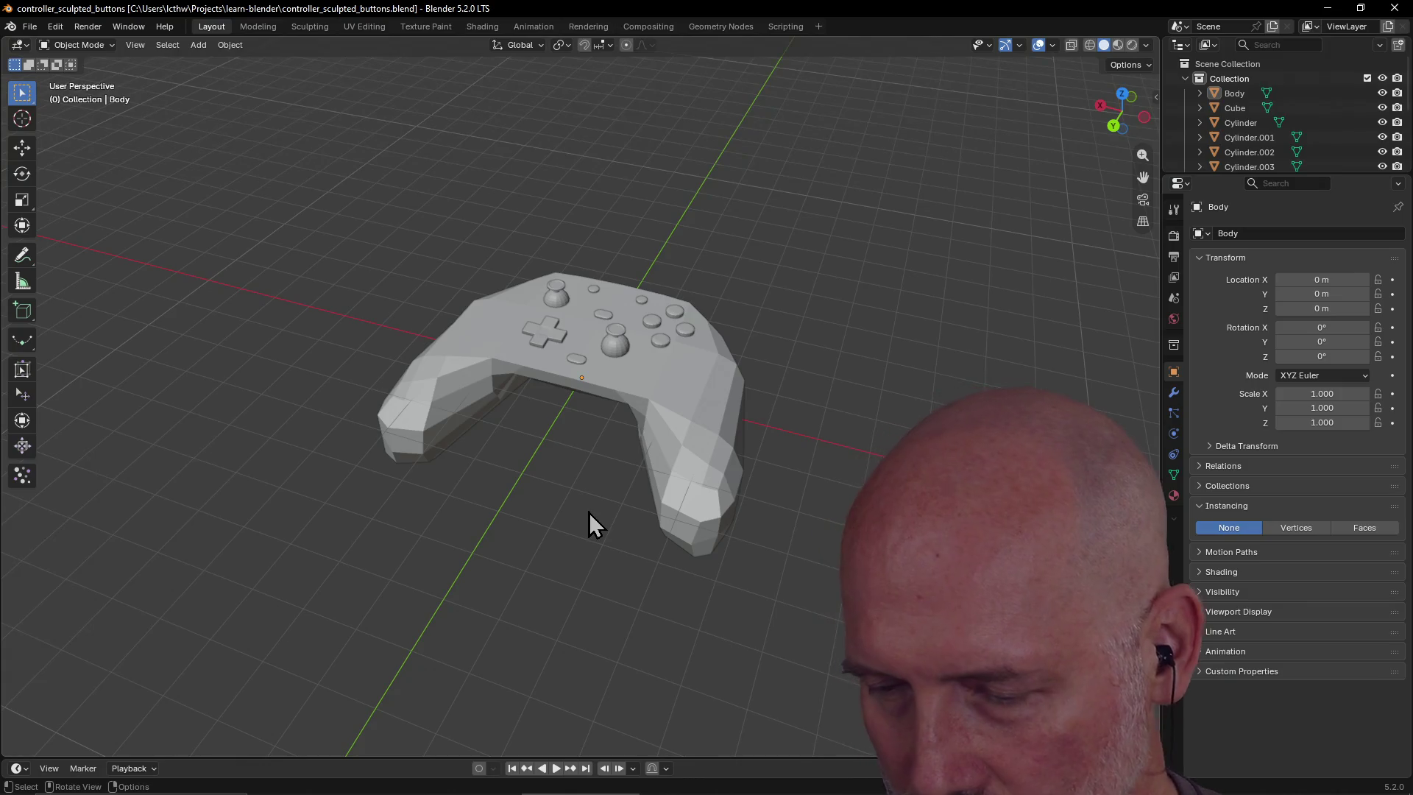
mouse_move(603, 508)
middle_mouse_down()
mouse_move(642, 430)
mouse_move(567, 423)
mouse_move(577, 480)
middle_mouse_up()
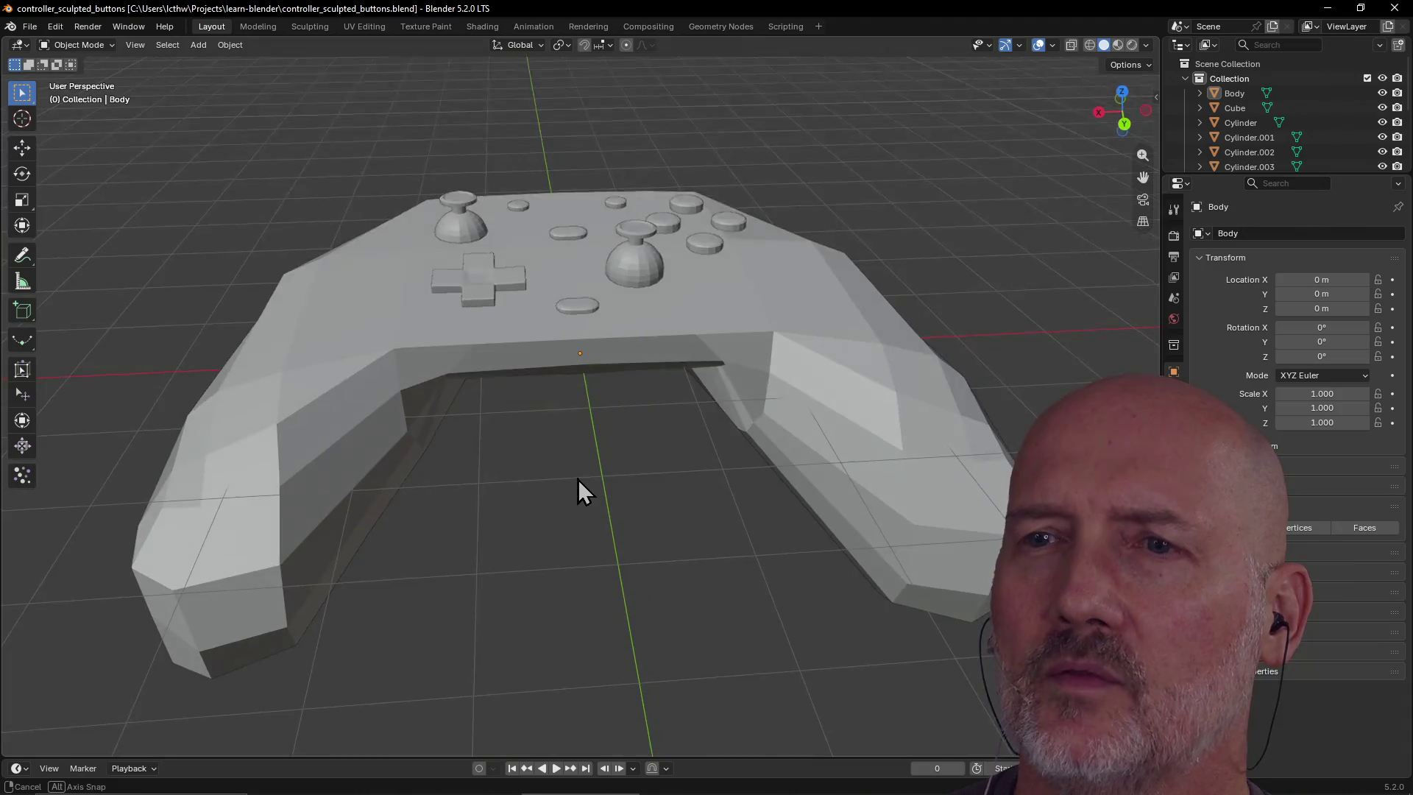
In the Modeling workspace, select the face beside the left stick and frame it in view
left_click(264, 26)
left_click(505, 232)
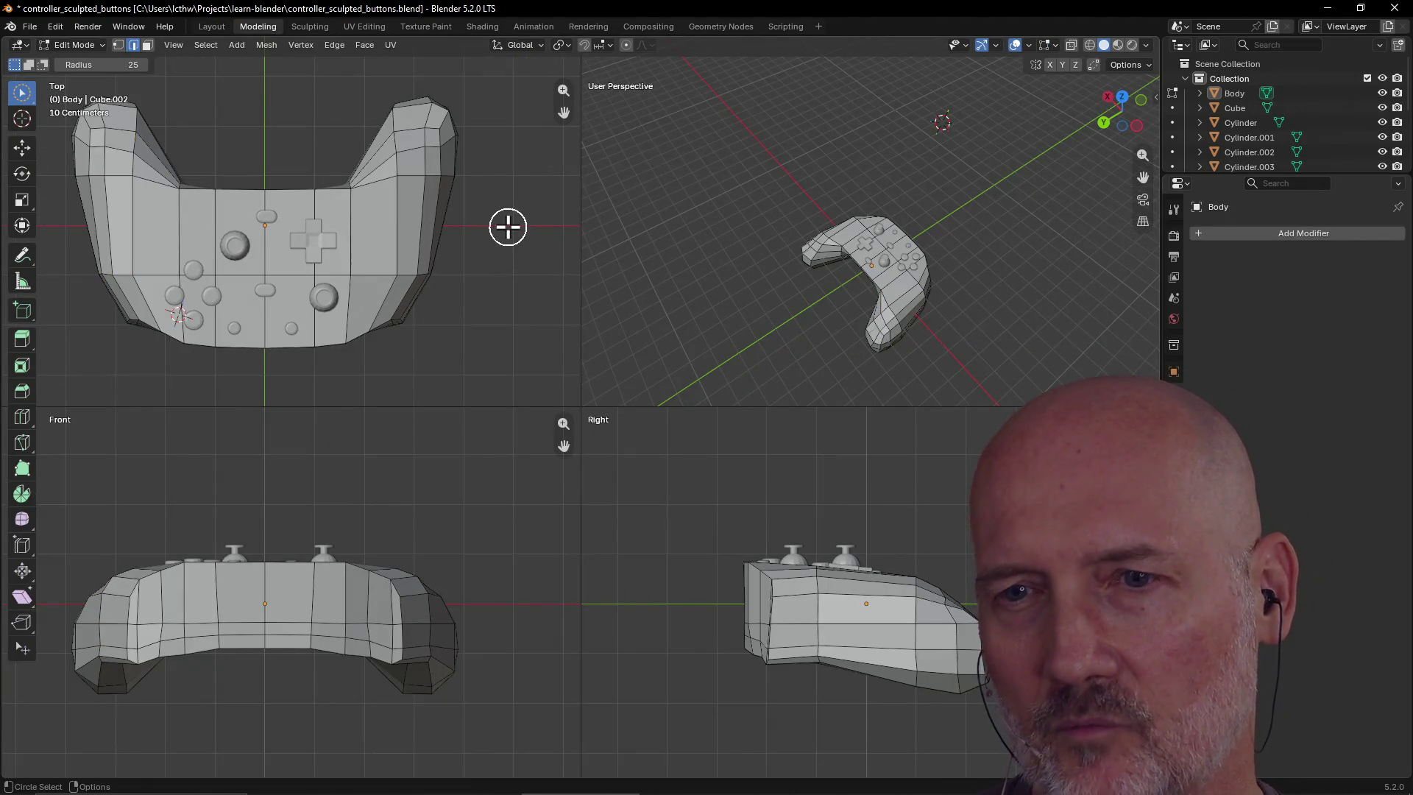
mouse_move(802, 269)
middle_mouse_down()
mouse_move(870, 175)
mouse_move(788, 240)
mouse_move(627, 206)
mouse_move(822, 347)
mouse_move(817, 388)
mouse_move(899, 378)
mouse_move(827, 347)
mouse_move(939, 364)
mouse_move(874, 354)
middle_mouse_up()
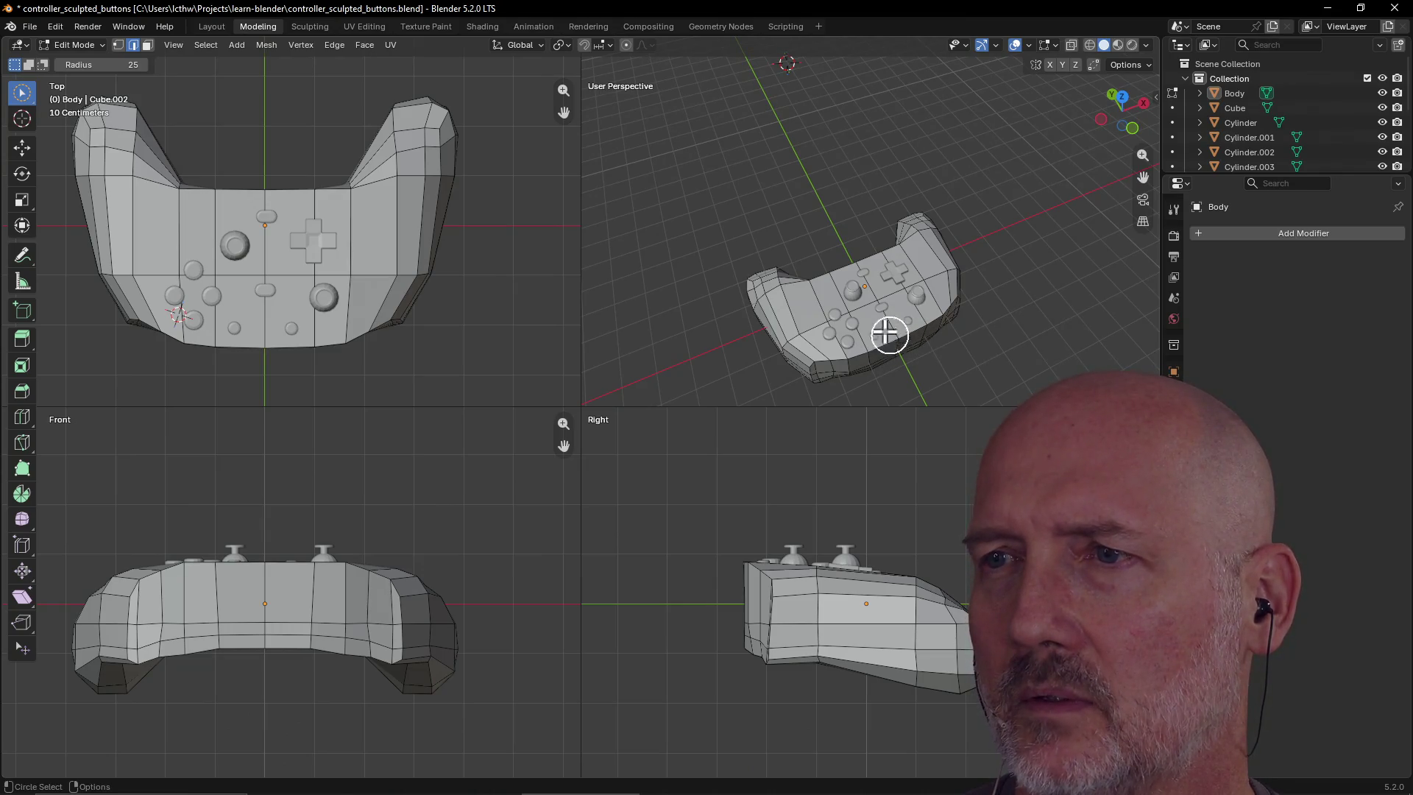
left_click(851, 291)
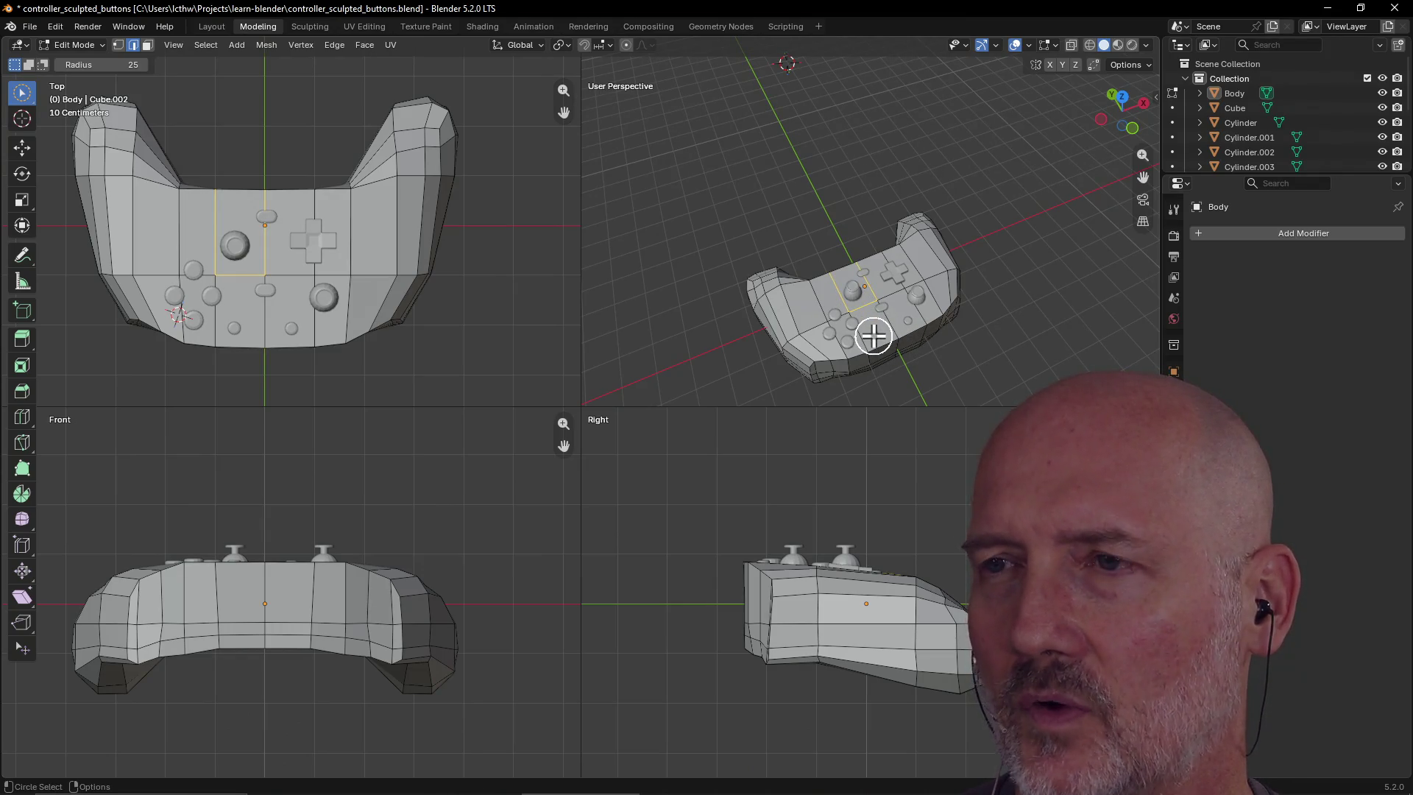
left_click(956, 391)
Orbit around the controller body from below, the side and above, then select a right-grip face
scroll(956, 382, "down", 5)
mouse_move(957, 382)
middle_mouse_down()
mouse_move(940, 287)
mouse_move(813, 187)
middle_mouse_up()
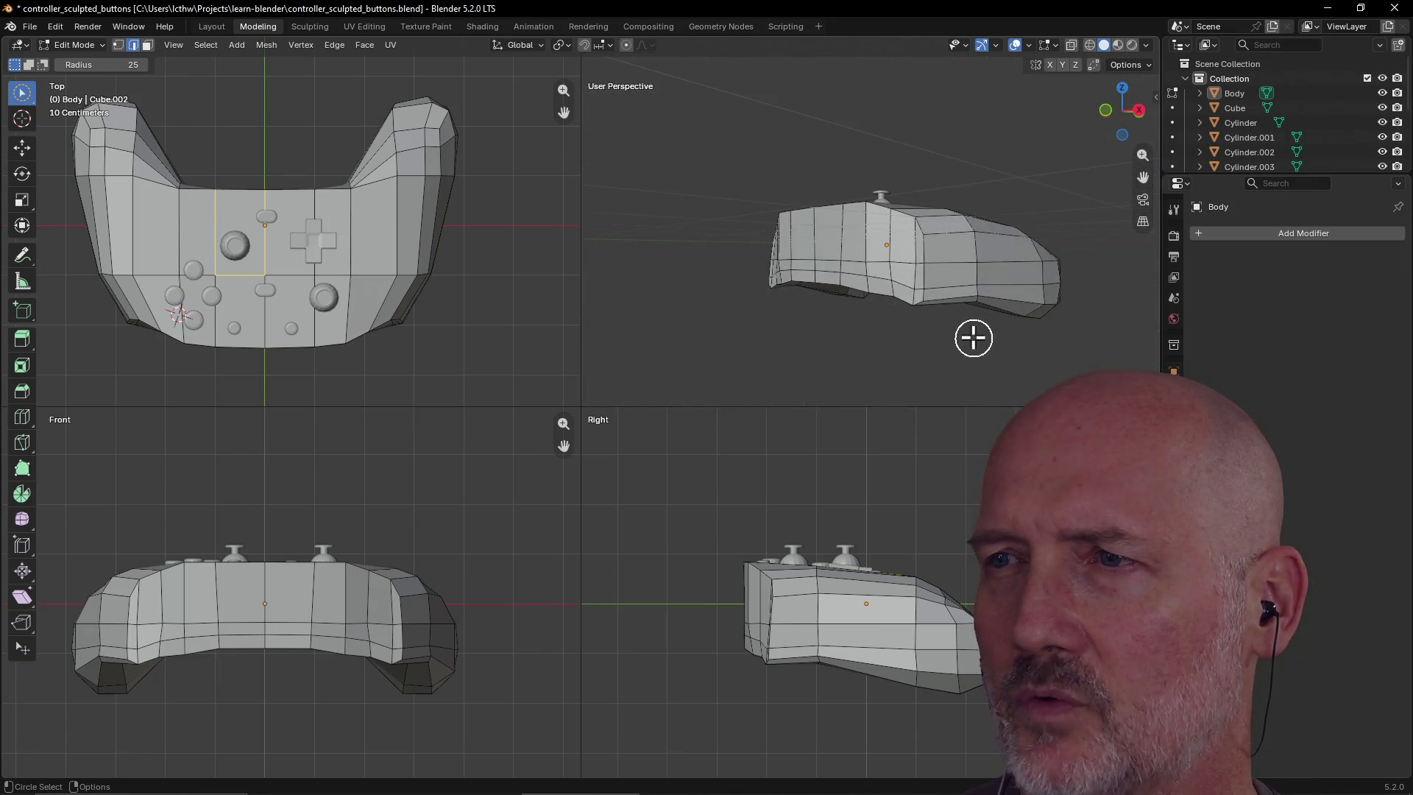
middle_click_drag(974, 338, 966, 266)
mouse_move(905, 118)
middle_mouse_down()
mouse_move(919, 143)
mouse_move(778, 152)
middle_mouse_up()
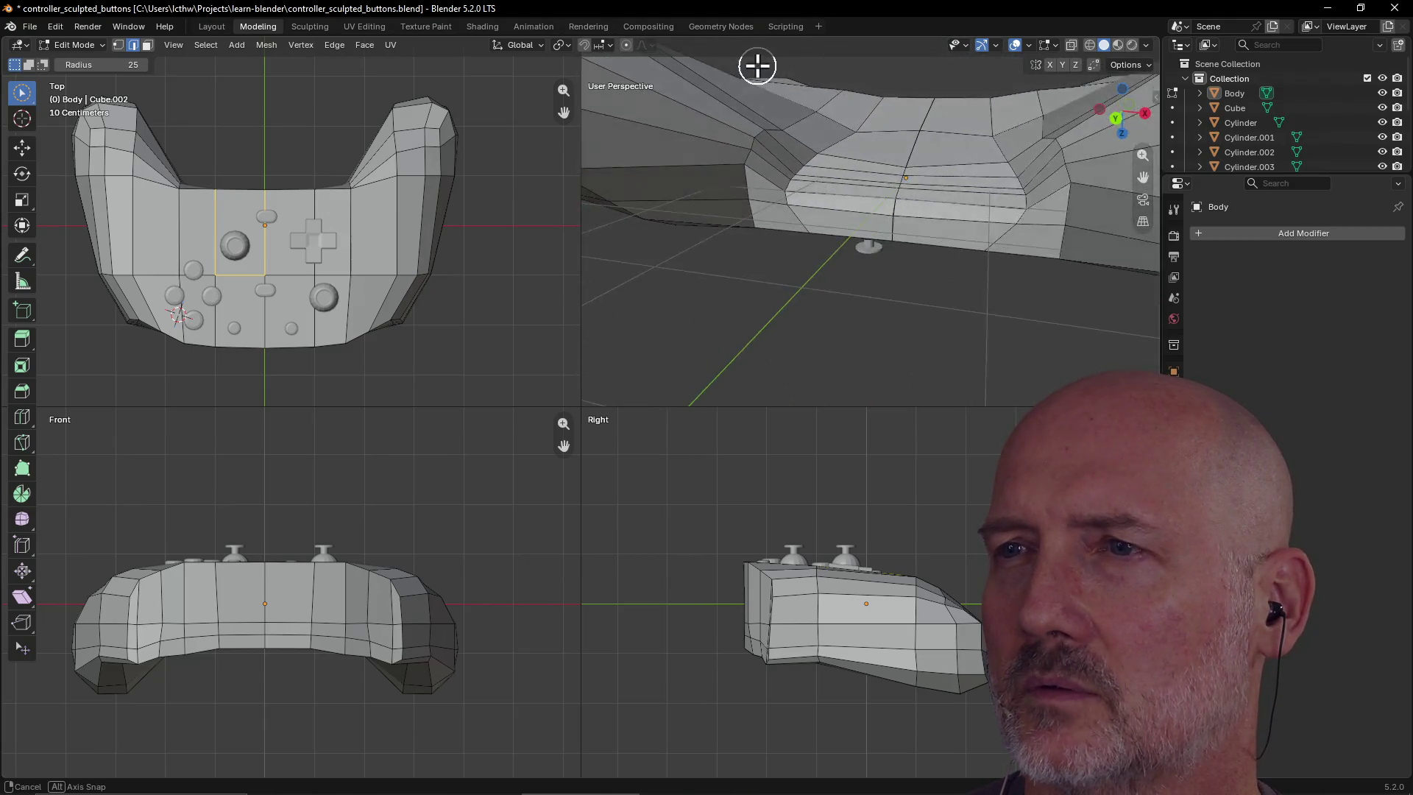
middle_click_drag(826, 88, 824, 86)
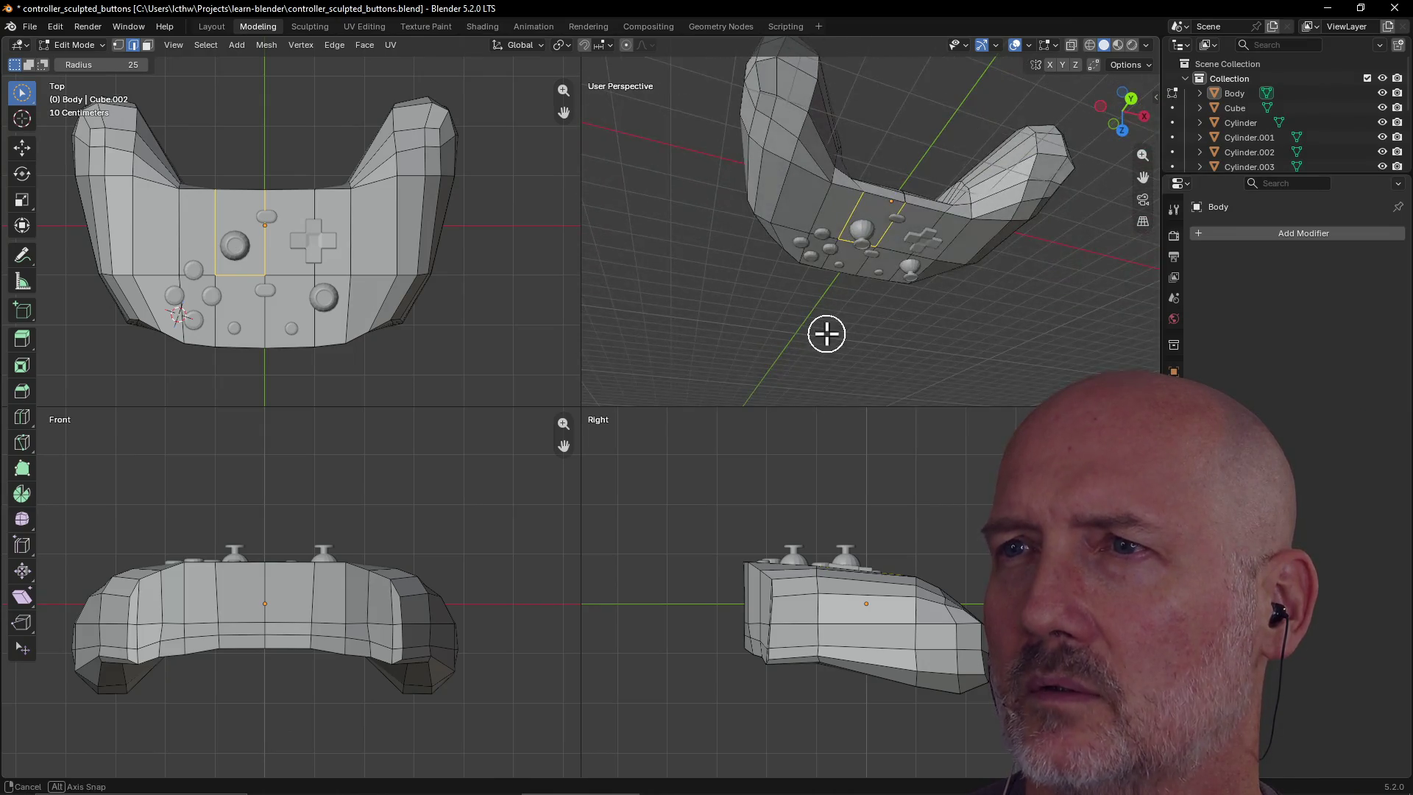
mouse_move(900, 358)
middle_mouse_down()
mouse_move(886, 281)
mouse_move(801, 239)
mouse_move(961, 305)
middle_mouse_up()
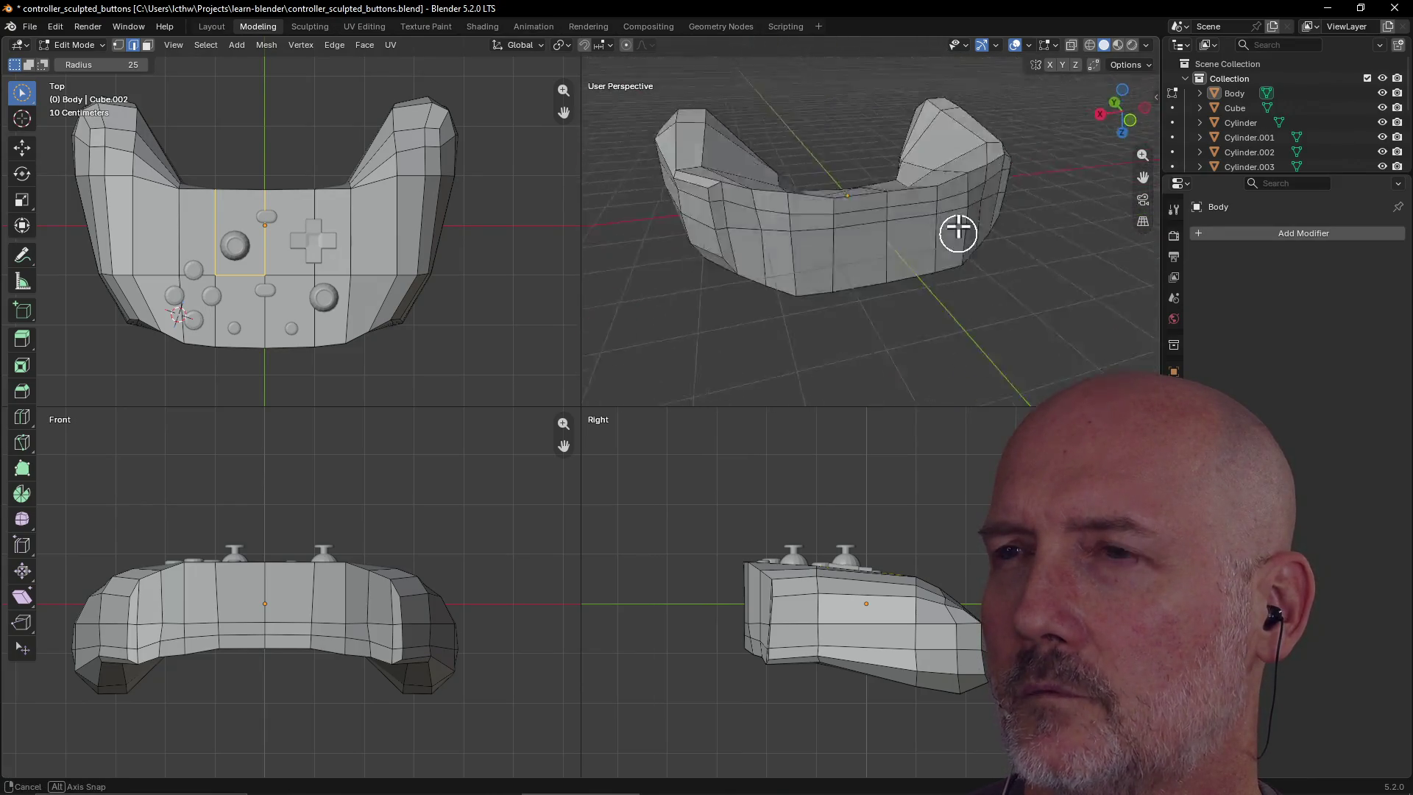
middle_click_drag(914, 395, 910, 401)
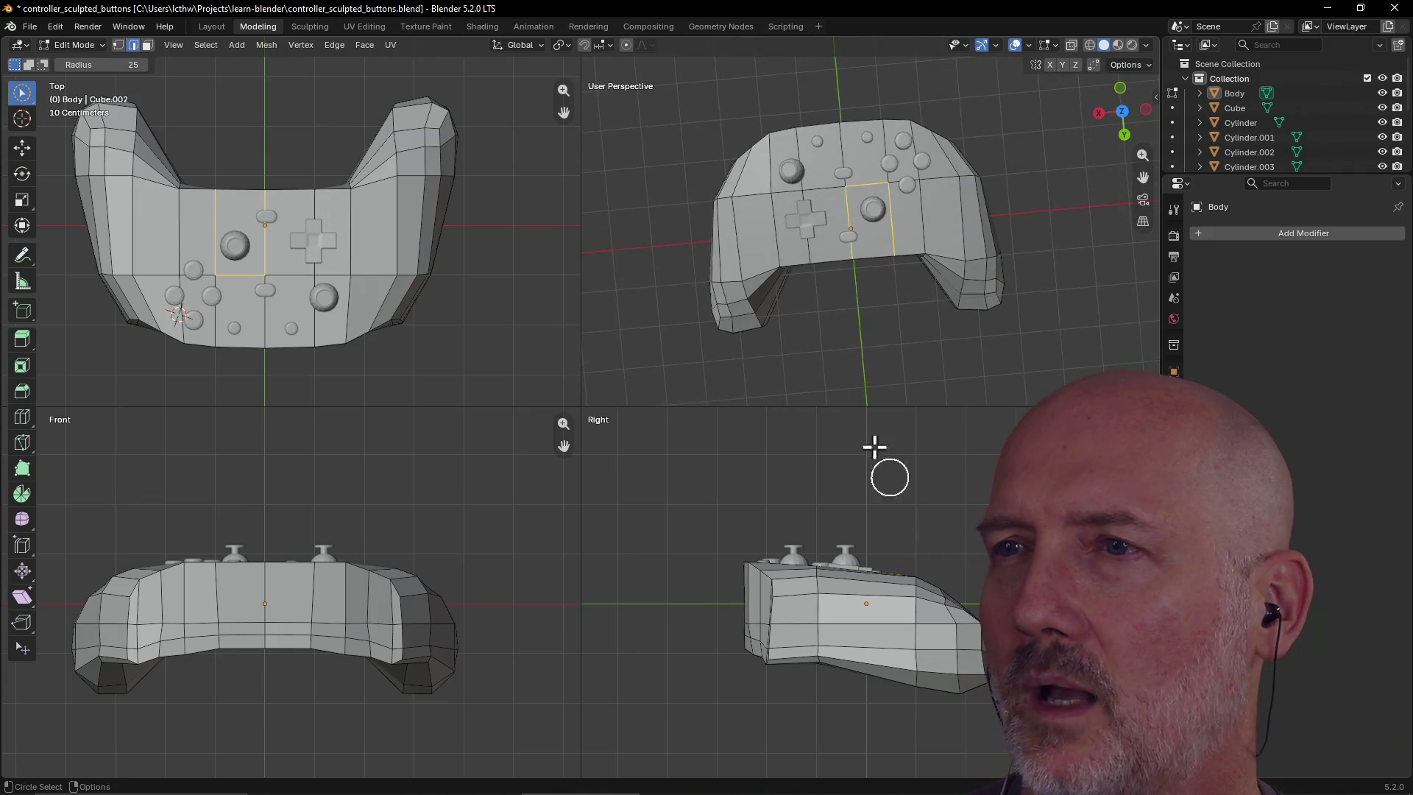
middle_click_drag(826, 235, 827, 223)
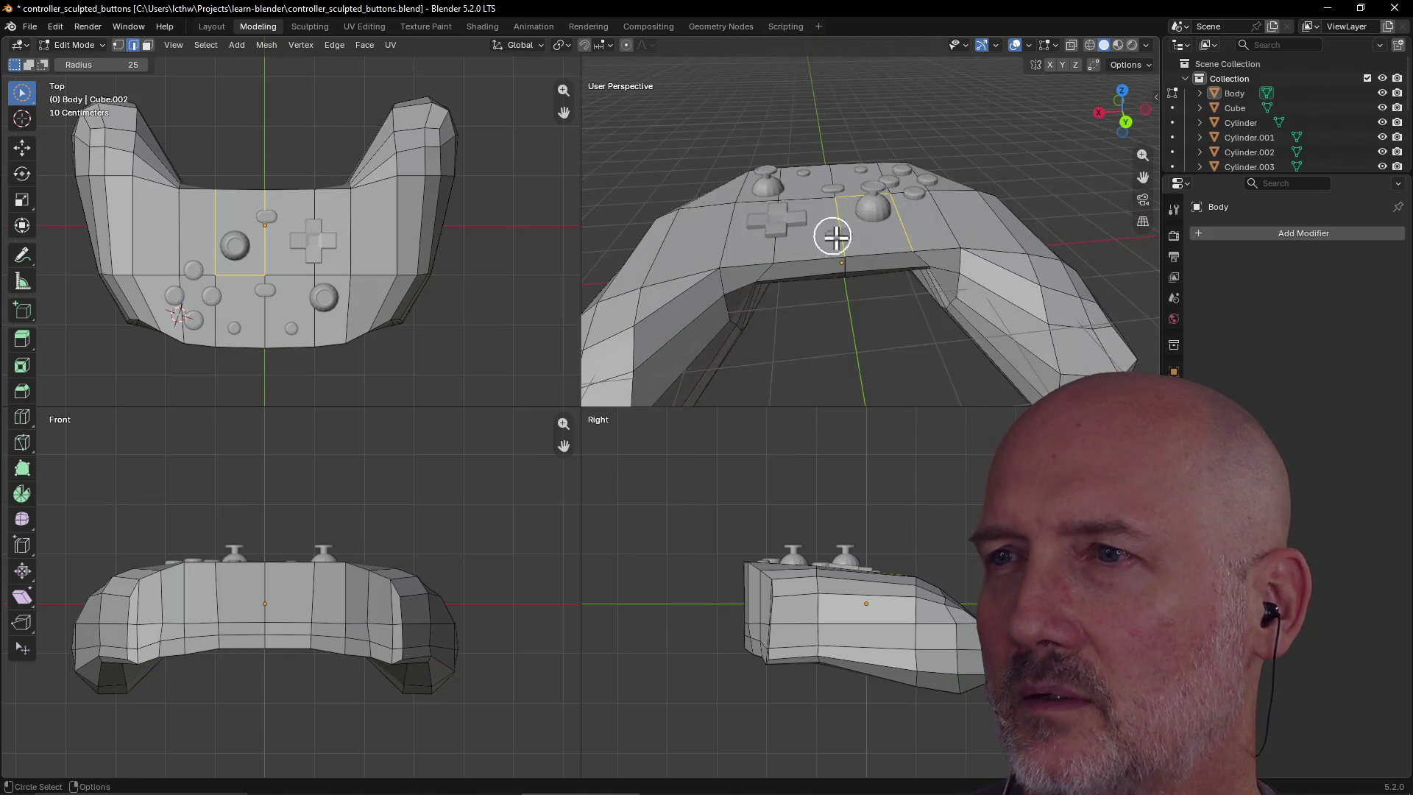
left_click(999, 308)
middle_click_drag(999, 307, 973, 305)
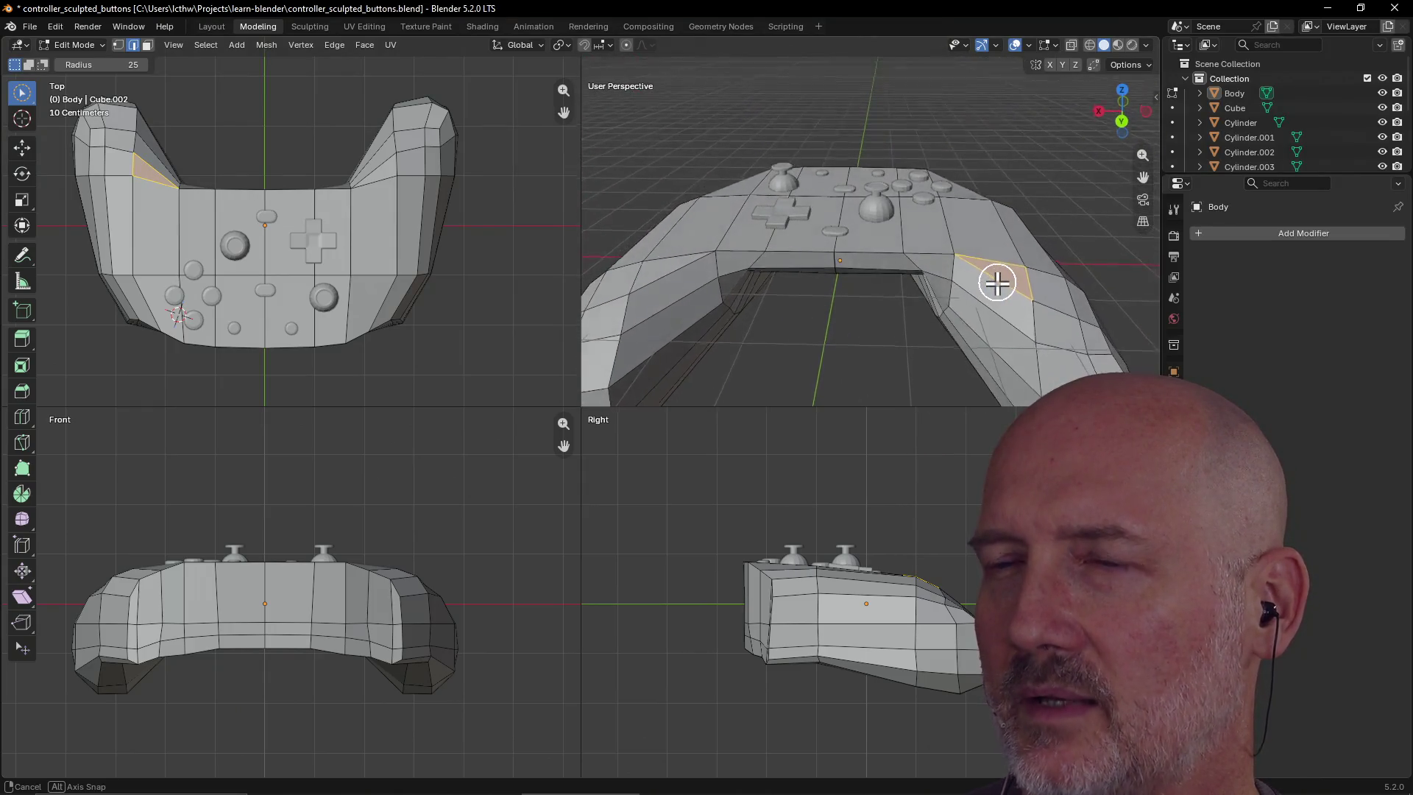
middle_click_drag(1008, 294, 1007, 295)
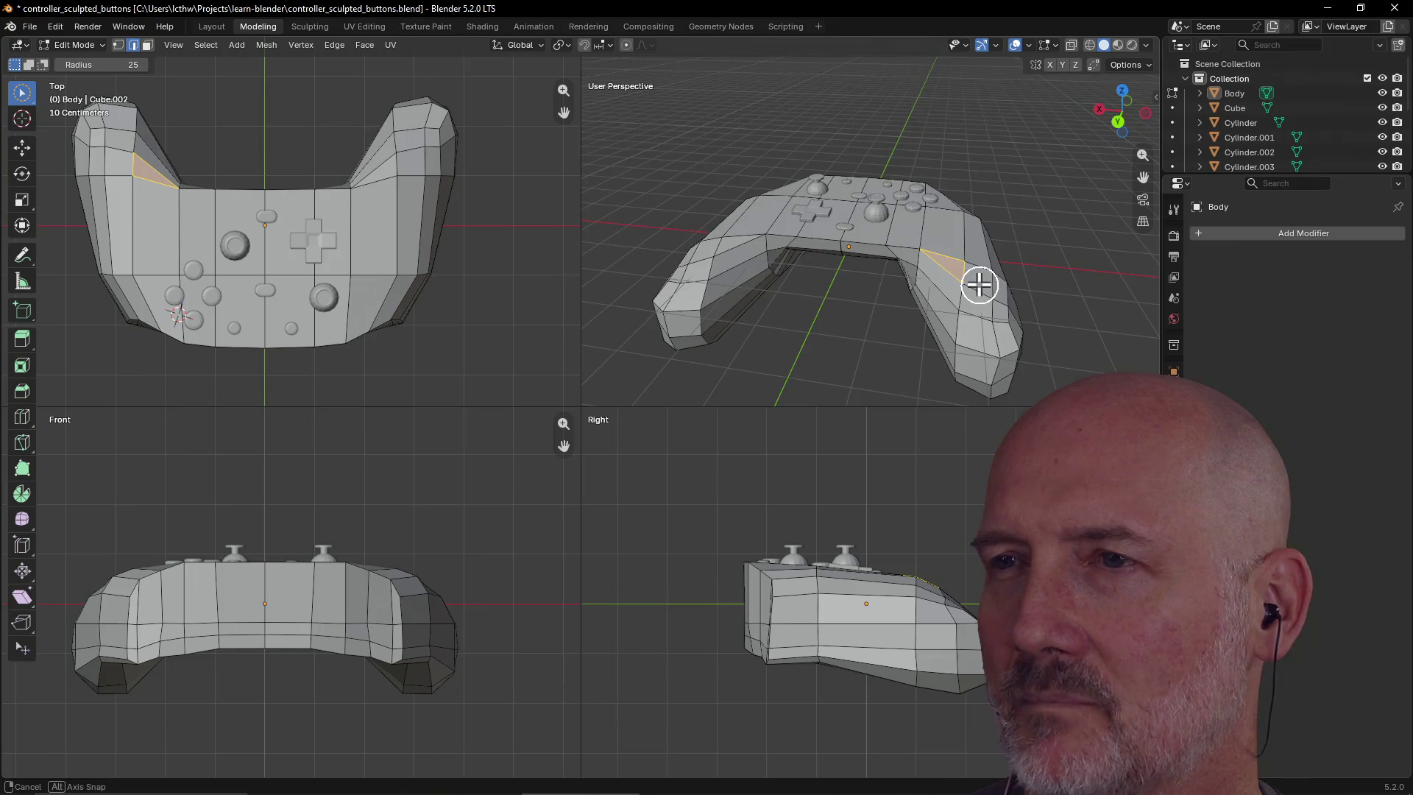
middle_click_drag(979, 285, 978, 287)
mouse_move(887, 318)
middle_mouse_down()
mouse_move(907, 299)
mouse_move(847, 321)
middle_mouse_up()
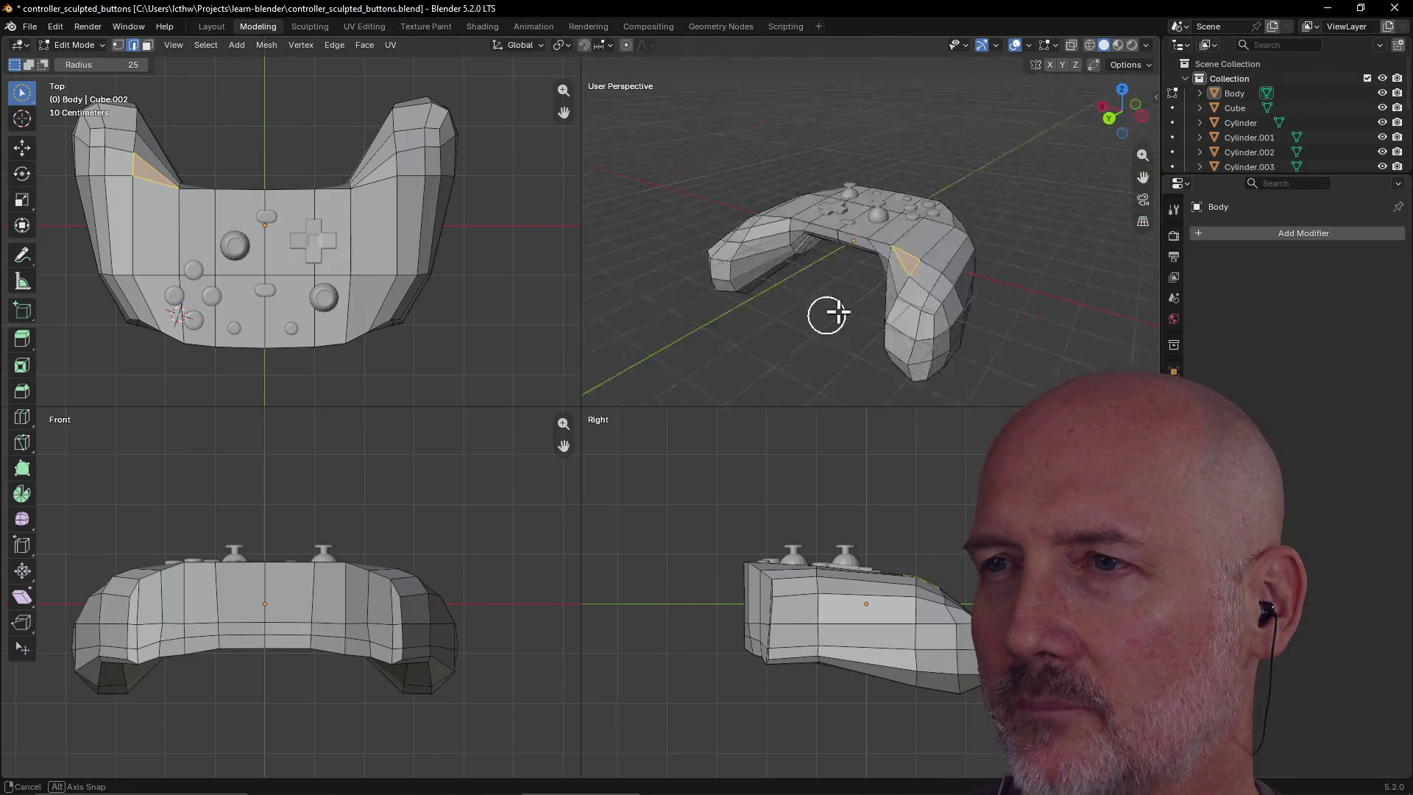
mouse_move(939, 304)
middle_mouse_down()
mouse_move(845, 318)
mouse_move(890, 291)
mouse_move(893, 272)
middle_mouse_up()
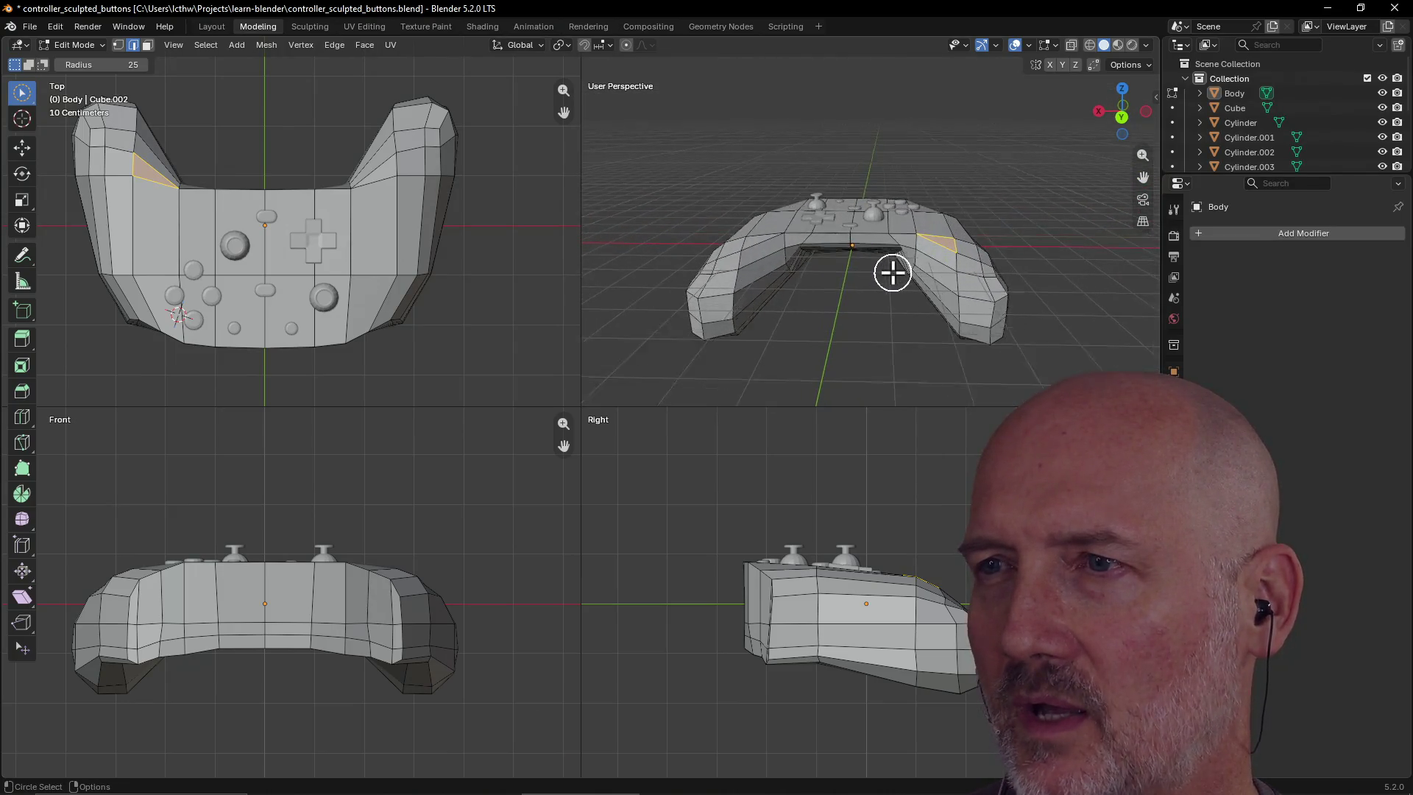
left_click_drag(918, 265, 917, 260)
left_click(877, 312)
mouse_move(876, 312)
middle_mouse_down()
mouse_move(850, 341)
mouse_move(908, 300)
mouse_move(888, 303)
middle_mouse_up()
scroll(850, 341, "down", 3)
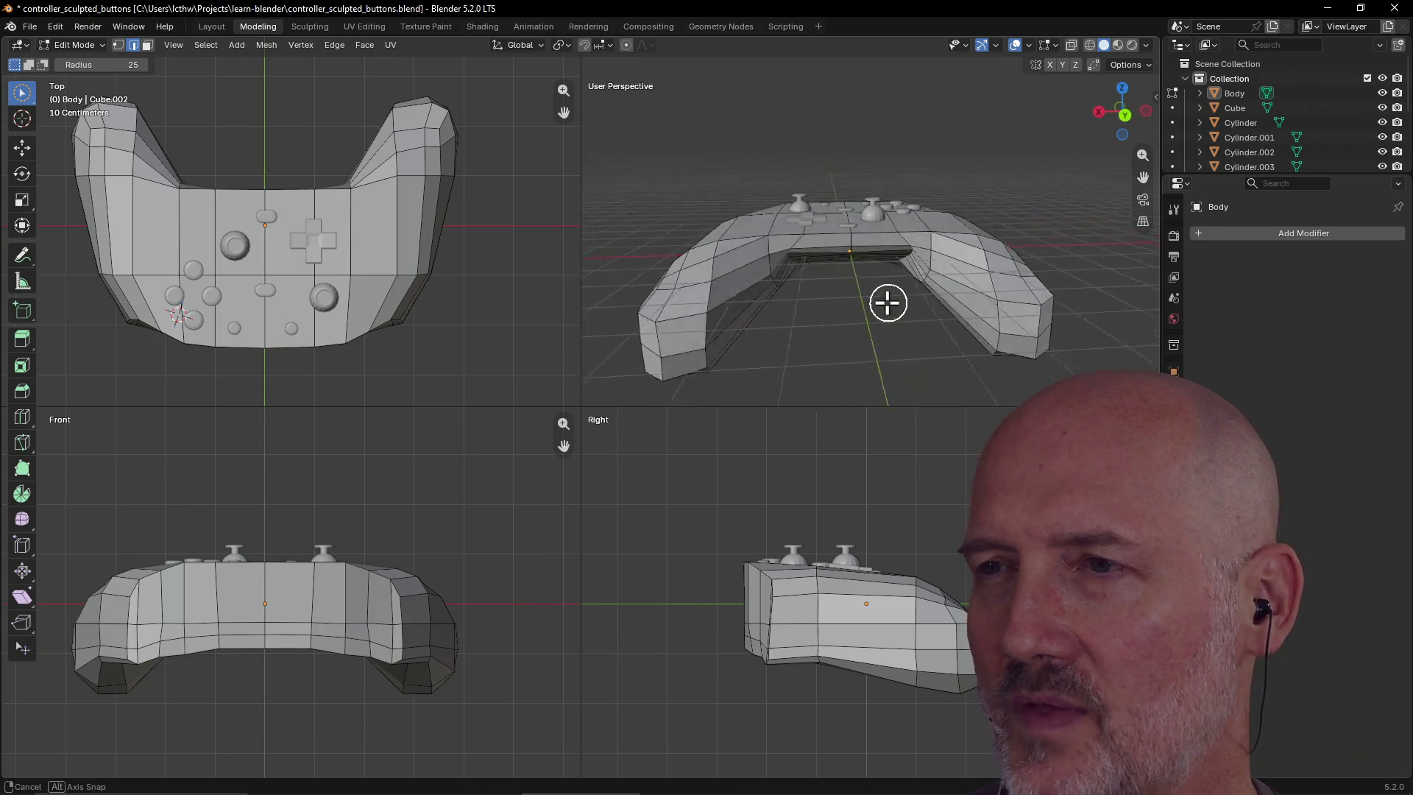
middle_click_drag(790, 322, 647, 304)
middle_click_drag(952, 337, 858, 347)
mouse_move(958, 376)
middle_mouse_down()
mouse_move(915, 369)
mouse_move(940, 351)
mouse_move(868, 346)
mouse_move(954, 350)
middle_mouse_up()
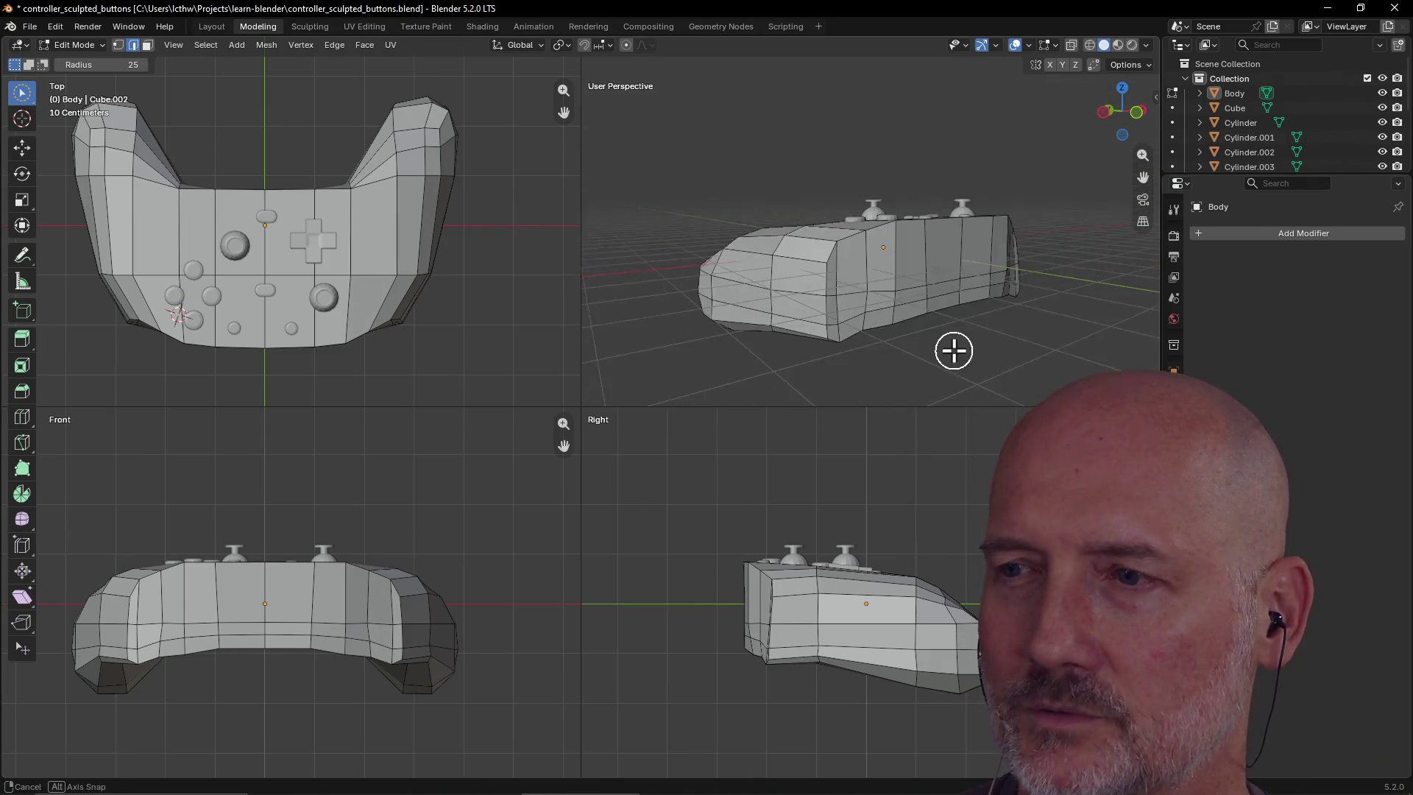
mouse_move(831, 352)
middle_mouse_down()
mouse_move(890, 366)
mouse_move(788, 365)
mouse_move(982, 350)
mouse_move(874, 350)
mouse_move(871, 334)
mouse_move(866, 366)
middle_mouse_up()
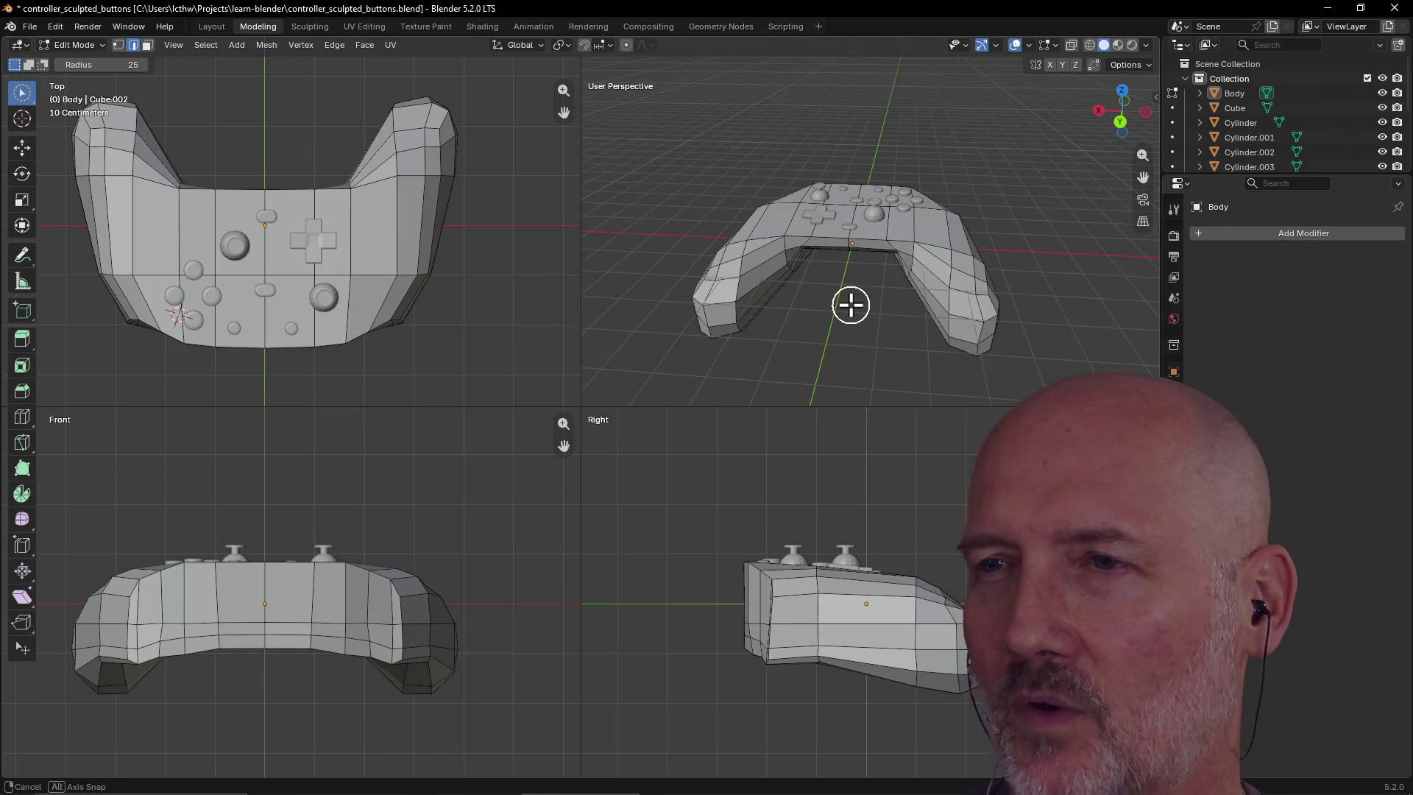
scroll(851, 301, "up", 3)
mouse_move(855, 296)
middle_mouse_down()
mouse_move(873, 293)
mouse_move(839, 290)
mouse_move(883, 276)
middle_mouse_up()
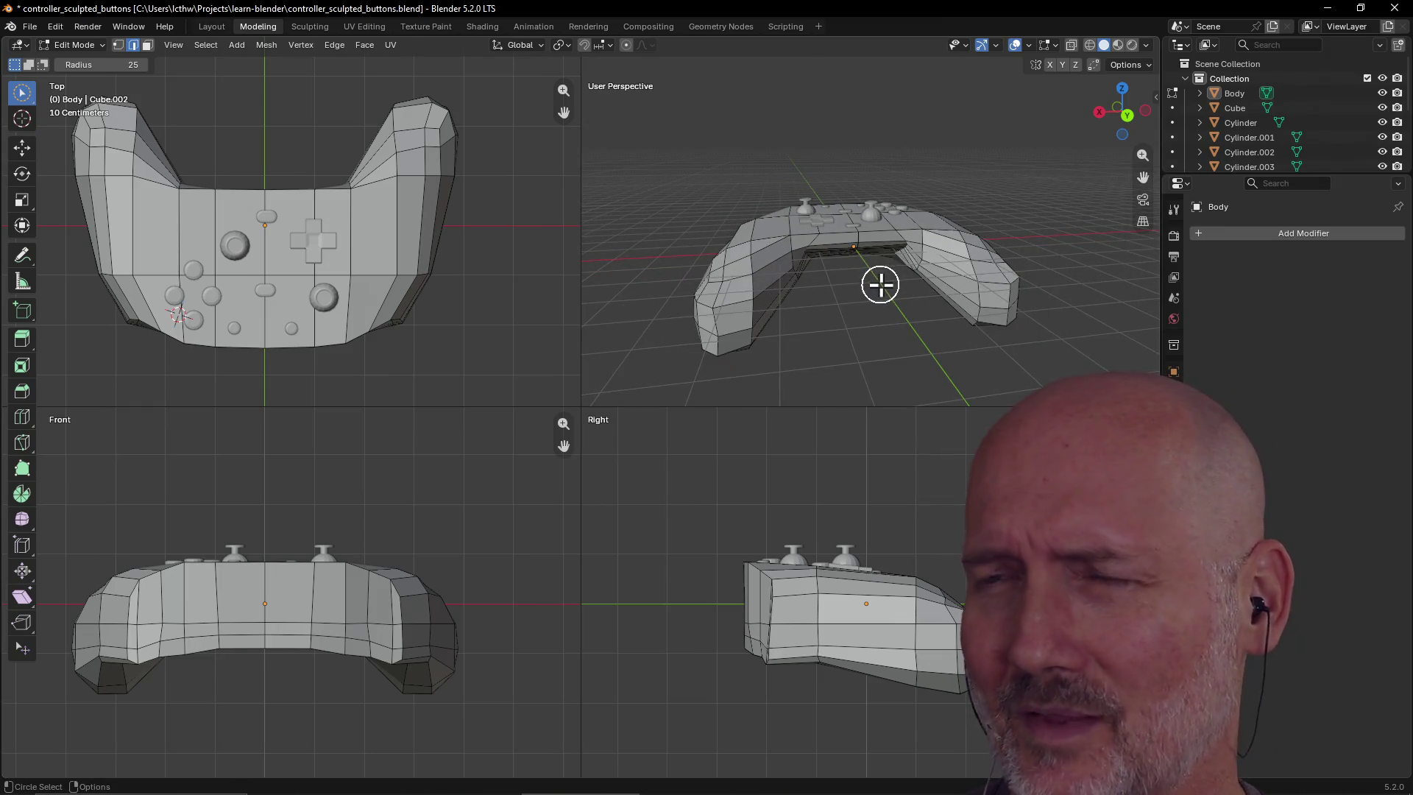
middle_click_drag(884, 280, 863, 304)
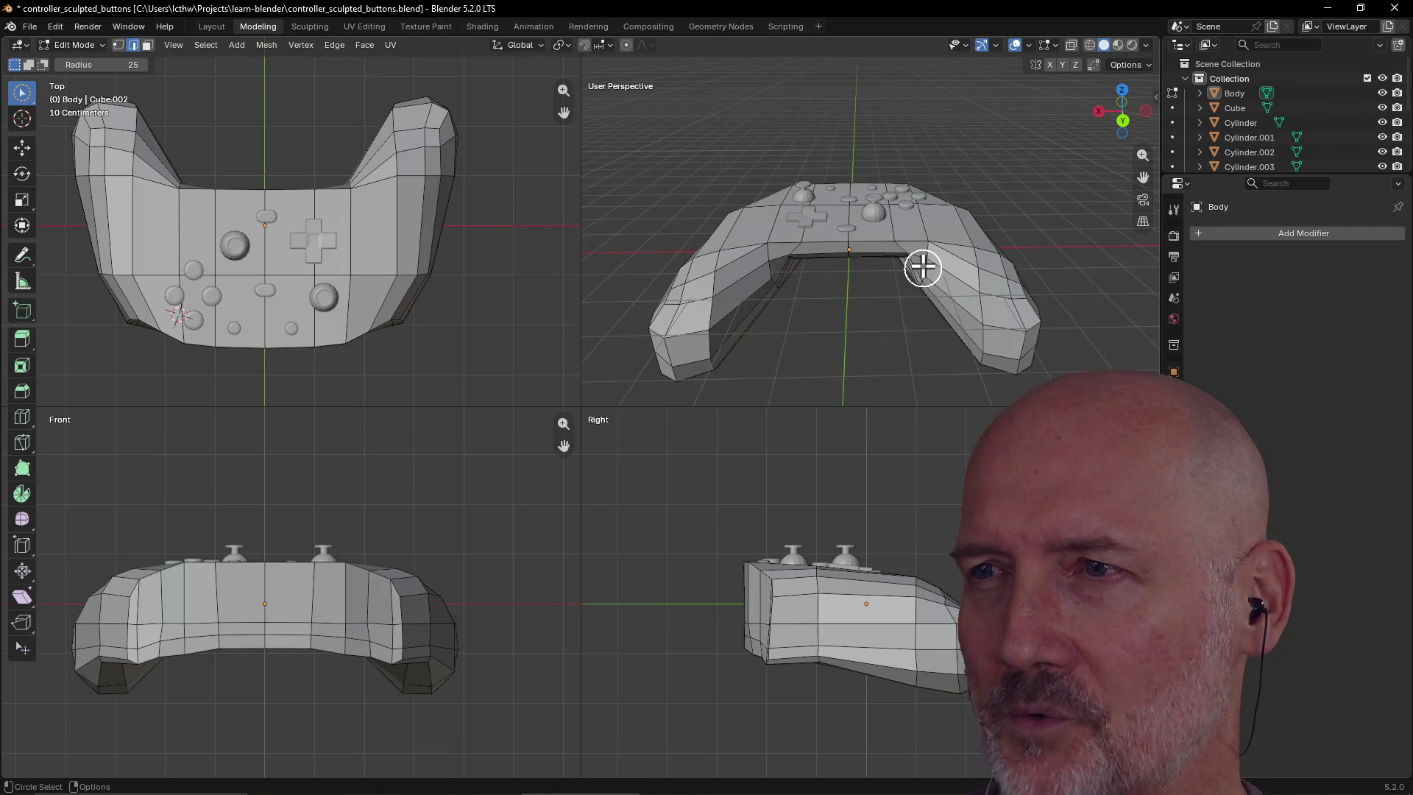
mouse_move(851, 357)
middle_mouse_down()
mouse_move(874, 290)
mouse_move(906, 284)
mouse_move(939, 219)
mouse_move(940, 315)
mouse_move(744, 328)
mouse_move(803, 306)
middle_mouse_up()
scroll(875, 289, "up", 2)
key("ctrl+r")
mouse_move(914, 298)
middle_mouse_down()
mouse_move(792, 339)
mouse_move(874, 296)
mouse_move(852, 302)
mouse_move(872, 331)
middle_mouse_up()
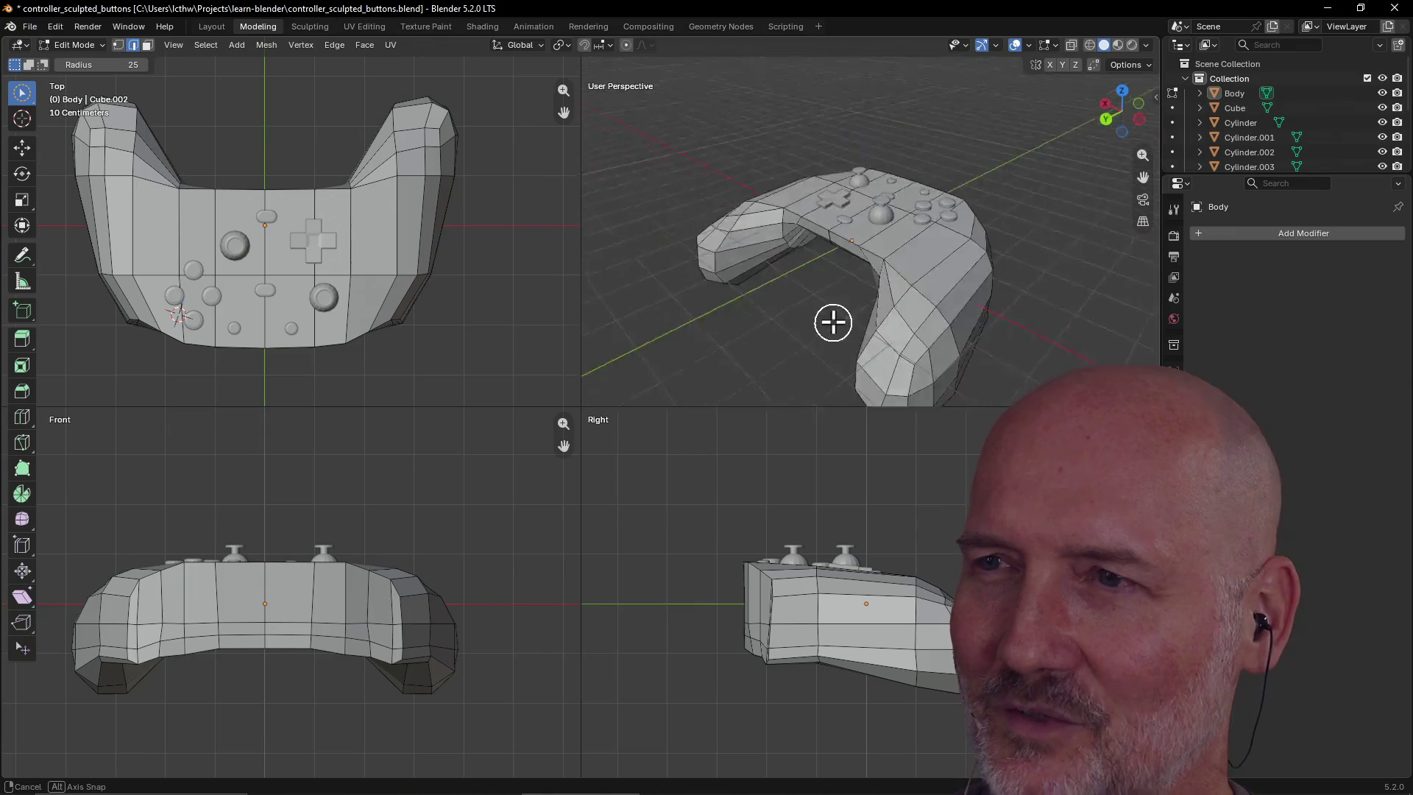
mouse_move(739, 337)
middle_mouse_down()
mouse_move(952, 290)
mouse_move(928, 202)
mouse_move(935, 164)
mouse_move(926, 252)
mouse_move(991, 338)
mouse_move(959, 39)
mouse_move(751, 13)
mouse_move(908, 164)
mouse_move(934, 145)
mouse_move(826, 227)
mouse_move(786, 154)
mouse_move(798, 179)
mouse_move(923, 259)
mouse_move(871, 312)
mouse_move(814, 281)
mouse_move(918, 230)
mouse_move(827, 297)
mouse_move(937, 271)
mouse_move(1035, 297)
mouse_move(809, 309)
middle_mouse_up()
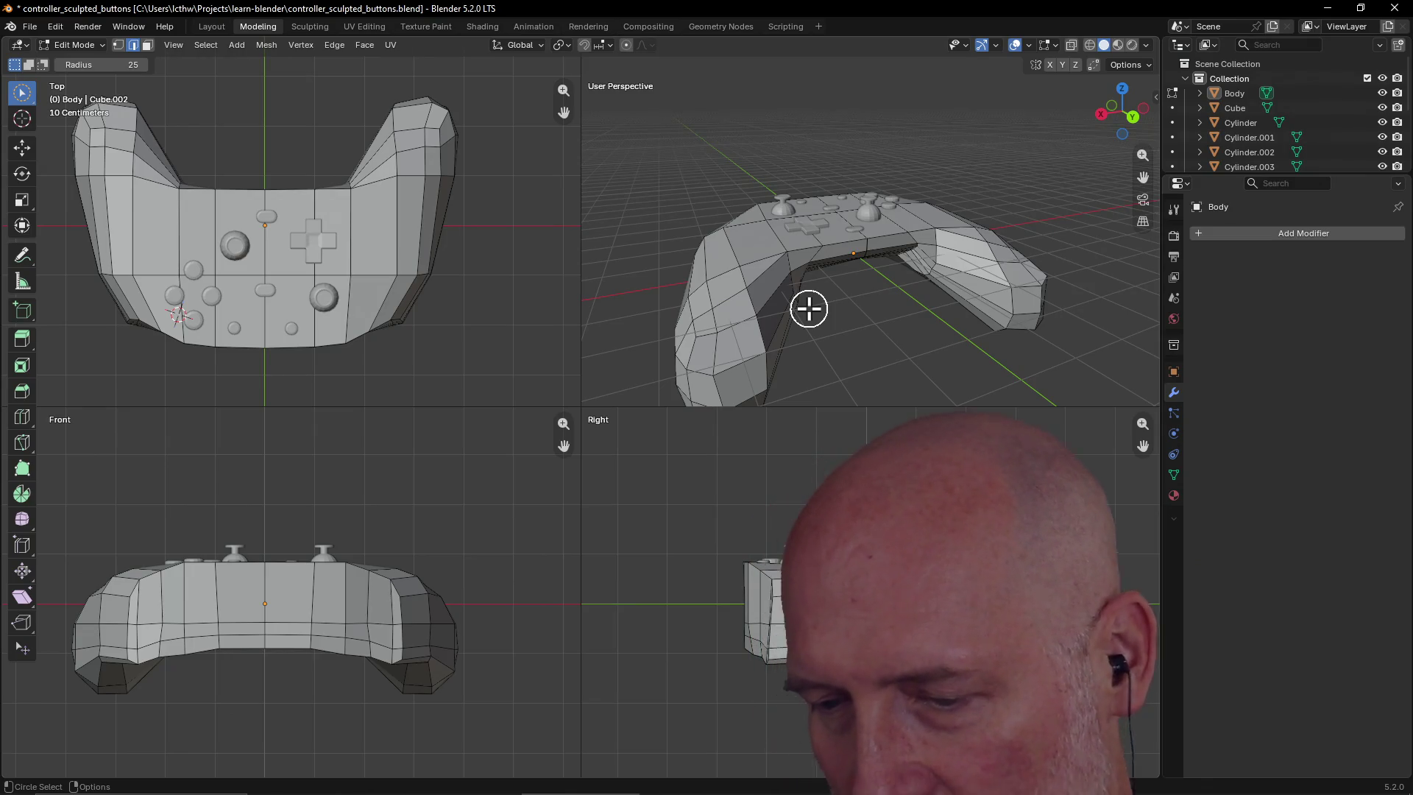
scroll(817, 243, "up", 5)
mouse_move(915, 184)
middle_mouse_down()
mouse_move(909, 212)
mouse_move(914, 163)
middle_mouse_up()
left_click(976, 282)
mouse_move(971, 284)
middle_mouse_down()
mouse_move(973, 228)
mouse_move(968, 302)
mouse_move(749, 319)
mouse_move(732, 256)
mouse_move(643, 280)
mouse_move(688, 258)
mouse_move(943, 246)
mouse_move(975, 284)
mouse_move(962, 252)
mouse_move(770, 253)
mouse_move(826, 284)
mouse_move(997, 233)
mouse_move(785, 343)
mouse_move(805, 328)
mouse_move(892, 324)
mouse_move(852, 331)
middle_mouse_up()
scroll(1019, 299, "down", 6)
scroll(973, 268, "down", 3)
scroll(805, 331, "up", 3)
scroll(852, 331, "down", 3)
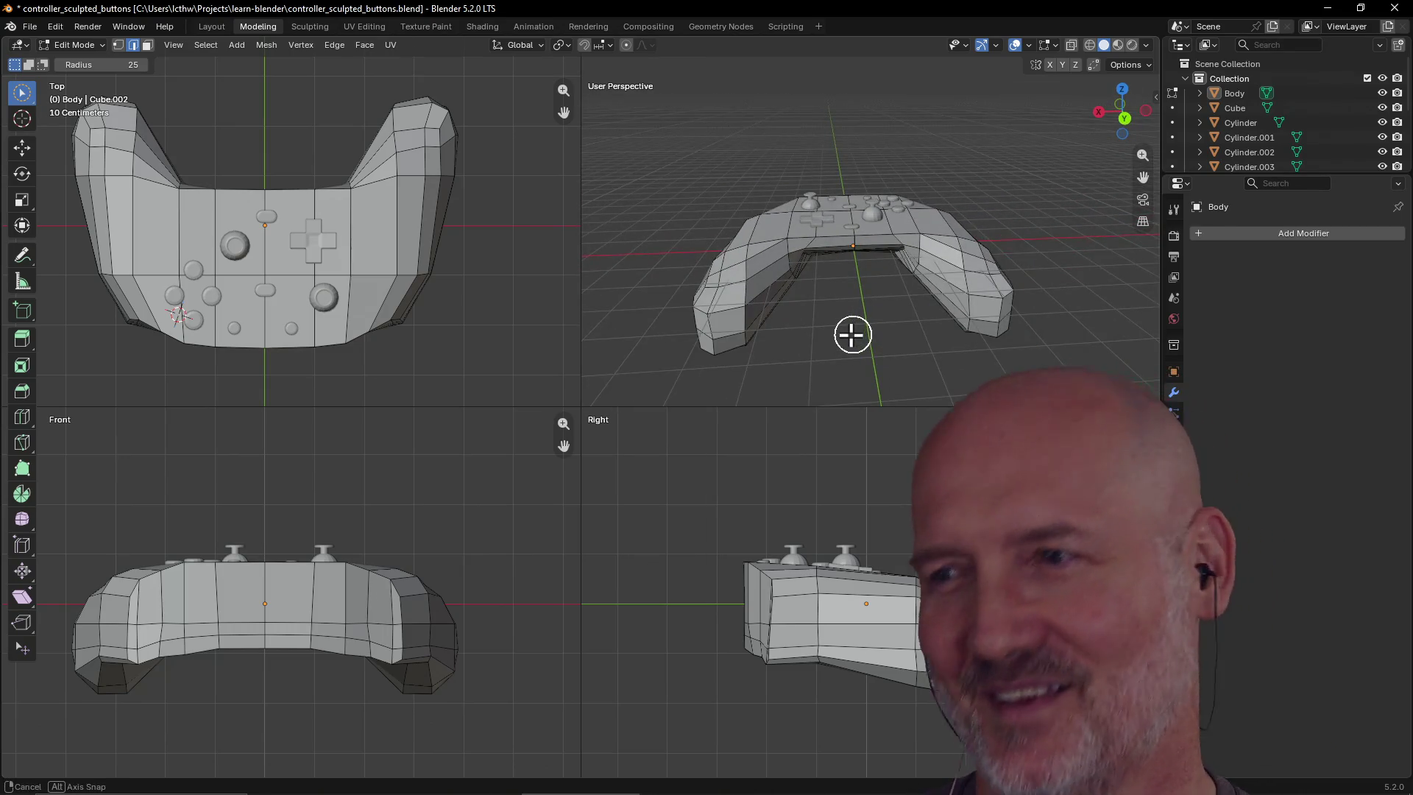
mouse_move(768, 290)
middle_mouse_down()
mouse_move(903, 274)
mouse_move(716, 299)
mouse_move(1075, 234)
mouse_move(761, 293)
mouse_move(896, 299)
mouse_move(862, 356)
mouse_move(912, 293)
mouse_move(827, 297)
mouse_move(827, 329)
mouse_move(856, 314)
middle_mouse_up()
left_click(800, 282)
key("alt+a")
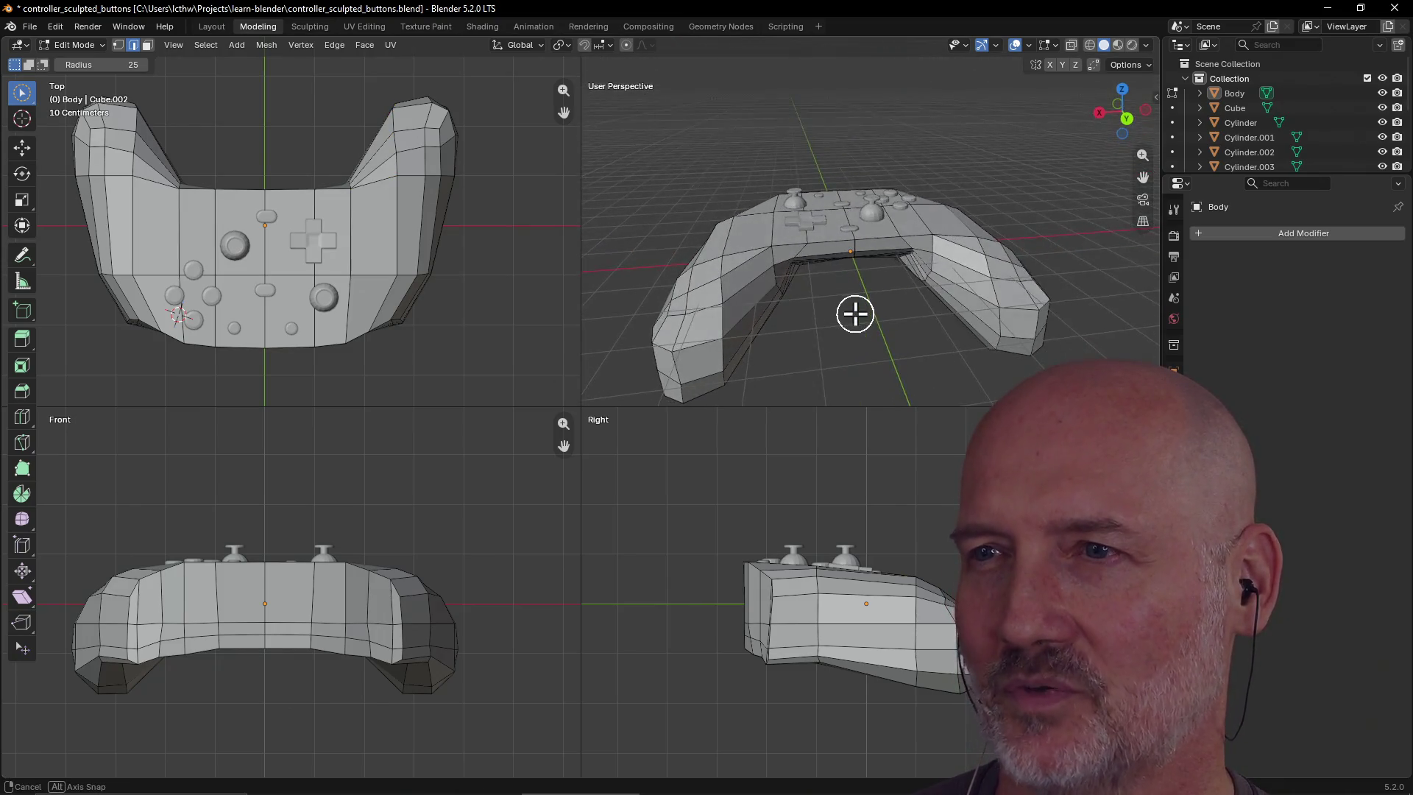
mouse_move(743, 271)
left_mouse_down()
mouse_move(749, 324)
mouse_move(756, 239)
left_mouse_up()
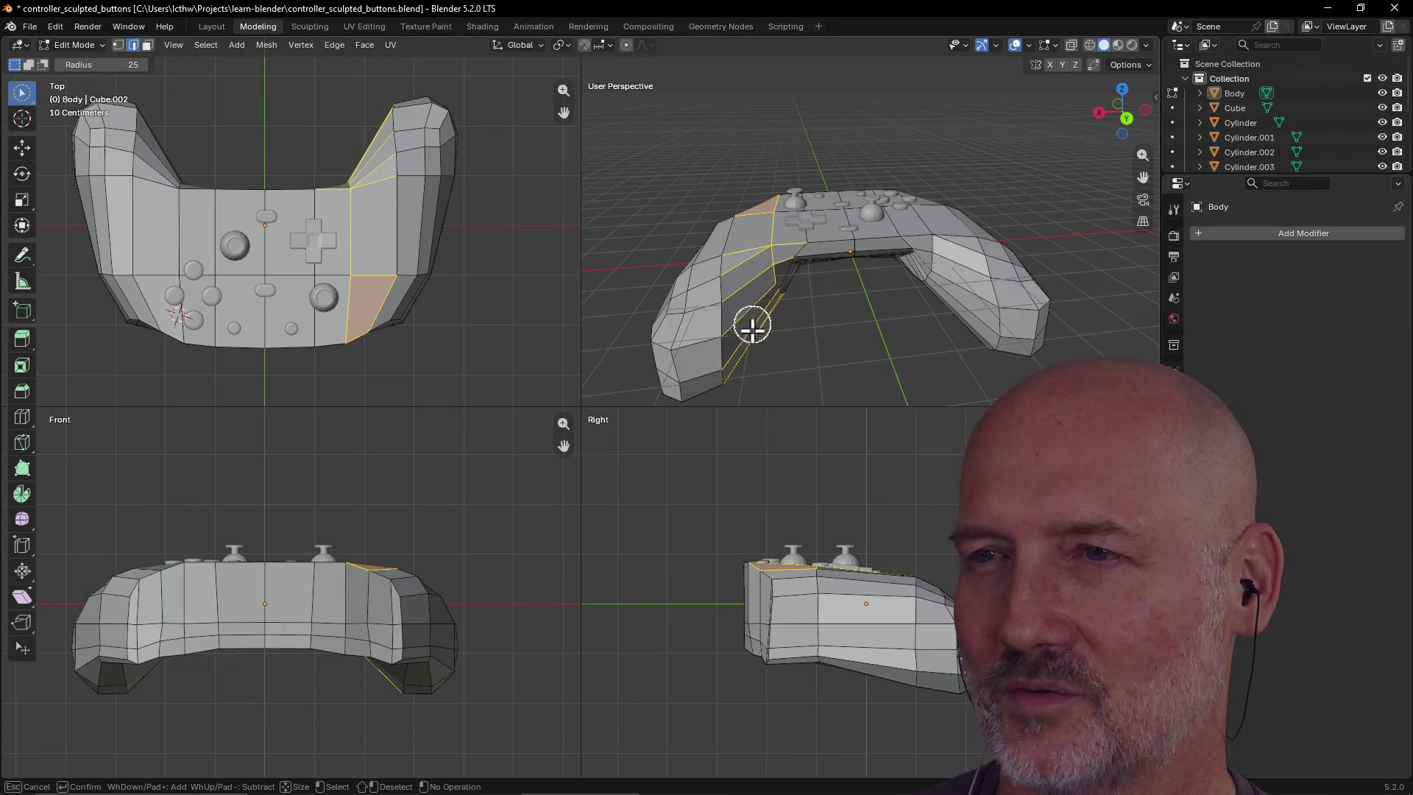
left_click_drag(752, 326, 782, 347)
left_click(792, 349)
mouse_move(798, 351)
middle_mouse_down()
mouse_move(981, 382)
mouse_move(1058, 332)
mouse_move(948, 370)
middle_mouse_up()
mouse_move(793, 360)
middle_mouse_down()
mouse_move(763, 287)
mouse_move(782, 318)
mouse_move(887, 309)
mouse_move(836, 228)
mouse_move(826, 306)
mouse_move(739, 324)
mouse_move(780, 360)
mouse_move(848, 350)
mouse_move(859, 318)
mouse_move(954, 310)
mouse_move(925, 310)
middle_mouse_up()
mouse_move(830, 322)
middle_mouse_down()
mouse_move(700, 344)
mouse_move(1023, 230)
mouse_move(899, 230)
mouse_move(825, 205)
middle_mouse_up()
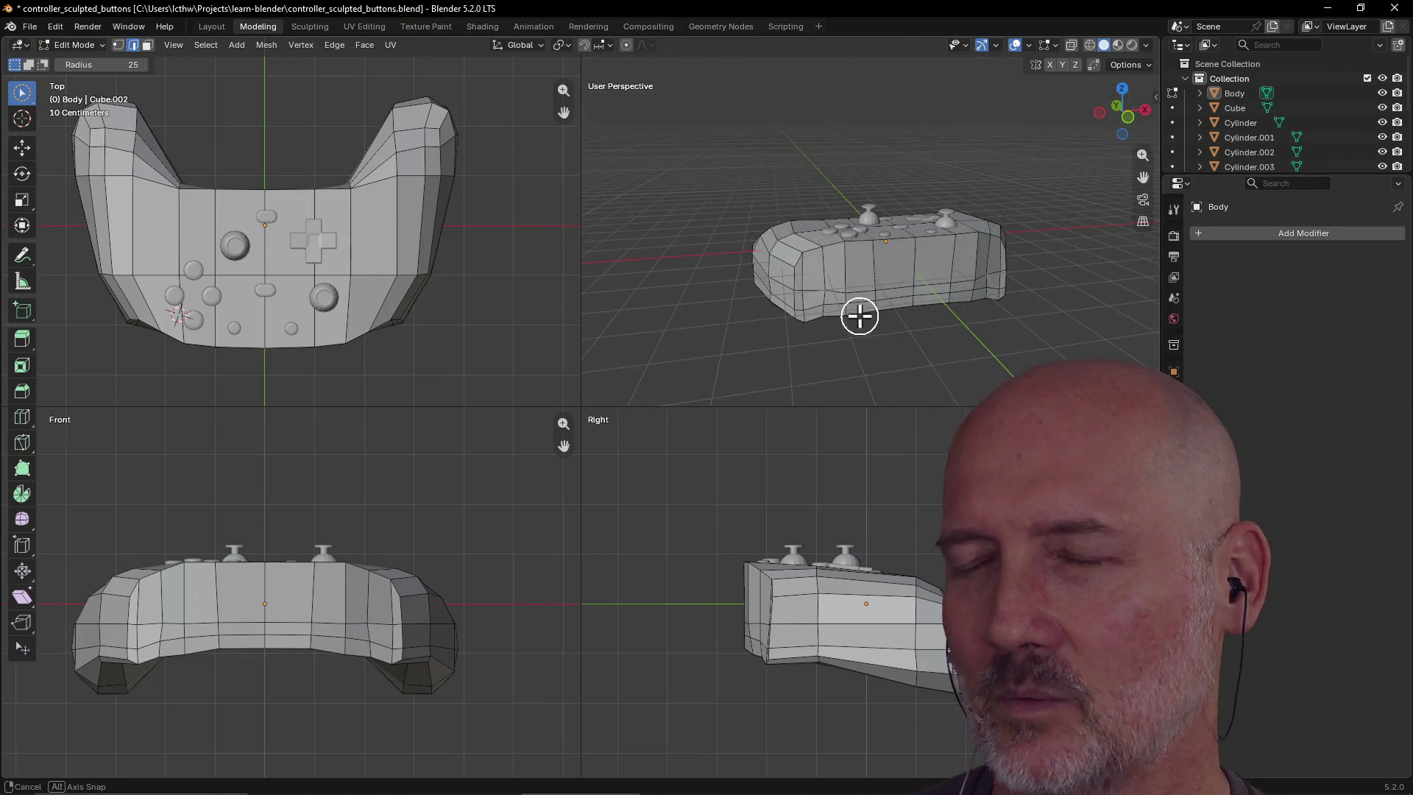
middle_click_drag(860, 316, 1126, 309)
middle_click_drag(817, 302, 891, 315)
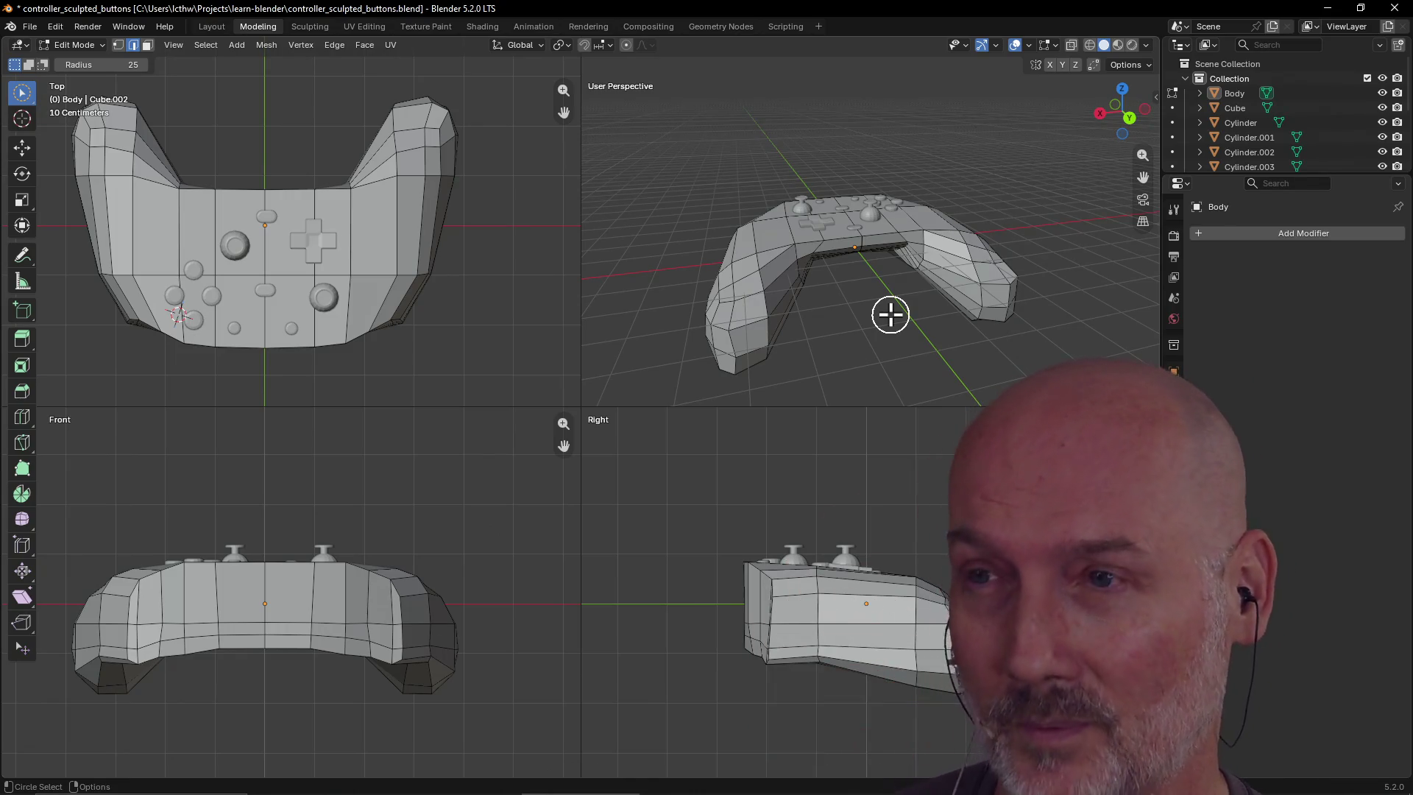
scroll(835, 257, "down", 5)
scroll(839, 254, "up", 6)
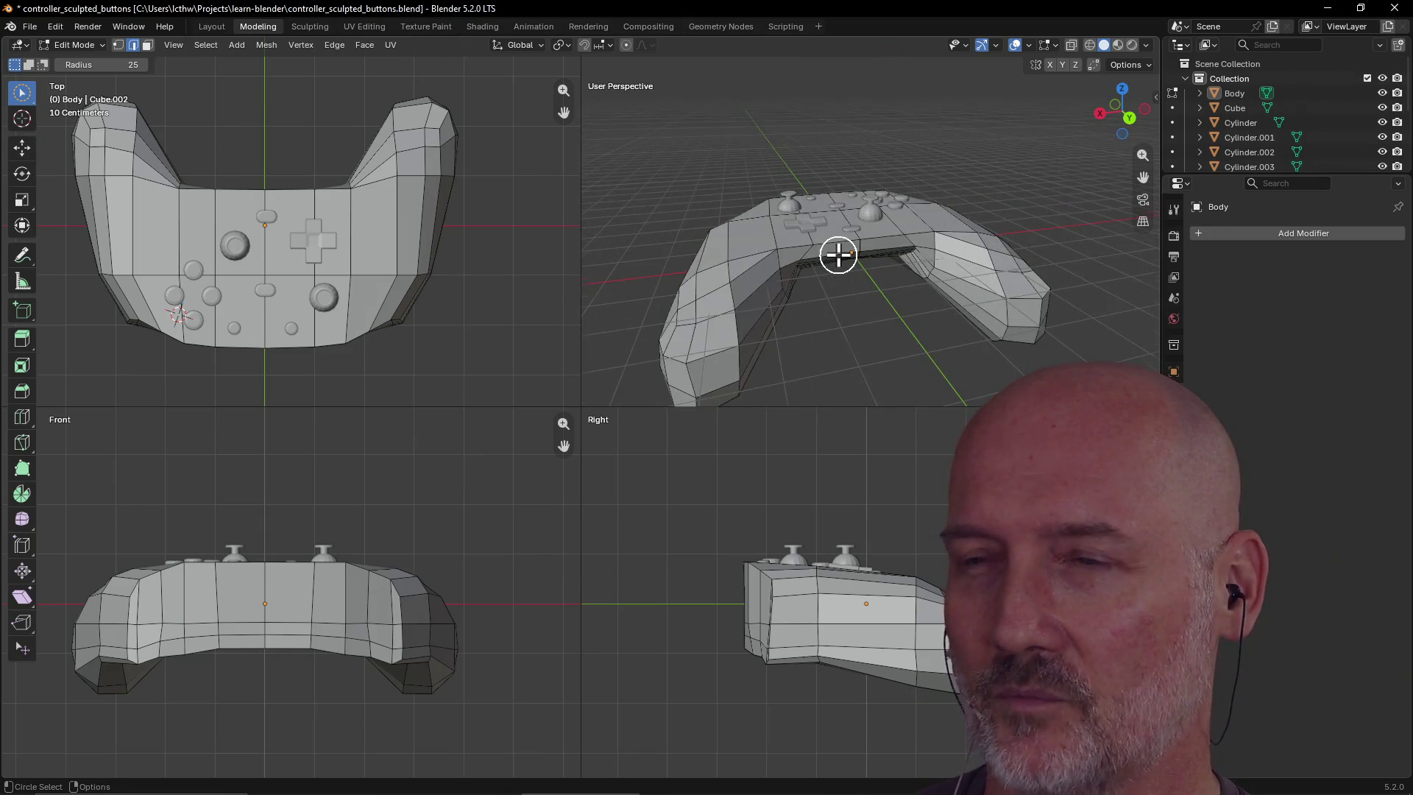
scroll(839, 254, "down", 2)
mouse_move(836, 252)
middle_mouse_down()
mouse_move(845, 290)
mouse_move(861, 243)
mouse_move(803, 265)
middle_mouse_up()
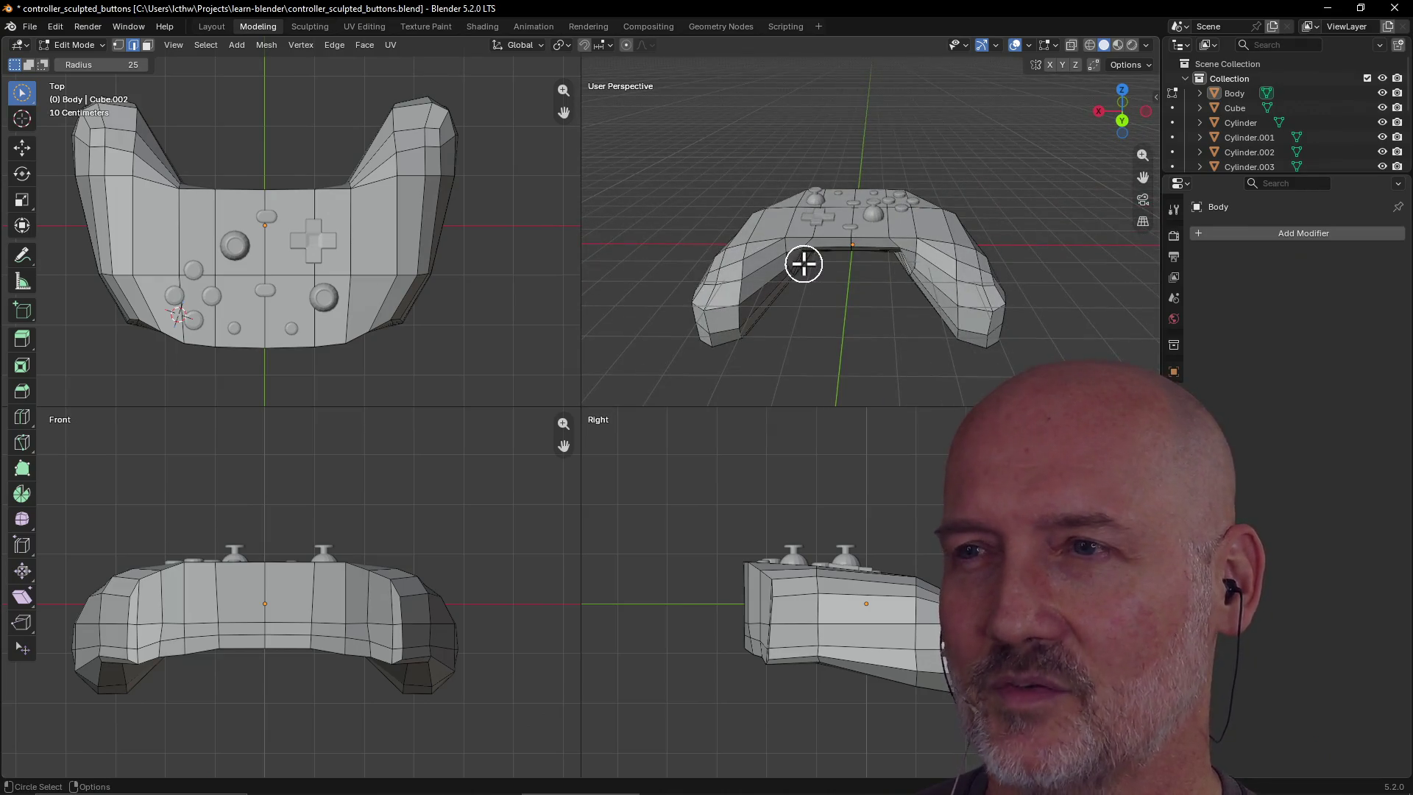
scroll(952, 295, "up", 3)
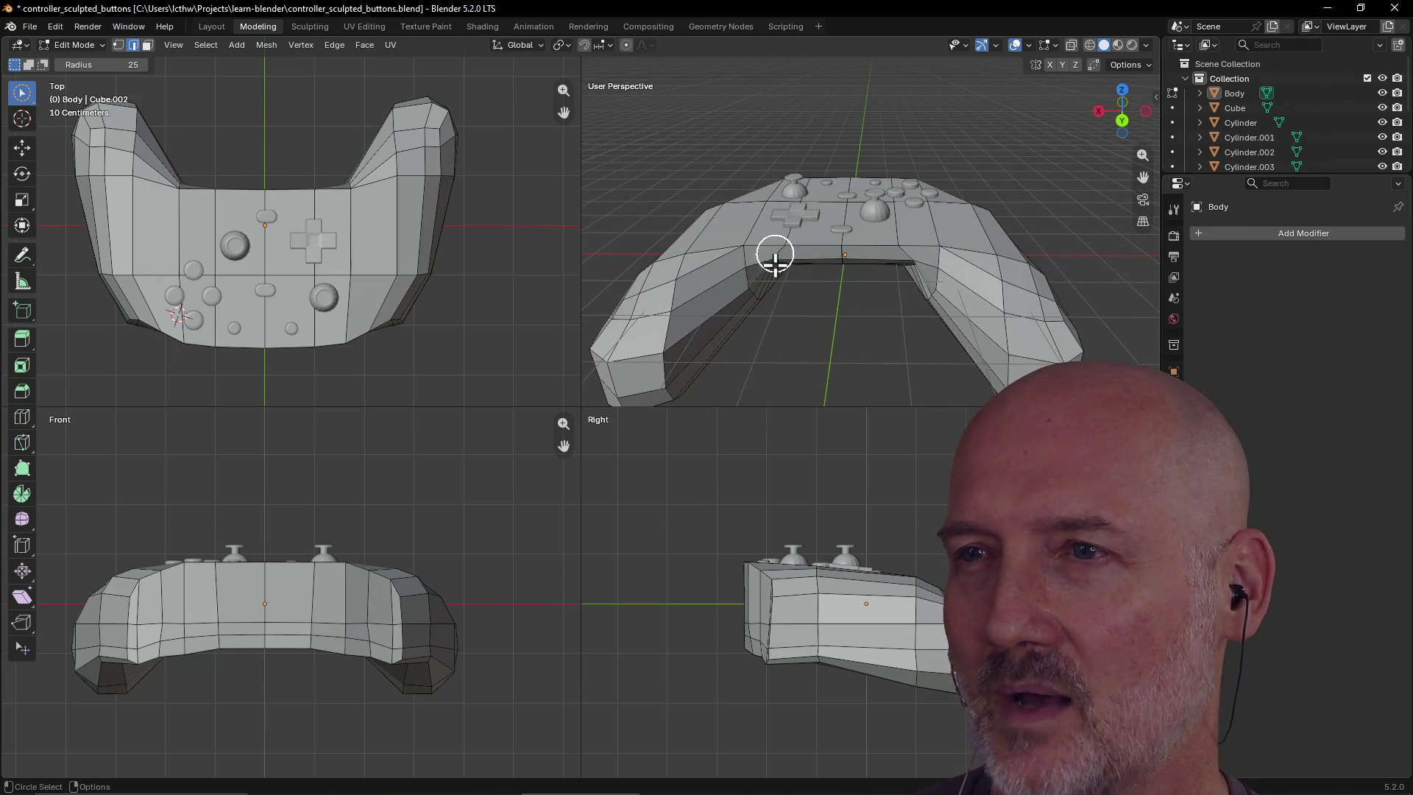
middle_click_drag(751, 241, 745, 169)
mouse_move(746, 235)
middle_mouse_down()
mouse_move(758, 294)
mouse_move(777, 278)
middle_mouse_up()
scroll(763, 283, "down", 2)
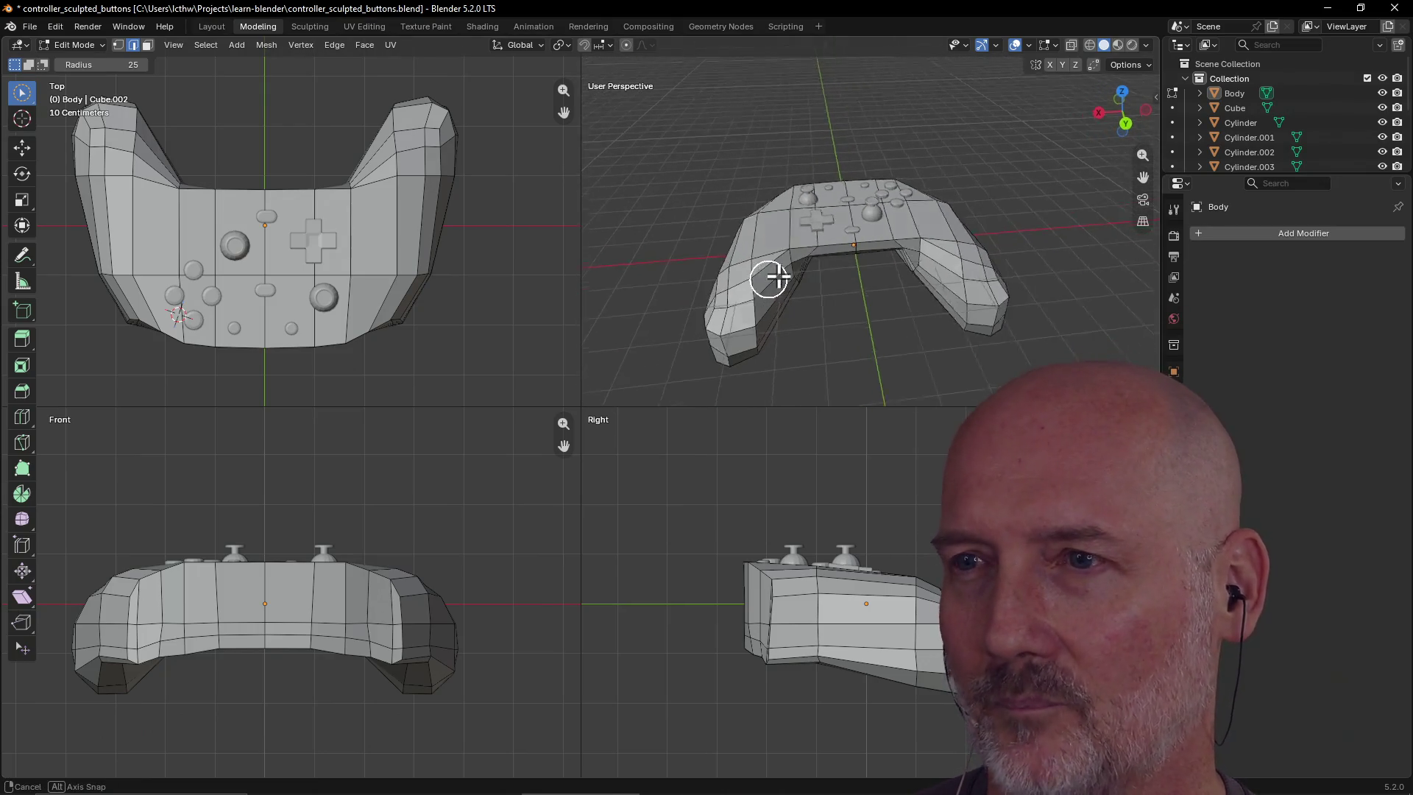
scroll(766, 263, "up", 3)
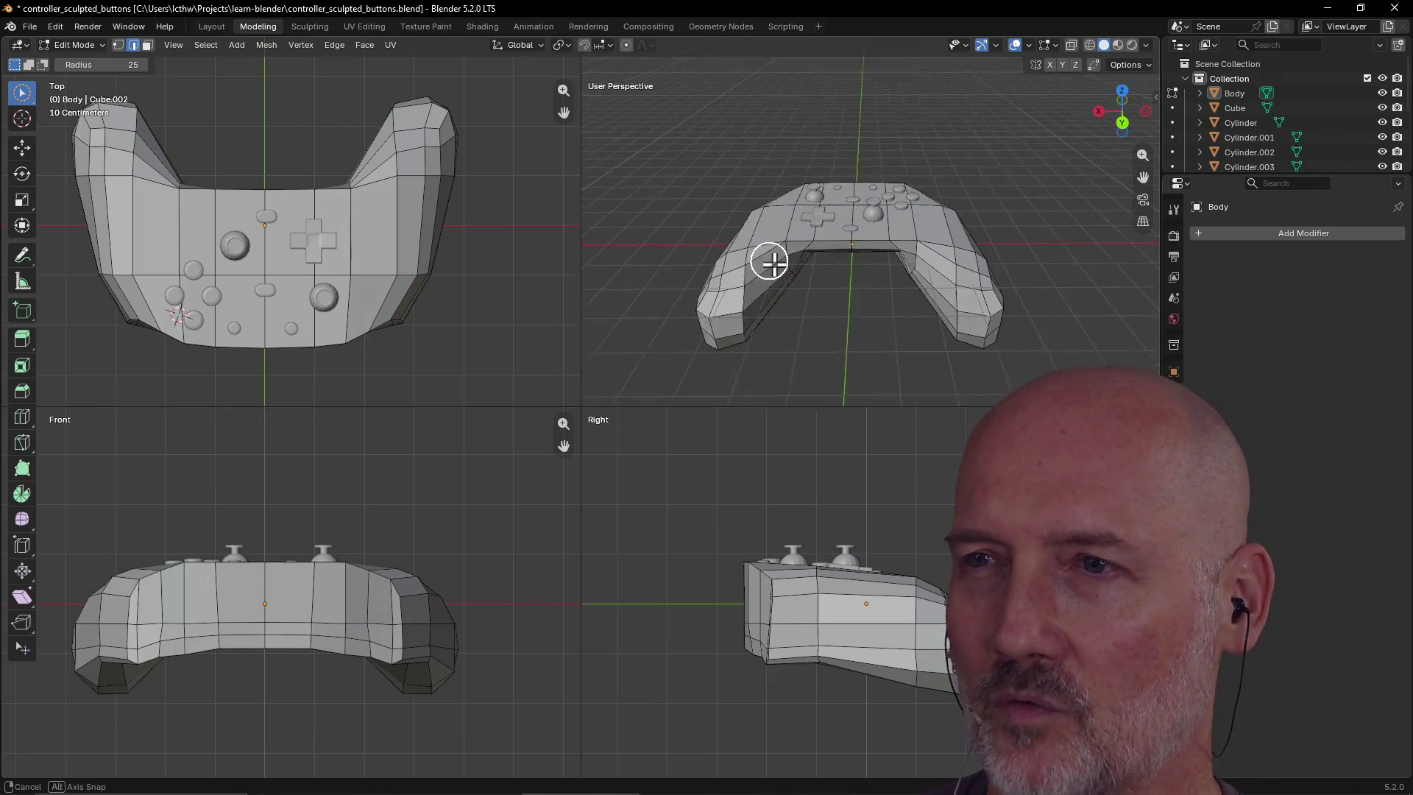
scroll(765, 259, "down", 3)
mouse_move(761, 262)
middle_mouse_down()
mouse_move(814, 224)
mouse_move(773, 244)
middle_mouse_up()
scroll(791, 267, "up", 2)
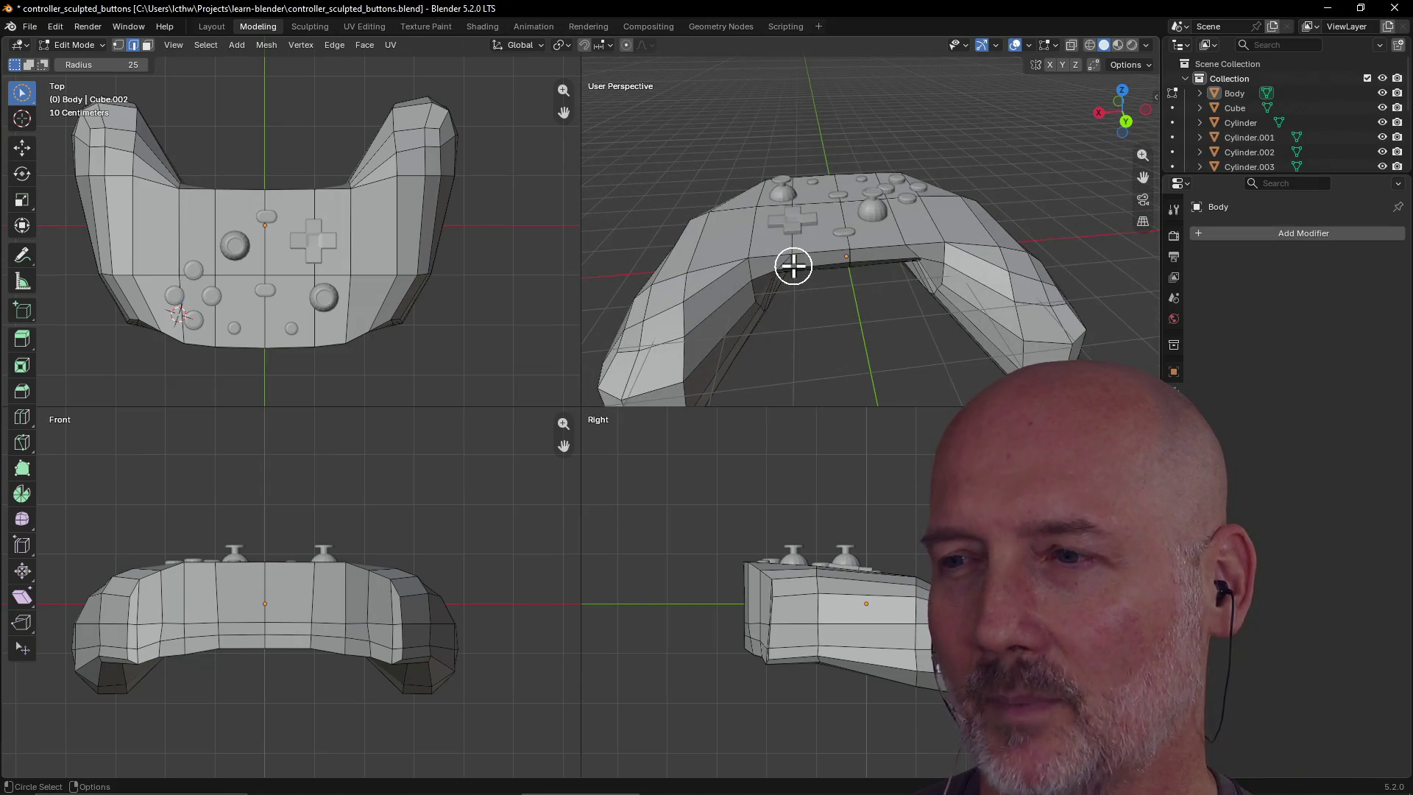
mouse_move(844, 266)
middle_mouse_down()
mouse_move(852, 230)
mouse_move(836, 196)
mouse_move(862, 182)
mouse_move(748, 277)
mouse_move(836, 309)
mouse_move(930, 306)
mouse_move(807, 362)
mouse_move(729, 312)
mouse_move(855, 280)
mouse_move(750, 254)
mouse_move(808, 306)
middle_mouse_up()
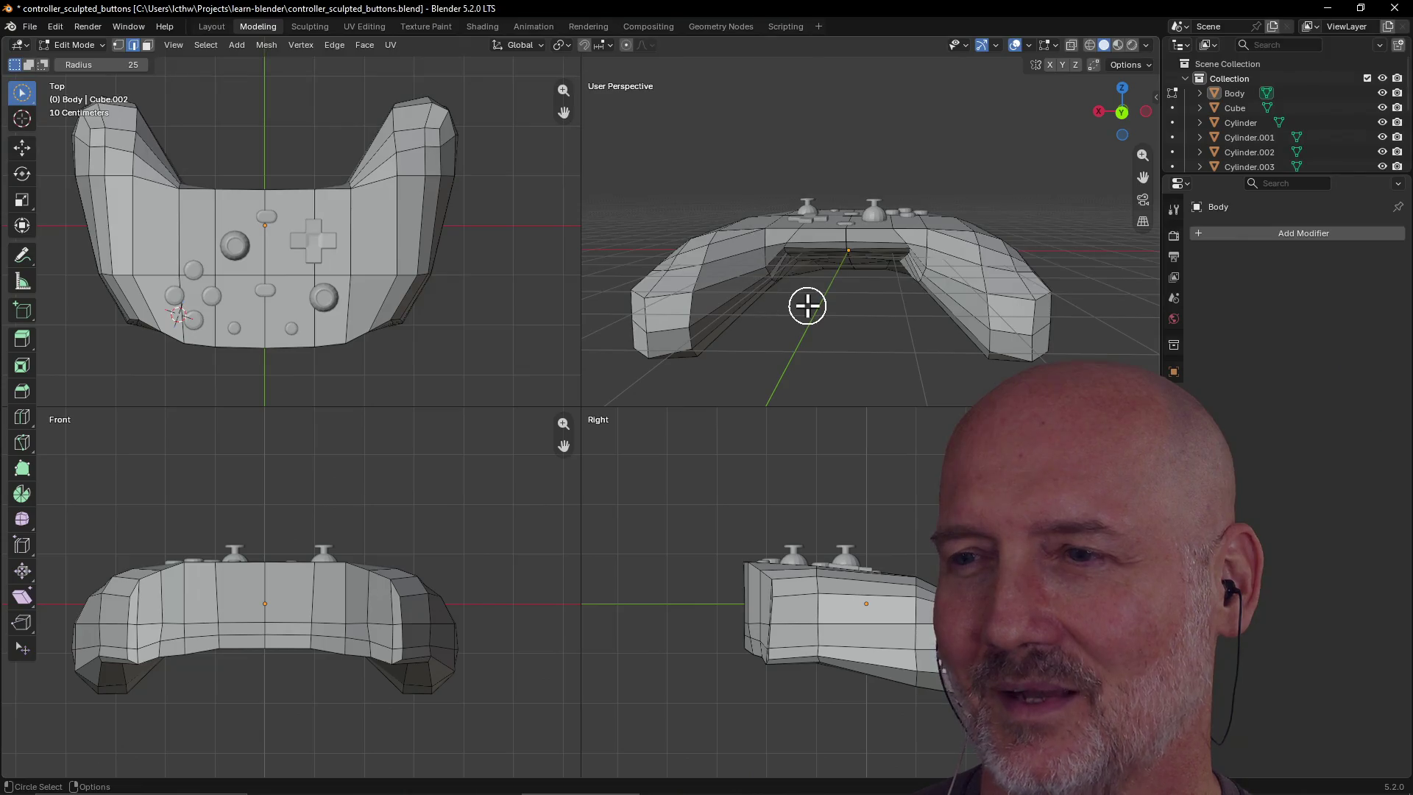
scroll(807, 307, "up", 3)
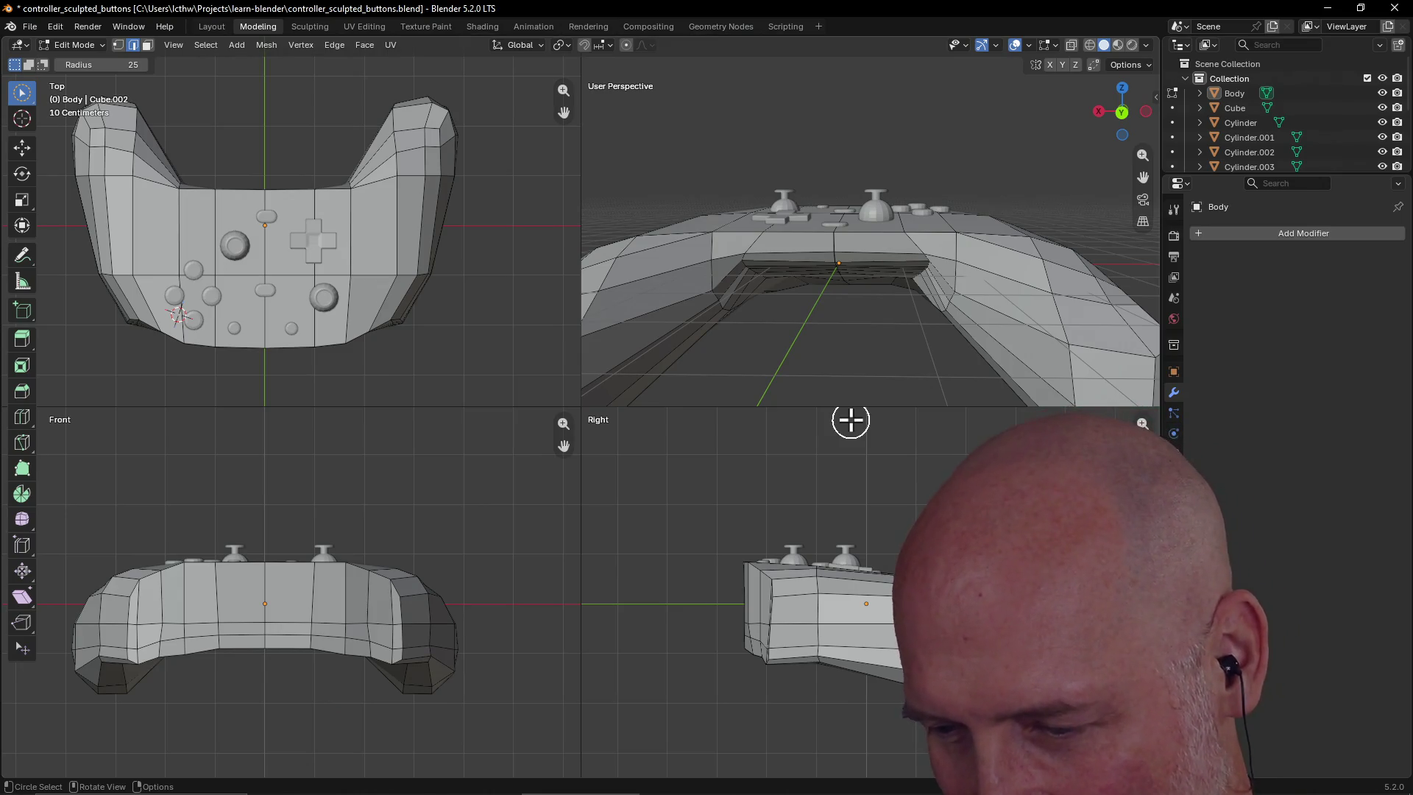
mouse_move(858, 401)
middle_mouse_down()
mouse_move(874, 385)
mouse_move(789, 379)
mouse_move(846, 309)
mouse_move(884, 321)
mouse_move(953, 298)
mouse_move(955, 328)
middle_mouse_up()
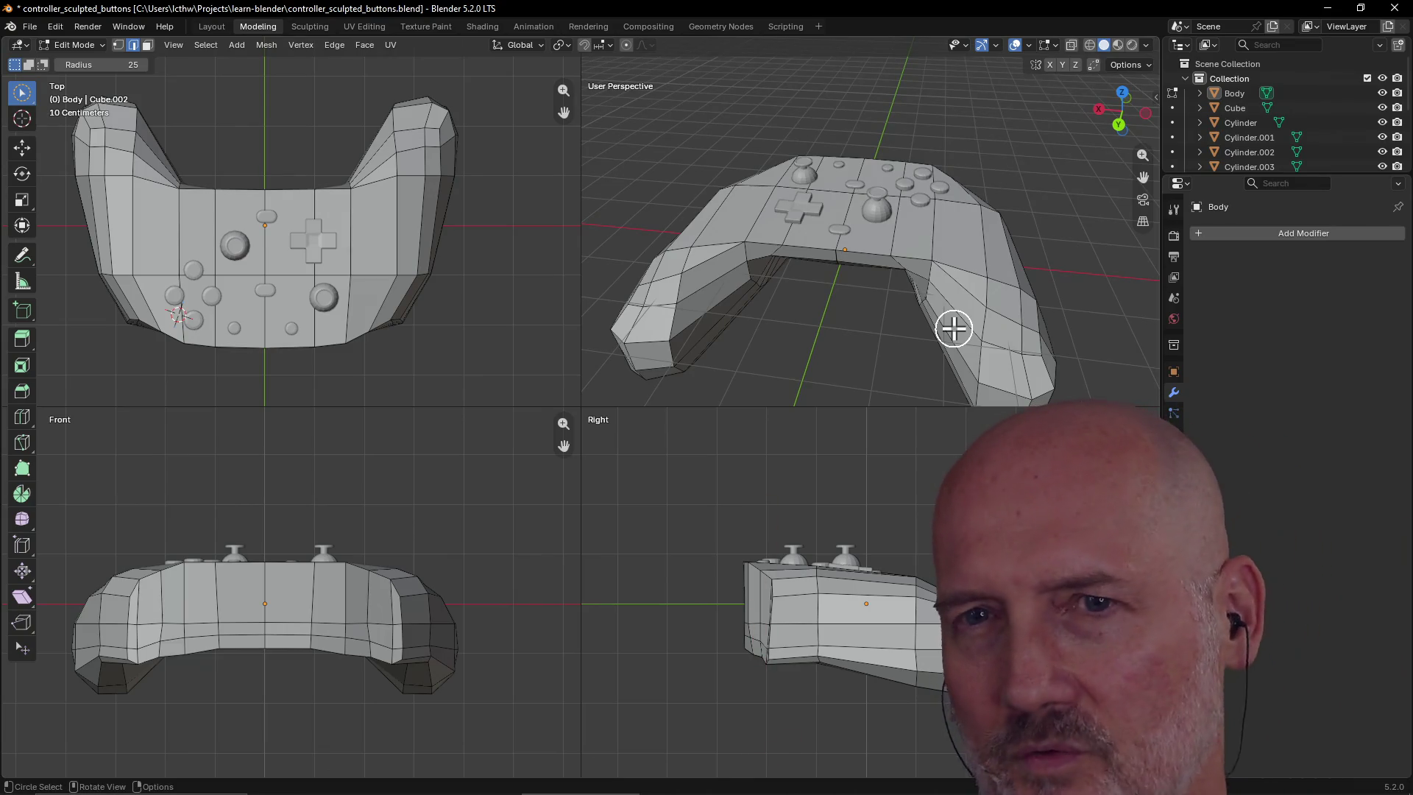
mouse_move(954, 329)
middle_mouse_down()
mouse_move(953, 315)
mouse_move(1005, 307)
mouse_move(754, 278)
mouse_move(824, 268)
middle_mouse_up()
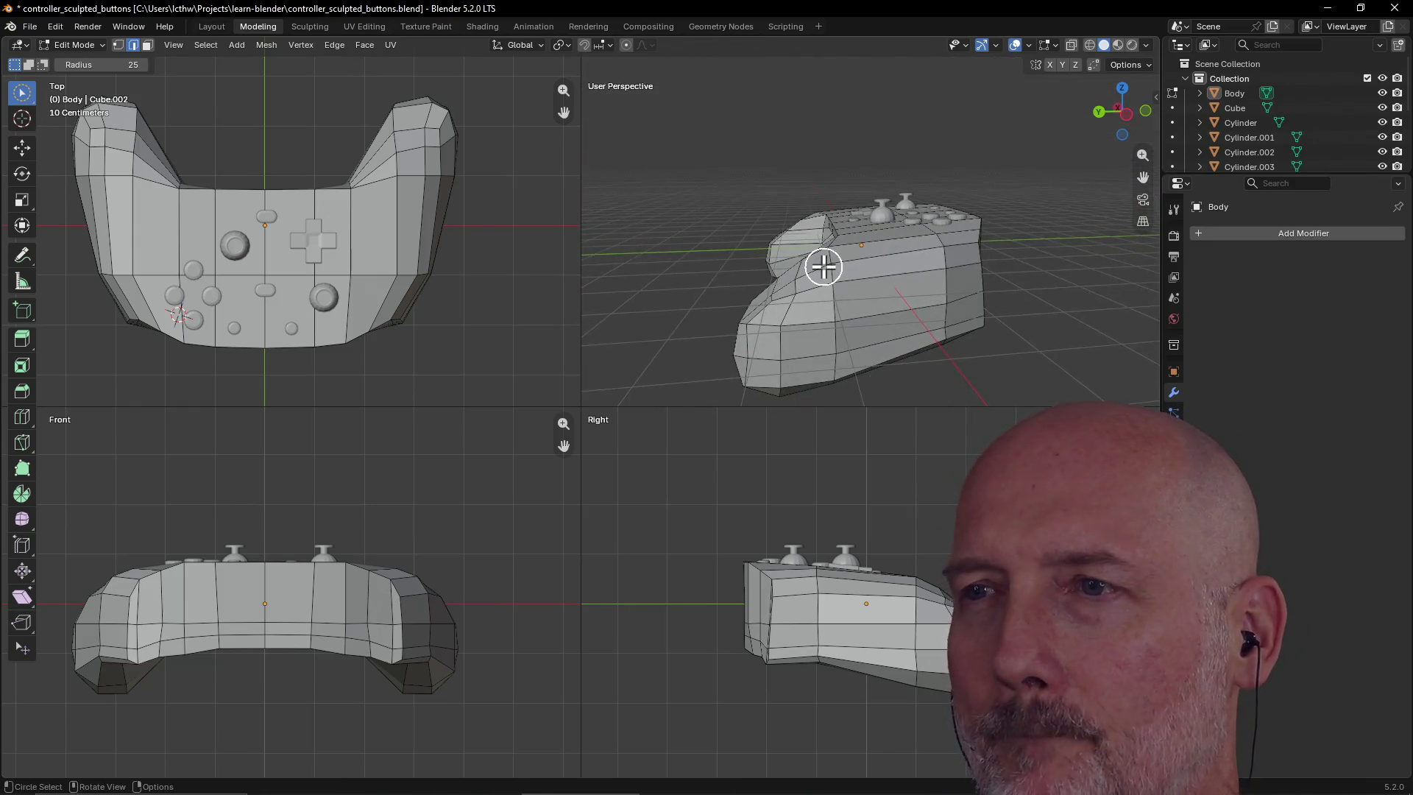
key("ctrl+s")
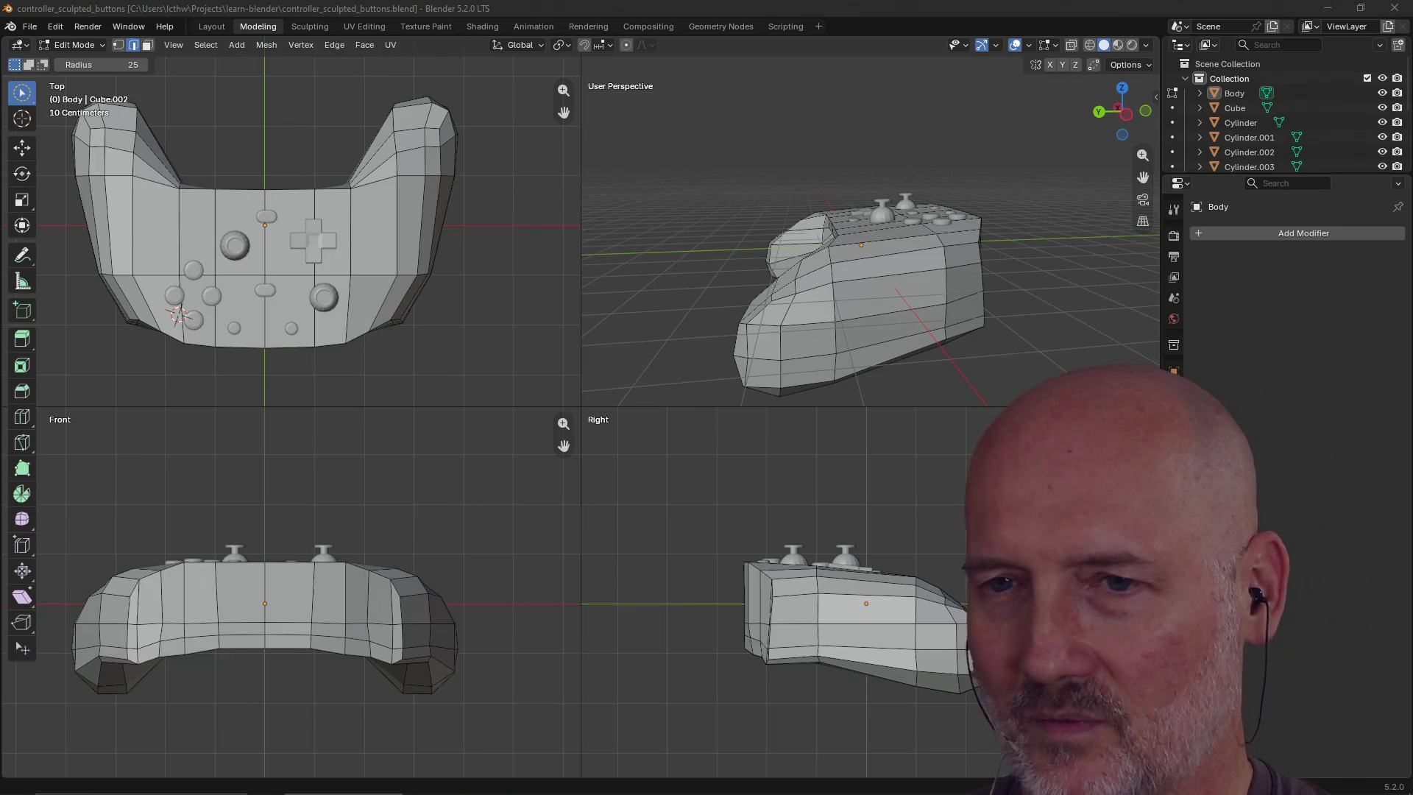
Orbit the faceted low-poly controller to view it from another angle
mouse_move(798, 328)
middle_mouse_down()
mouse_move(851, 328)
mouse_move(874, 287)
middle_mouse_up()
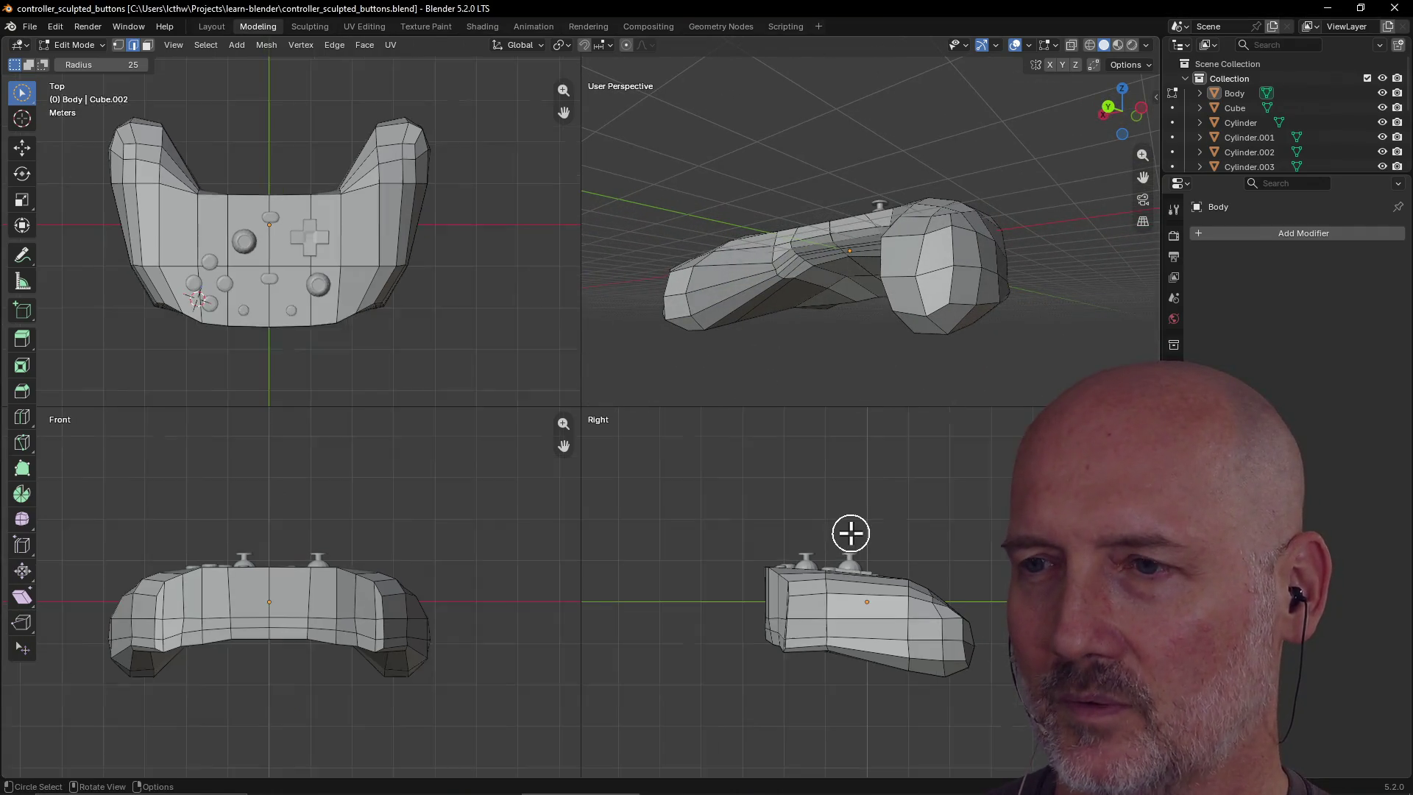
middle_click_drag(869, 391, 803, 396)
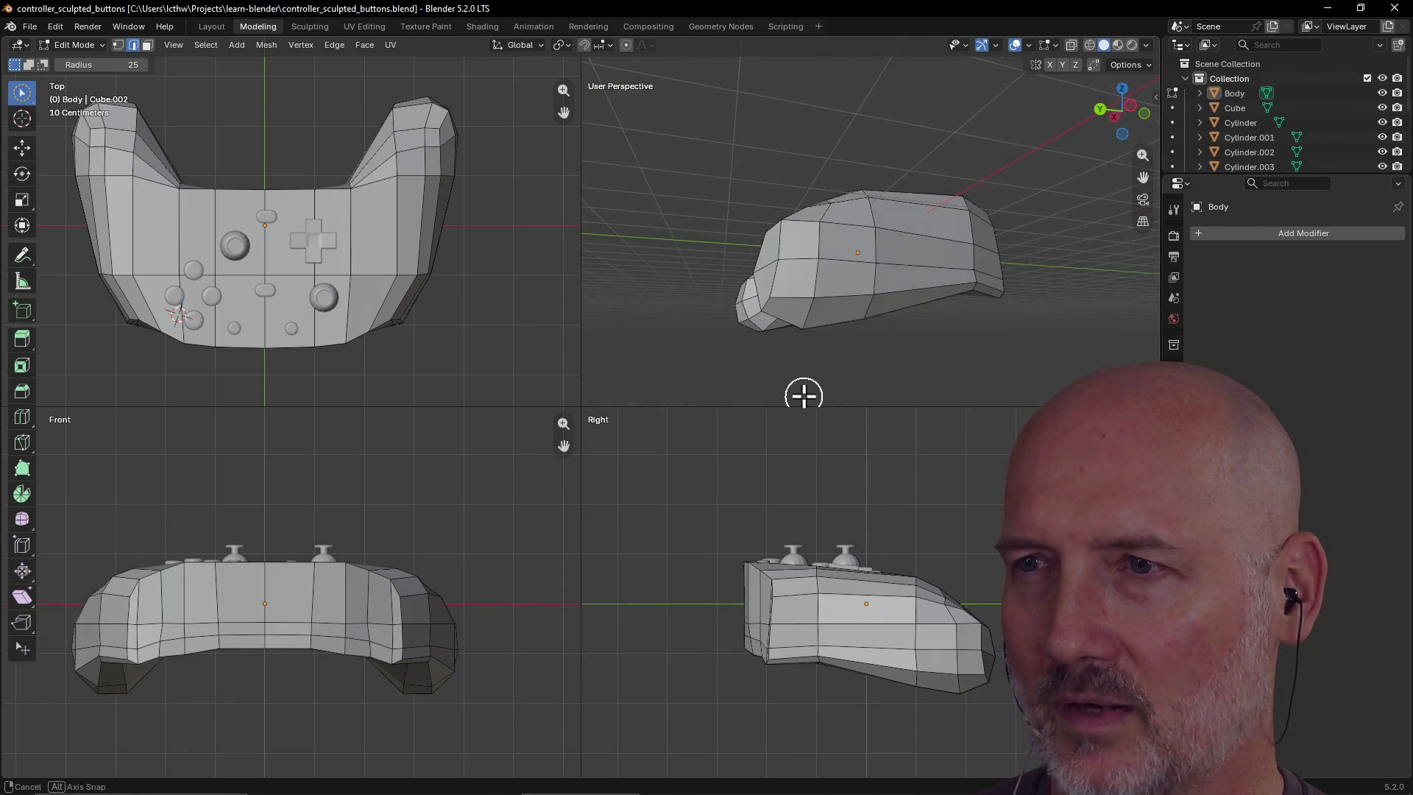
mouse_move(853, 254)
middle_mouse_down()
mouse_move(846, 334)
mouse_move(955, 324)
middle_mouse_up()
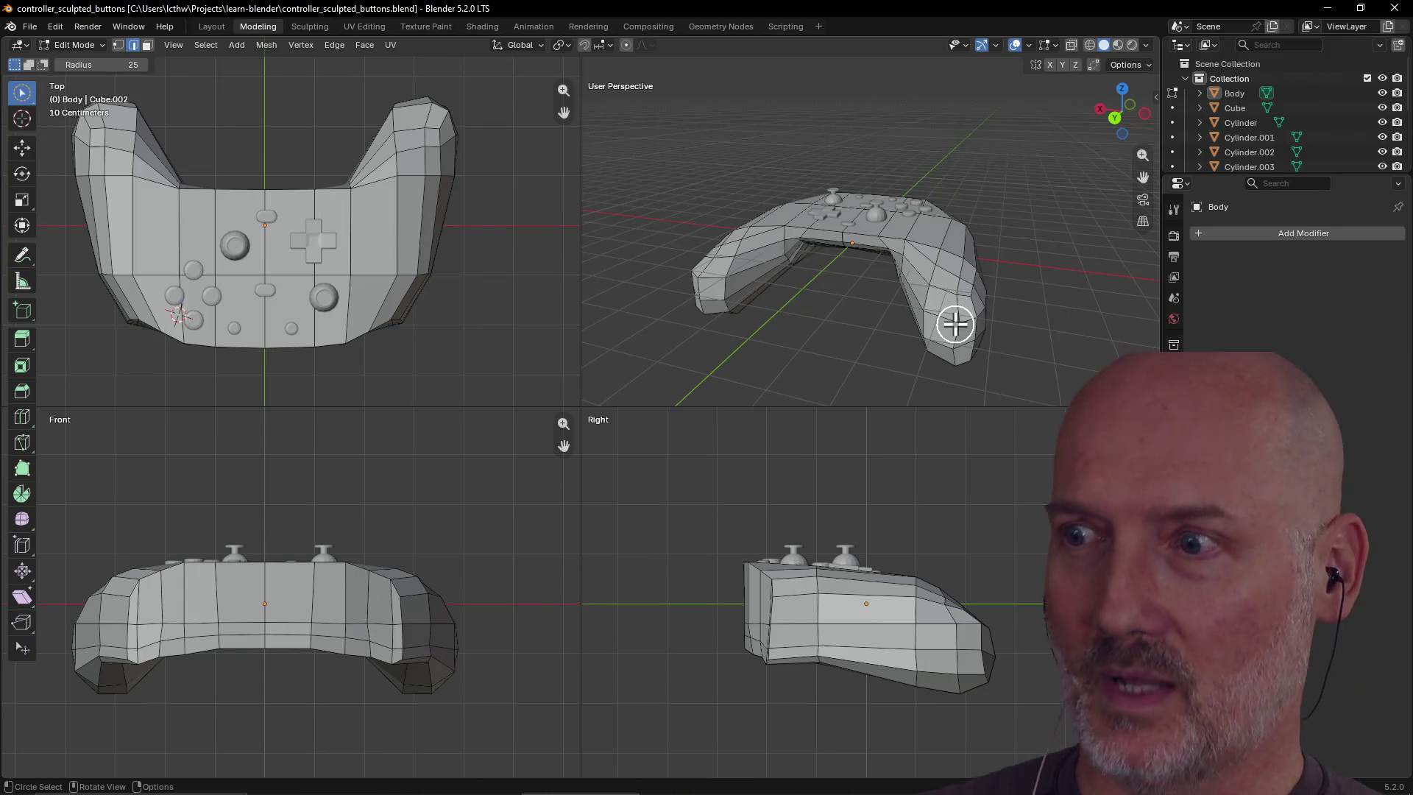
mouse_move(958, 303)
middle_mouse_down()
mouse_move(1040, 291)
mouse_move(943, 309)
mouse_move(754, 282)
middle_mouse_up()
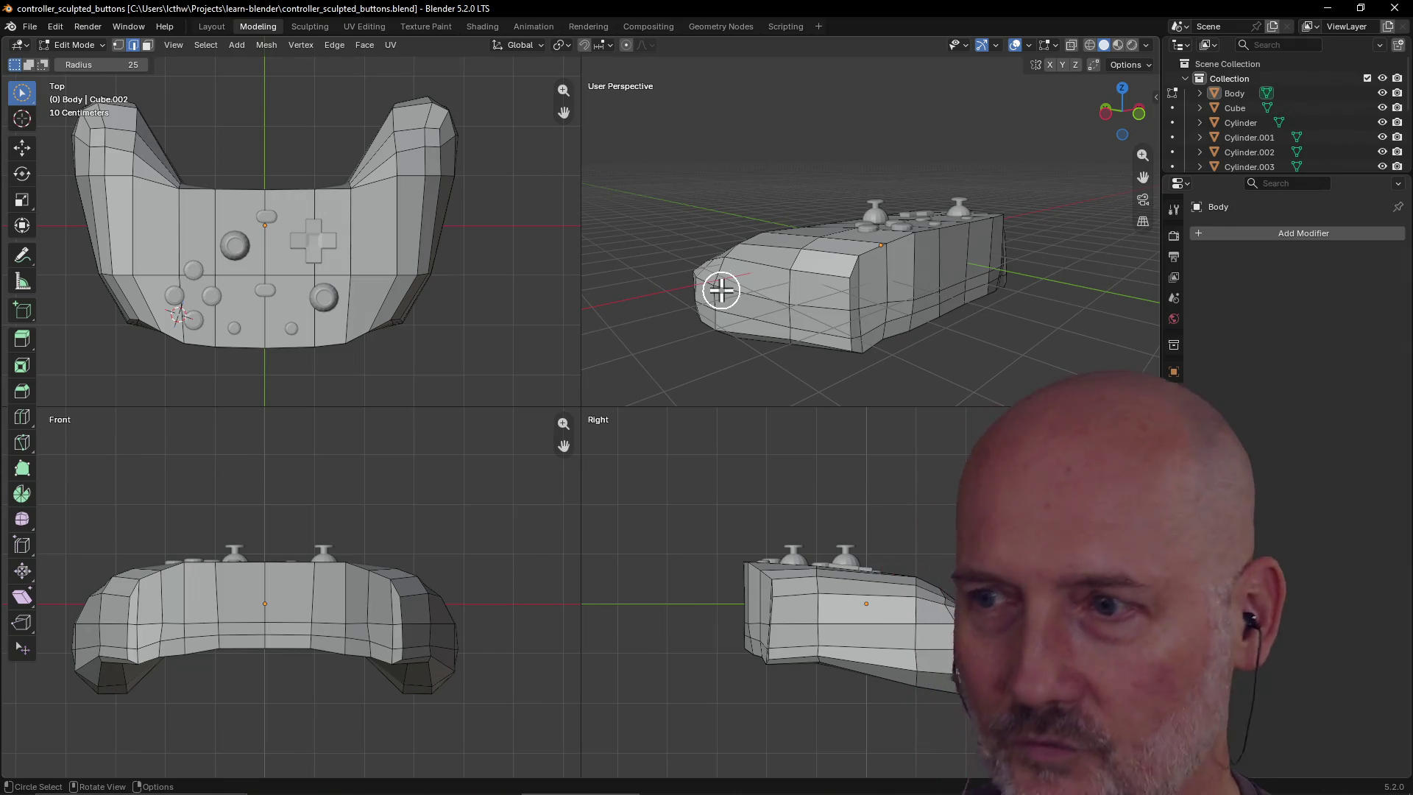
mouse_move(801, 252)
middle_mouse_down()
mouse_move(893, 306)
mouse_move(1000, 262)
mouse_move(847, 186)
mouse_move(795, 236)
mouse_move(880, 218)
mouse_move(902, 259)
mouse_move(790, 268)
mouse_move(940, 246)
mouse_move(792, 227)
mouse_move(1013, 224)
mouse_move(872, 260)
mouse_move(987, 262)
mouse_move(804, 297)
mouse_move(883, 294)
mouse_move(855, 303)
mouse_move(697, 283)
middle_mouse_up()
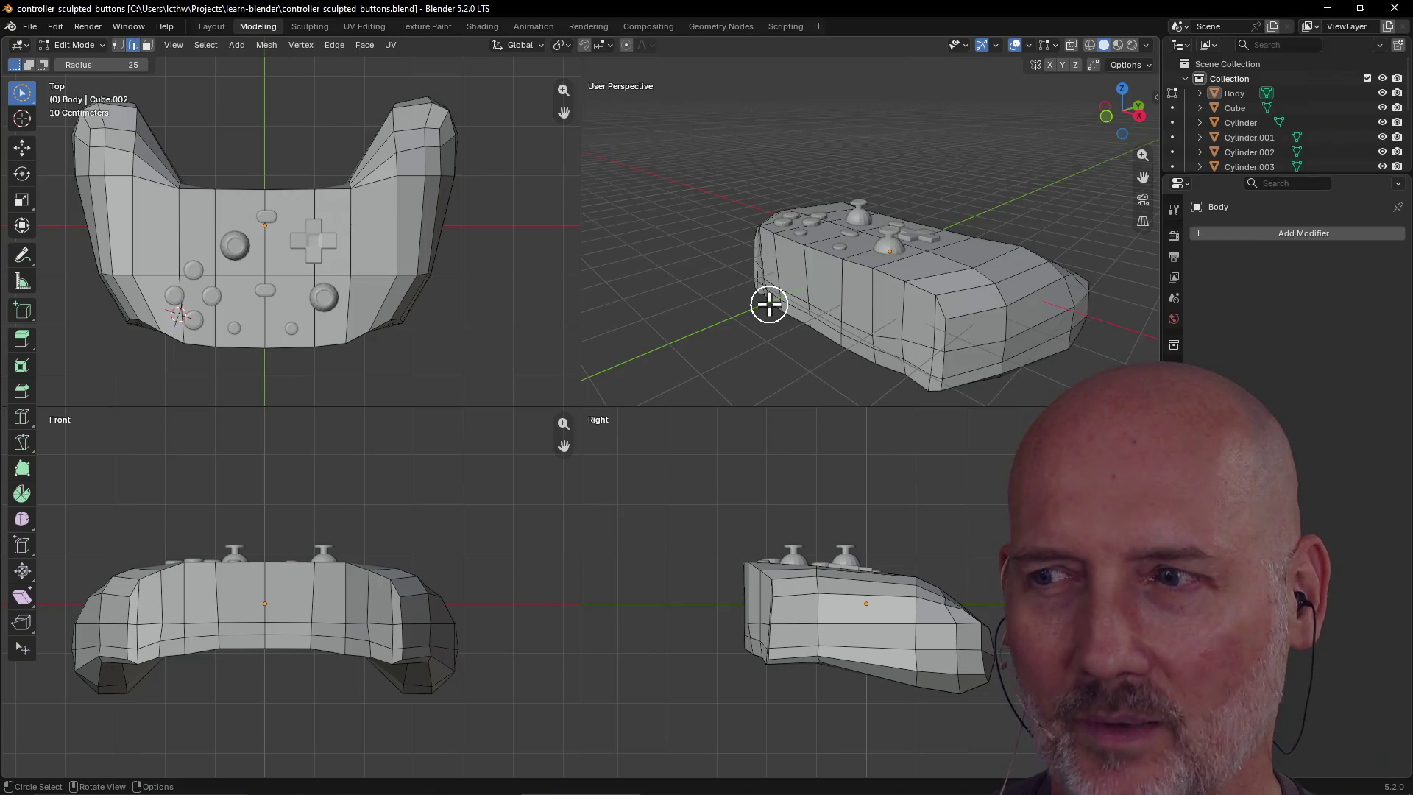
middle_click_drag(769, 304, 798, 298)
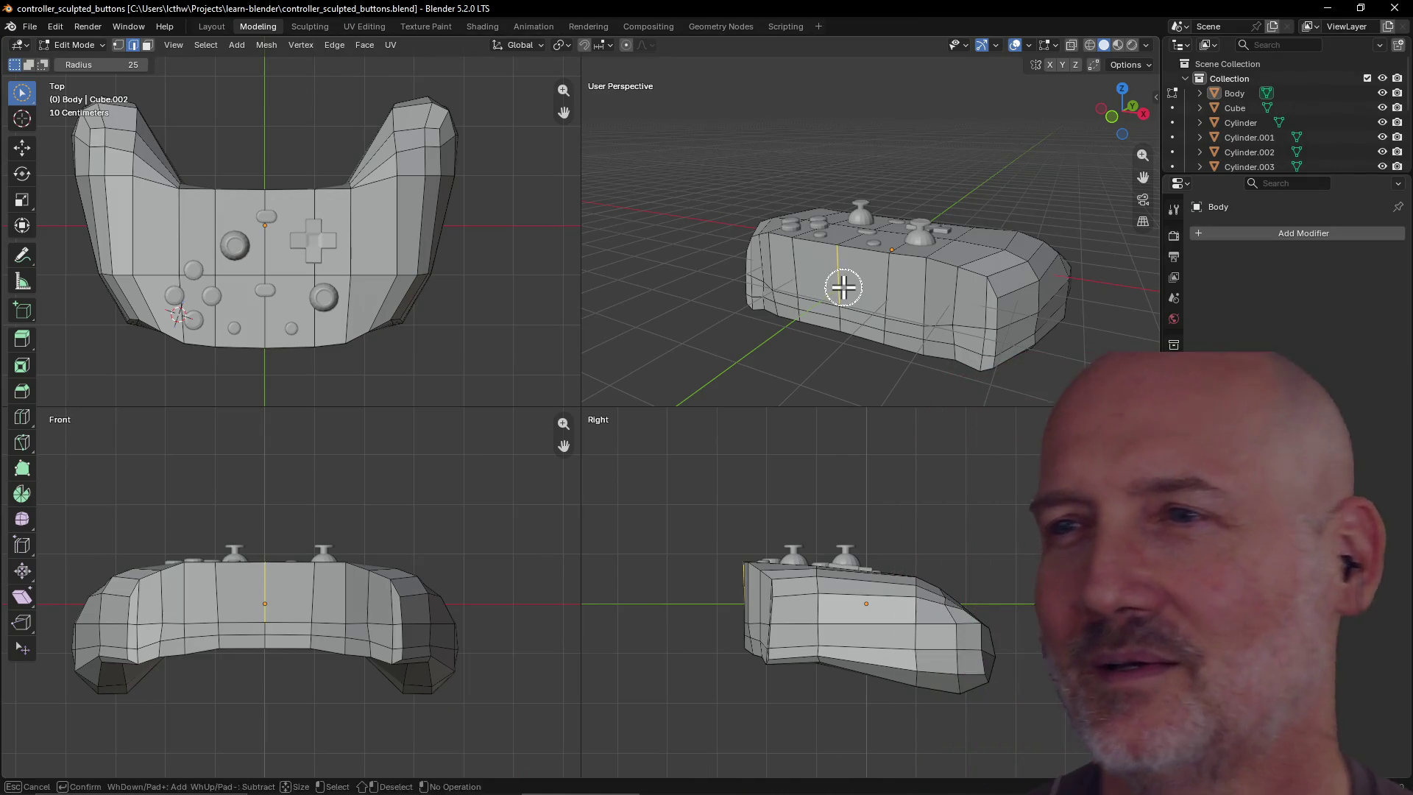
key("c")
mouse_move(862, 378)
middle_mouse_down()
mouse_move(852, 363)
mouse_move(639, 336)
mouse_move(839, 306)
mouse_move(703, 316)
mouse_move(855, 284)
mouse_move(911, 309)
mouse_move(808, 280)
middle_mouse_up()
mouse_move(940, 329)
middle_mouse_down()
mouse_move(871, 382)
mouse_move(750, 369)
middle_mouse_up()
mouse_move(666, 347)
middle_mouse_down()
mouse_move(763, 306)
mouse_move(840, 303)
mouse_move(905, 369)
mouse_move(918, 341)
mouse_move(965, 318)
middle_mouse_up()
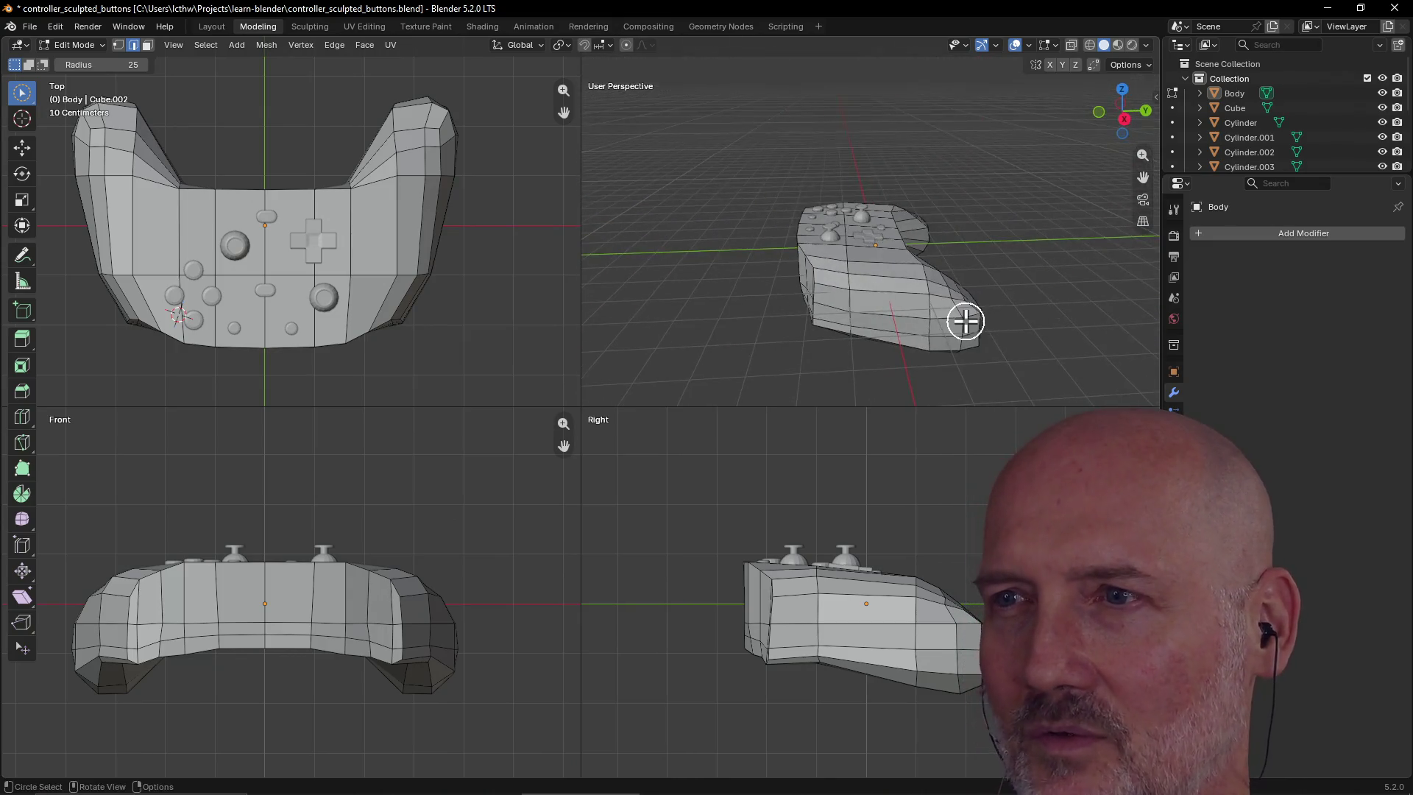
Save the controller changes and open ninja_sword.blend from recent files
left_click(29, 27)
mouse_move(90, 70)
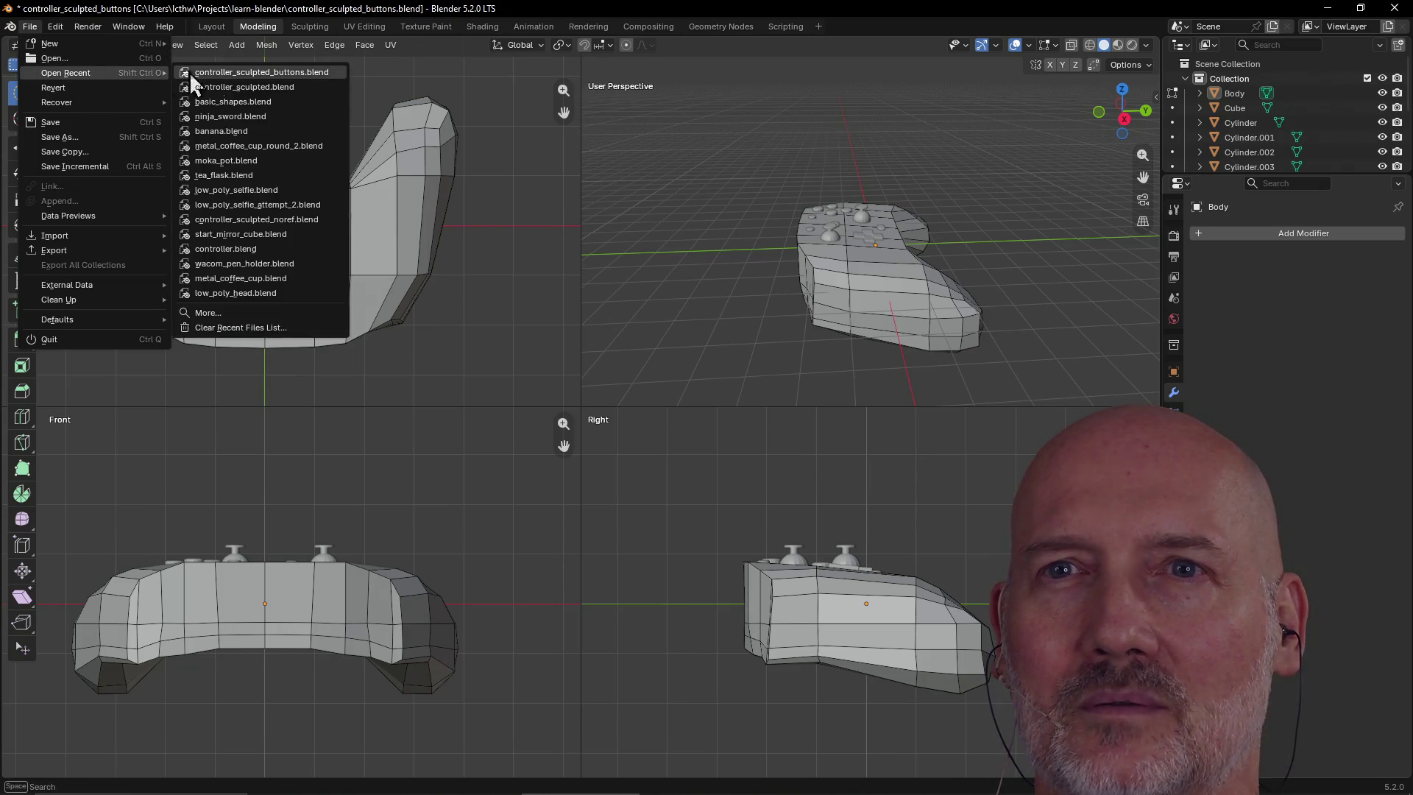
left_click(292, 118)
left_click(625, 435)
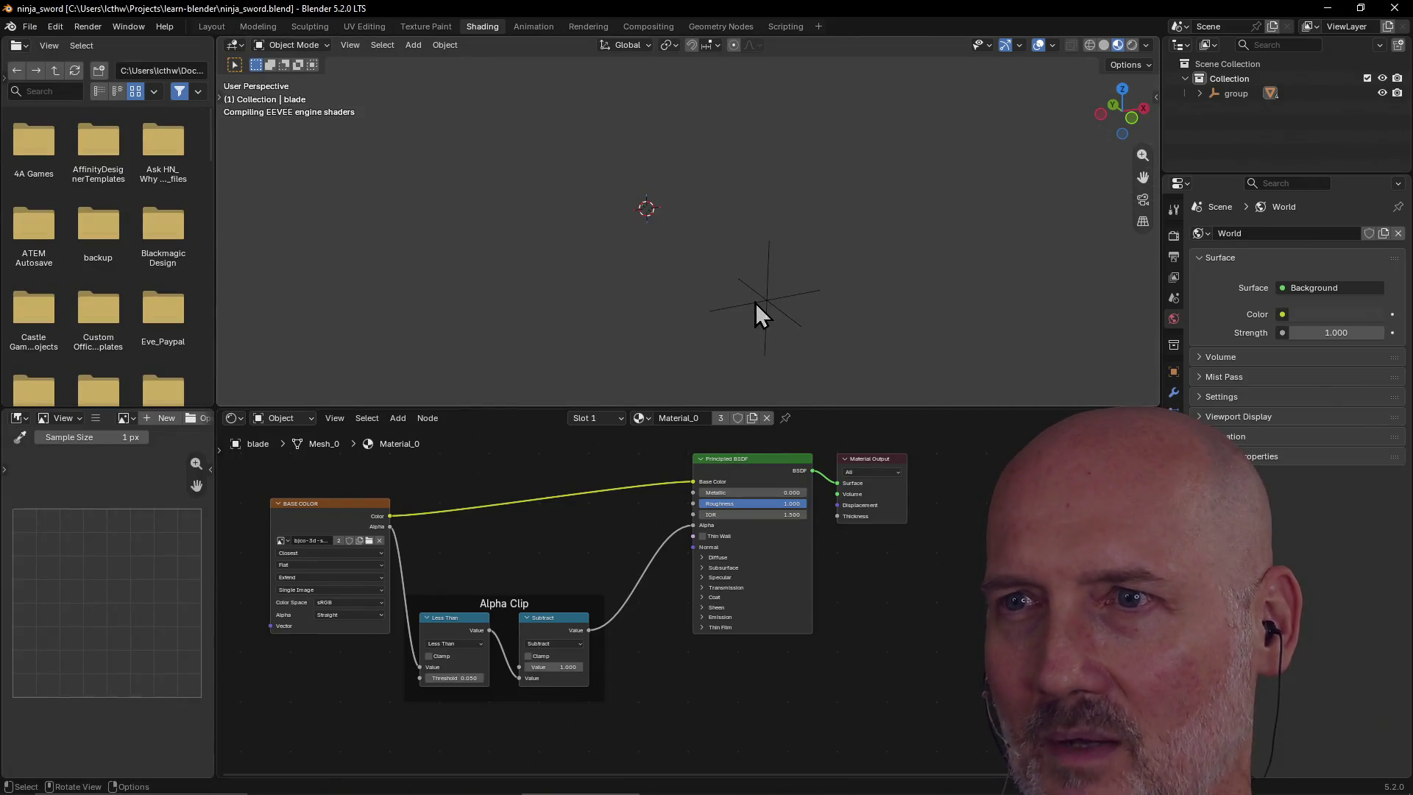
Zoom out and orbit to view the ninja sword, then close Blender
scroll(682, 277, "down", 3)
mouse_move(682, 276)
middle_mouse_down()
mouse_move(833, 276)
mouse_move(654, 279)
mouse_move(824, 239)
mouse_move(771, 278)
mouse_move(612, 278)
mouse_move(525, 251)
middle_mouse_up()
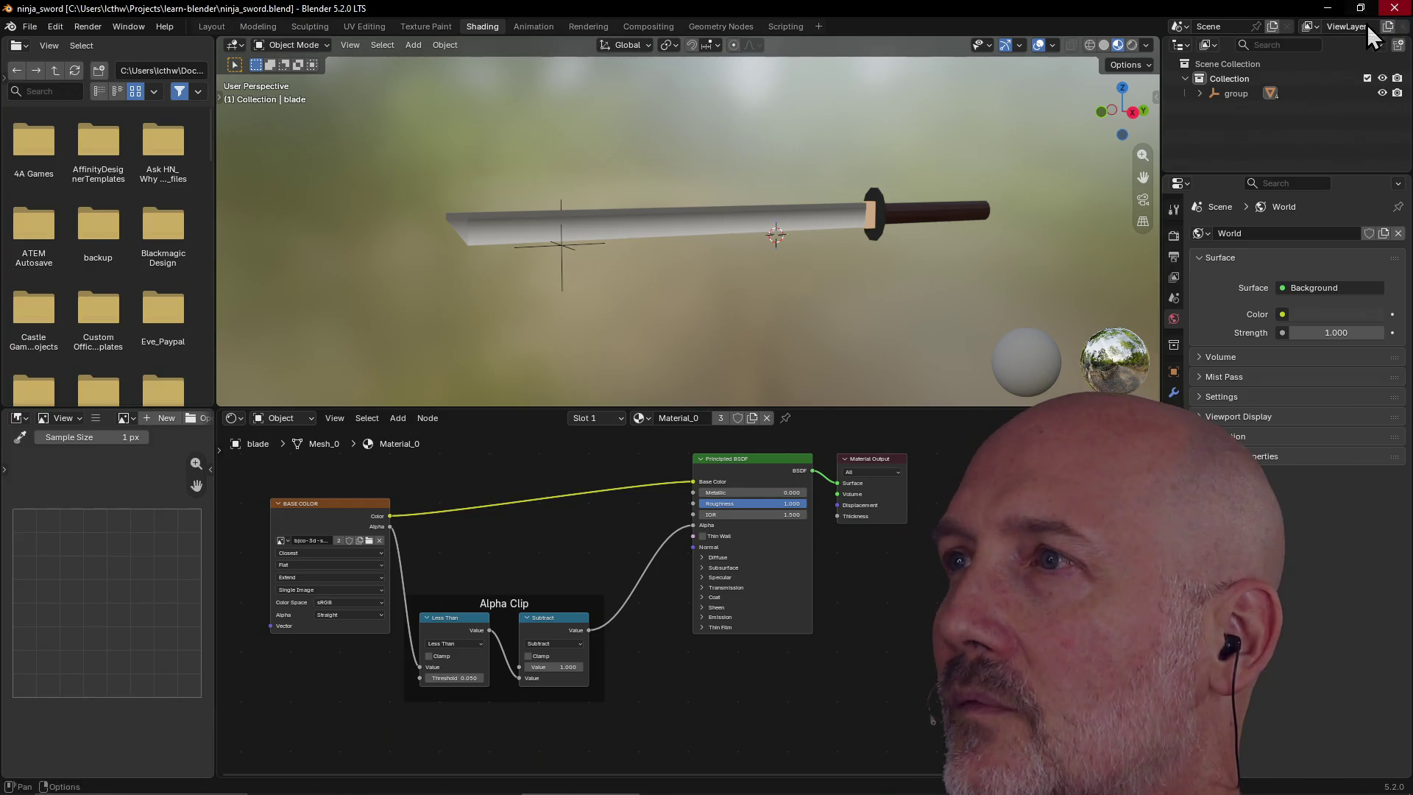
left_click(1395, 8)
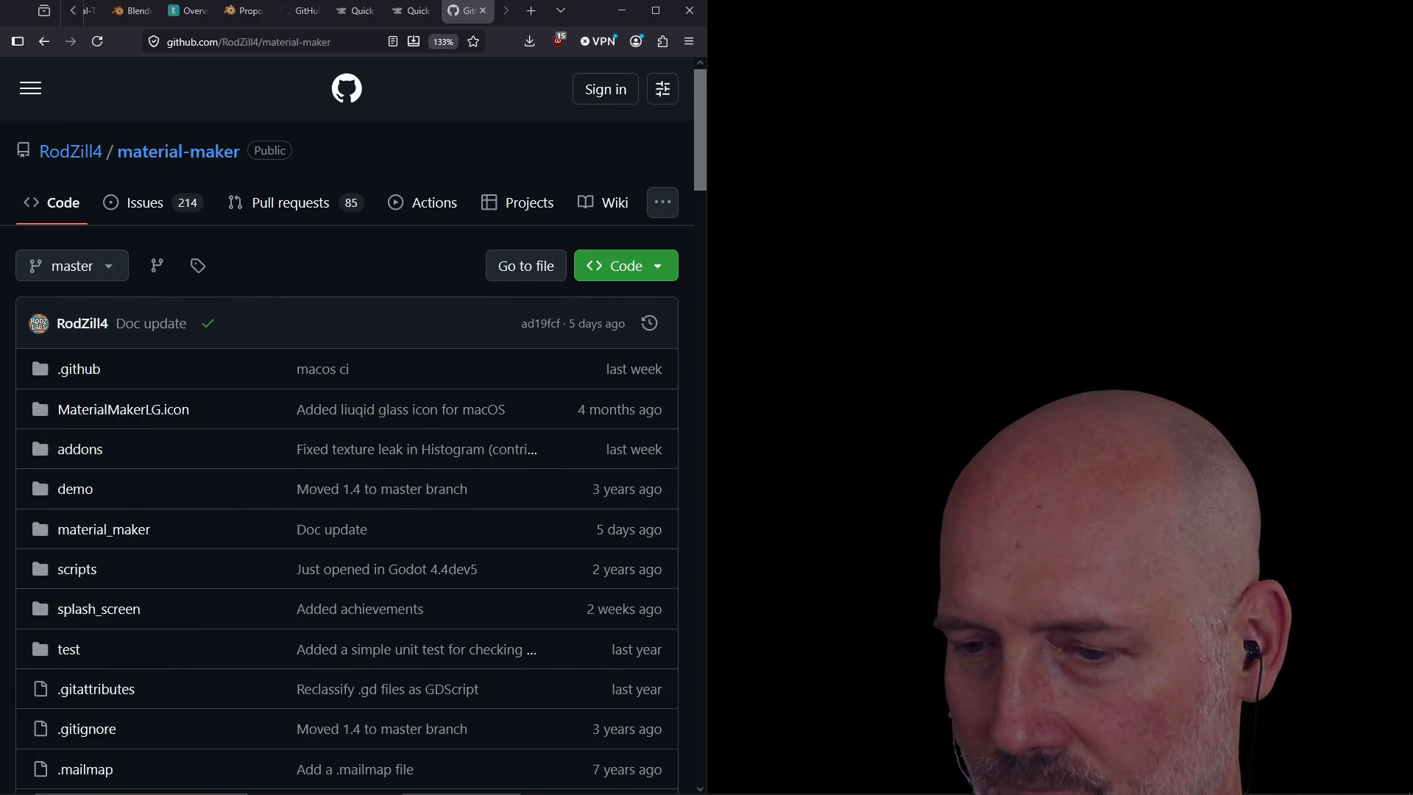
Drag the Twitch Raid Channel browser pop-up over the GitHub material-maker page
mouse_move(1412, 15)
left_mouse_down()
mouse_move(666, 31)
mouse_move(718, 41)
mouse_move(706, 46)
left_mouse_up()
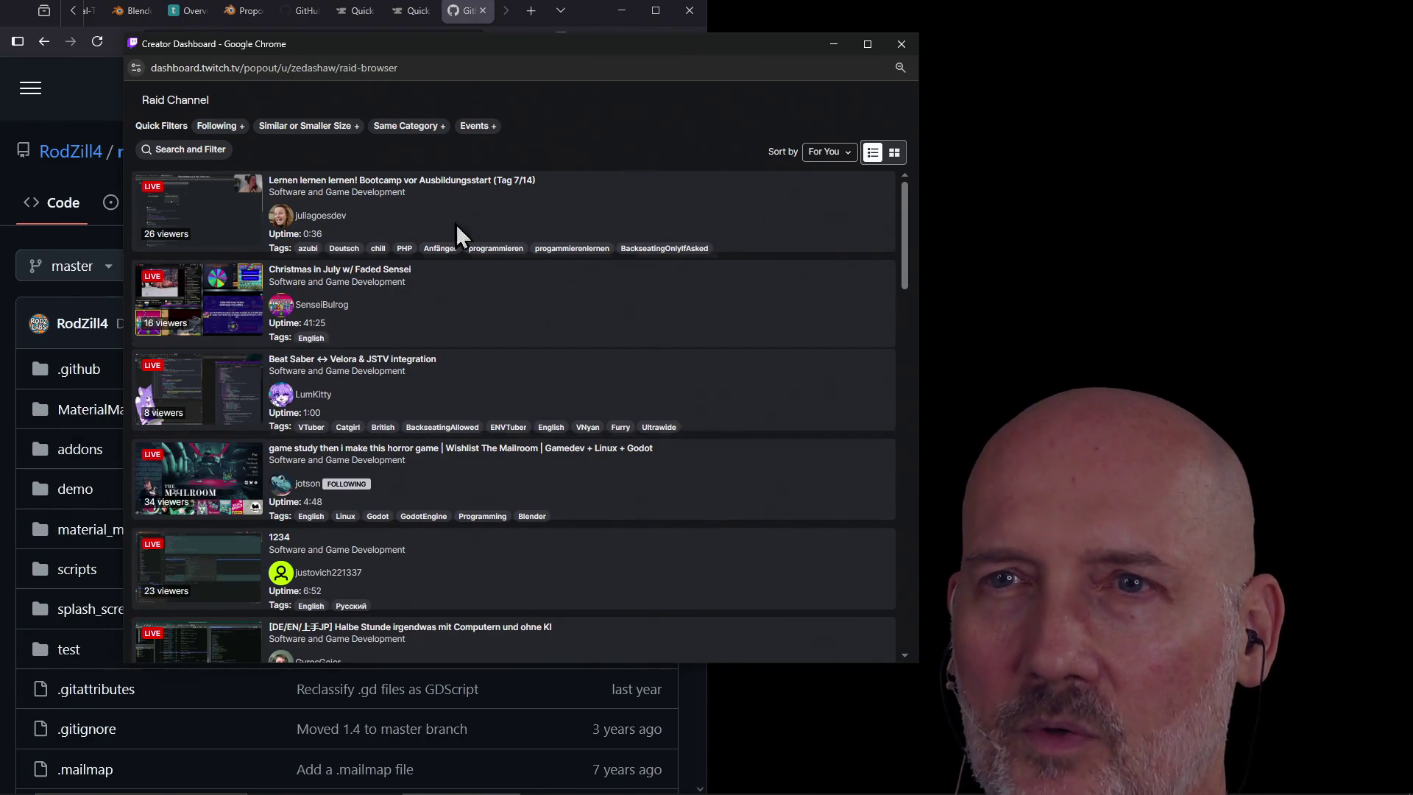
left_click(412, 128)
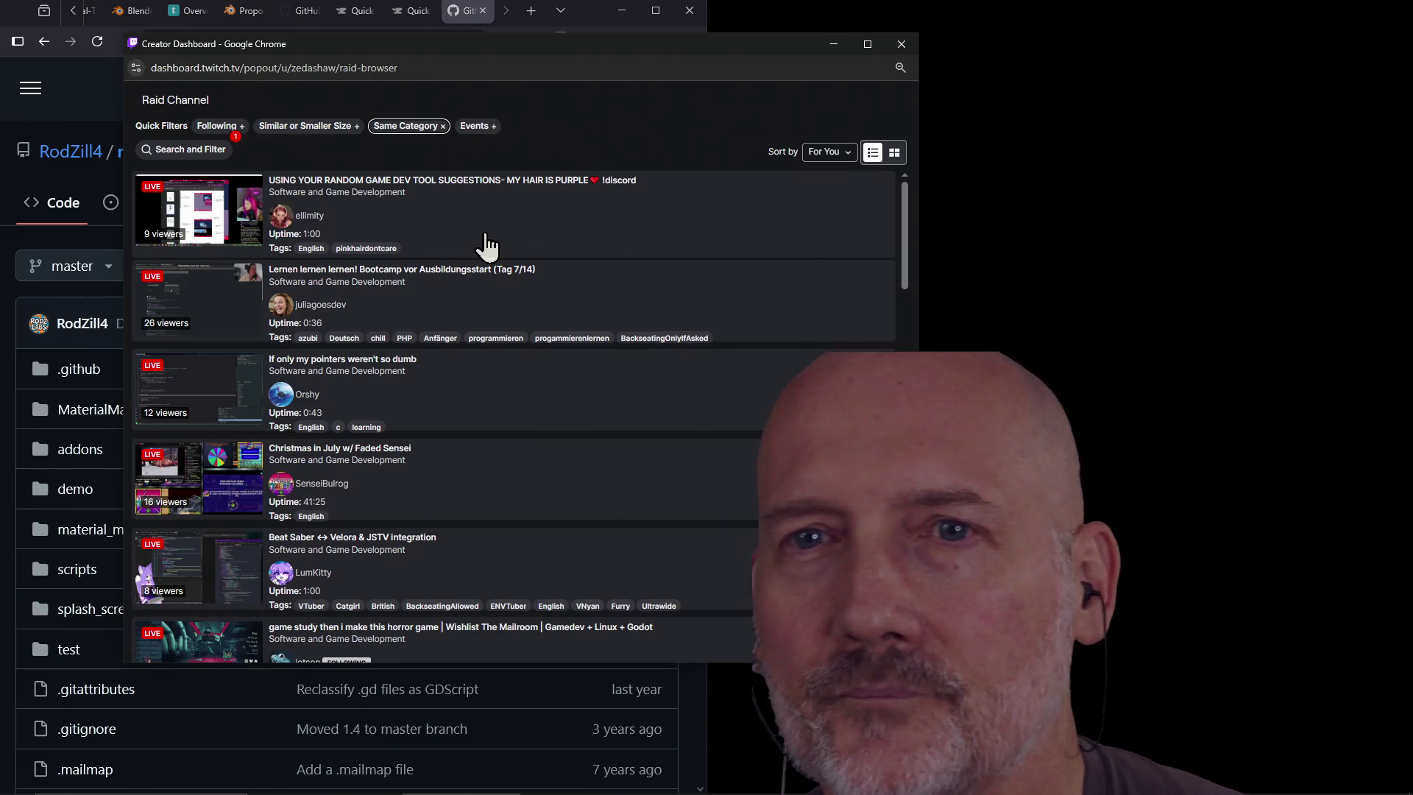
scroll(500, 299, "down", 3)
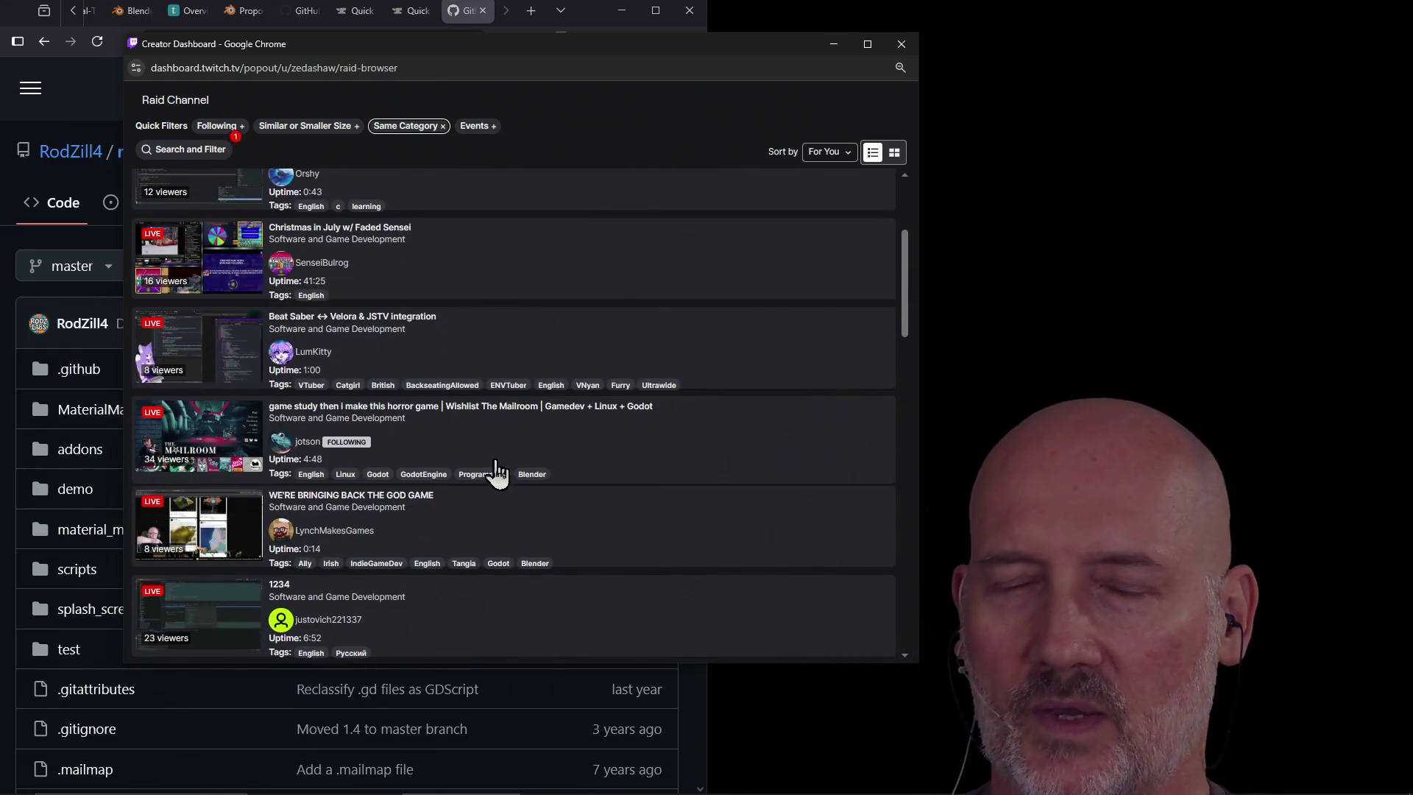
scroll(537, 487, "down", 3)
scroll(537, 516, "down", 2)
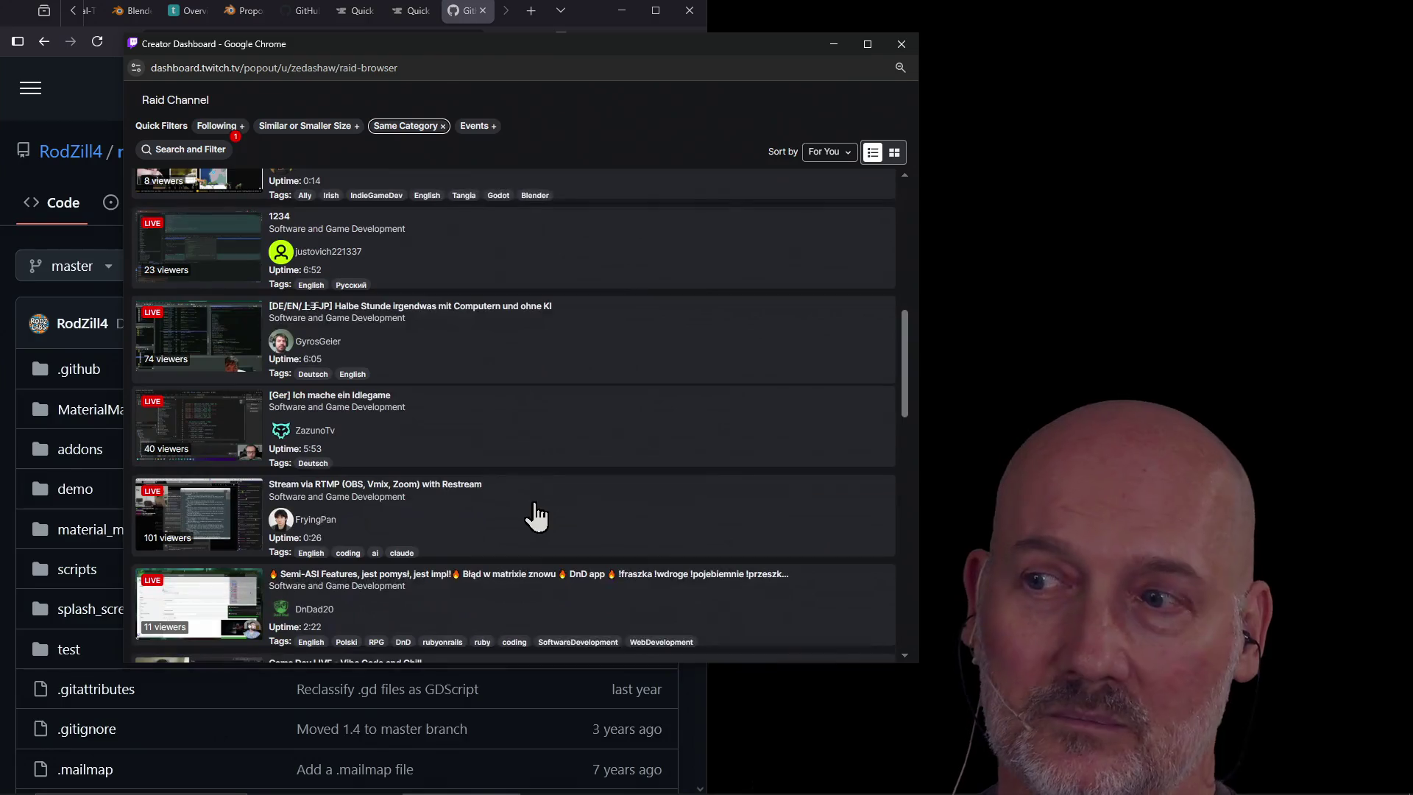
scroll(537, 515, "down", 1)
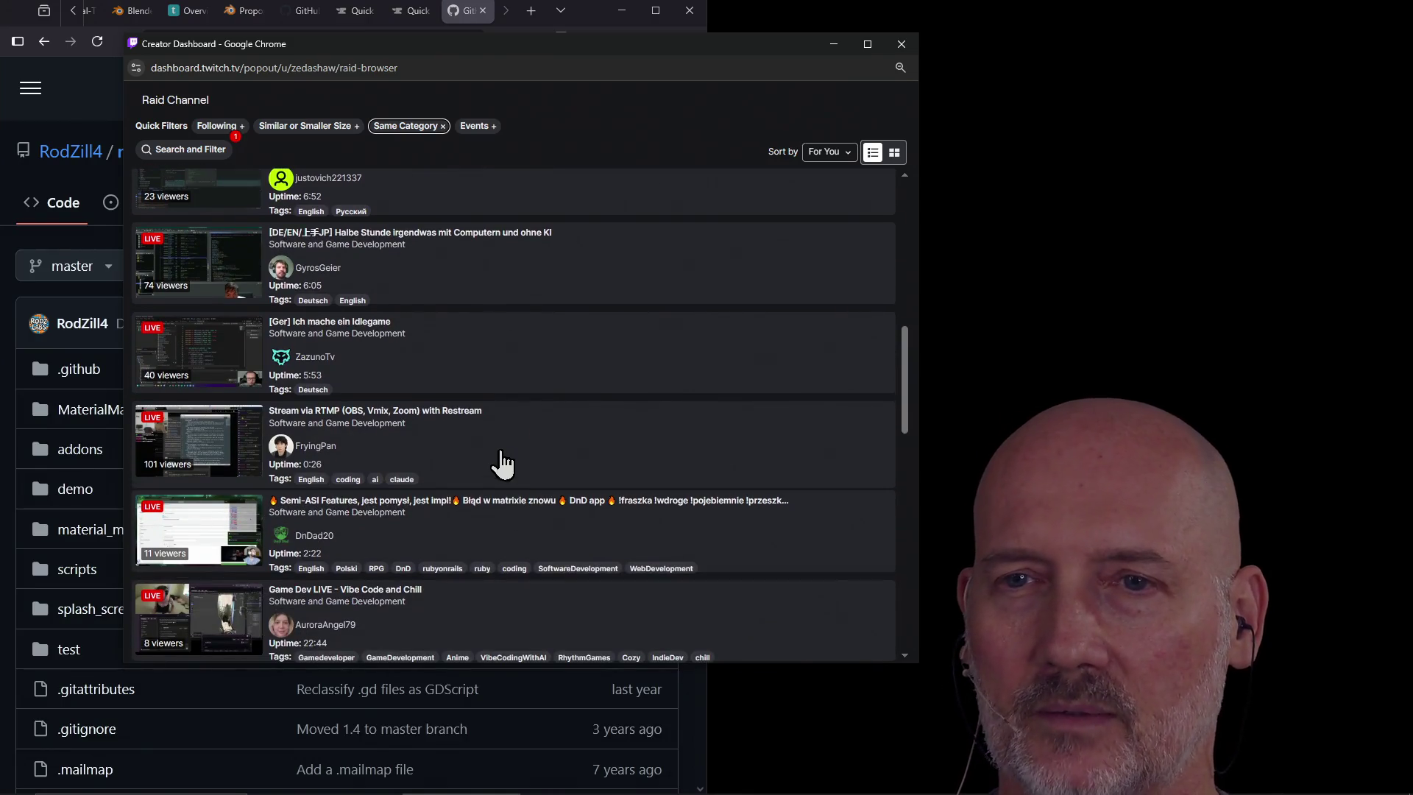
scroll(493, 457, "up", 1)
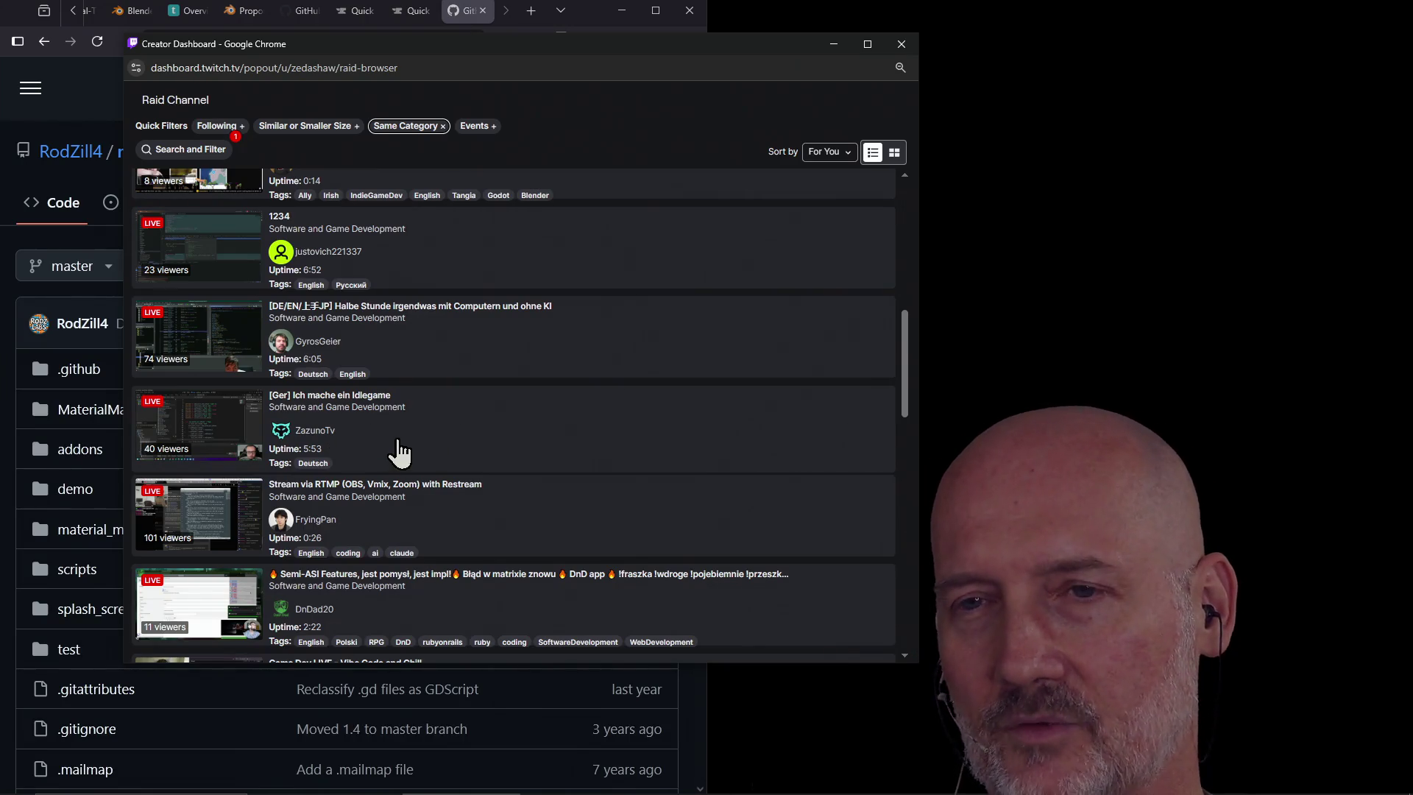
scroll(662, 455, "down", 3)
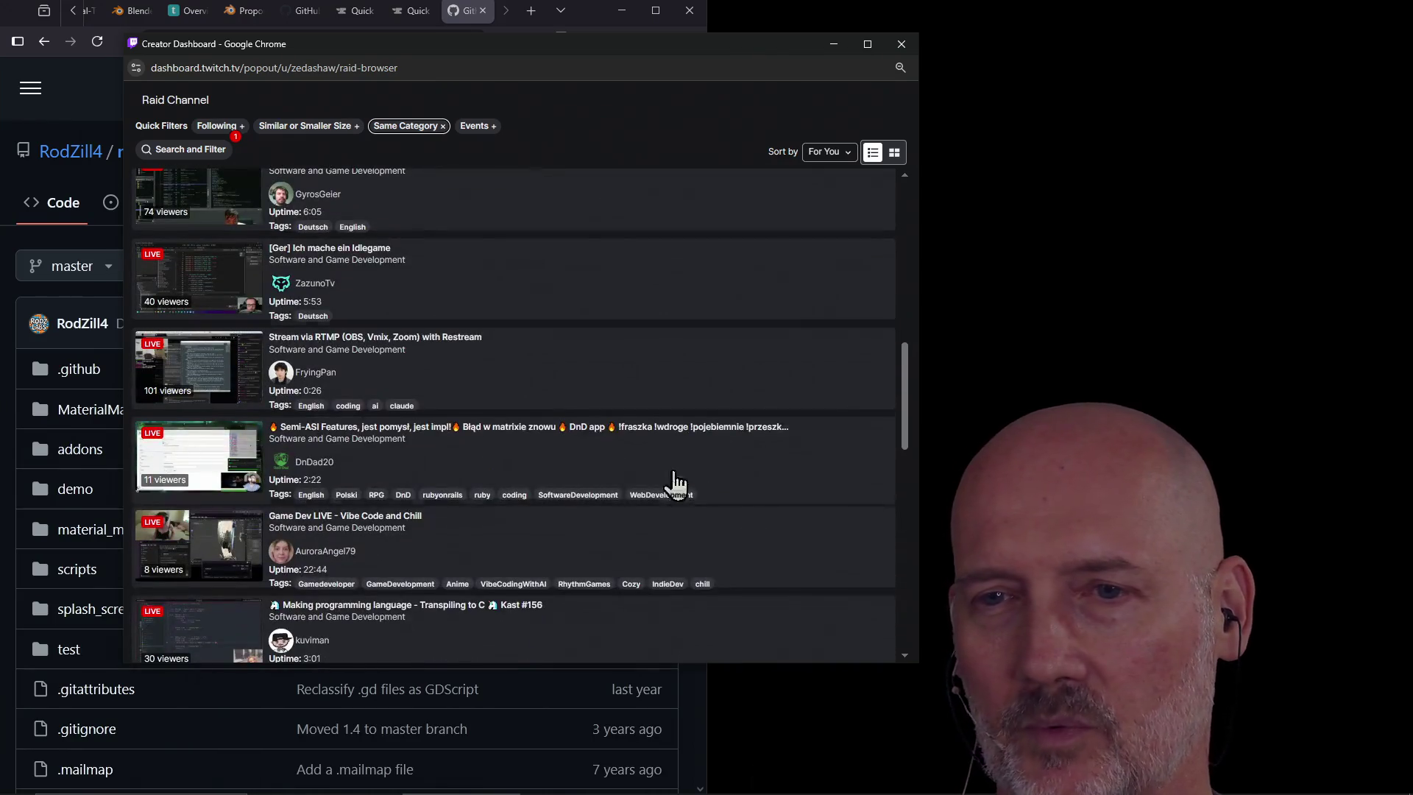
scroll(484, 456, "down", 4)
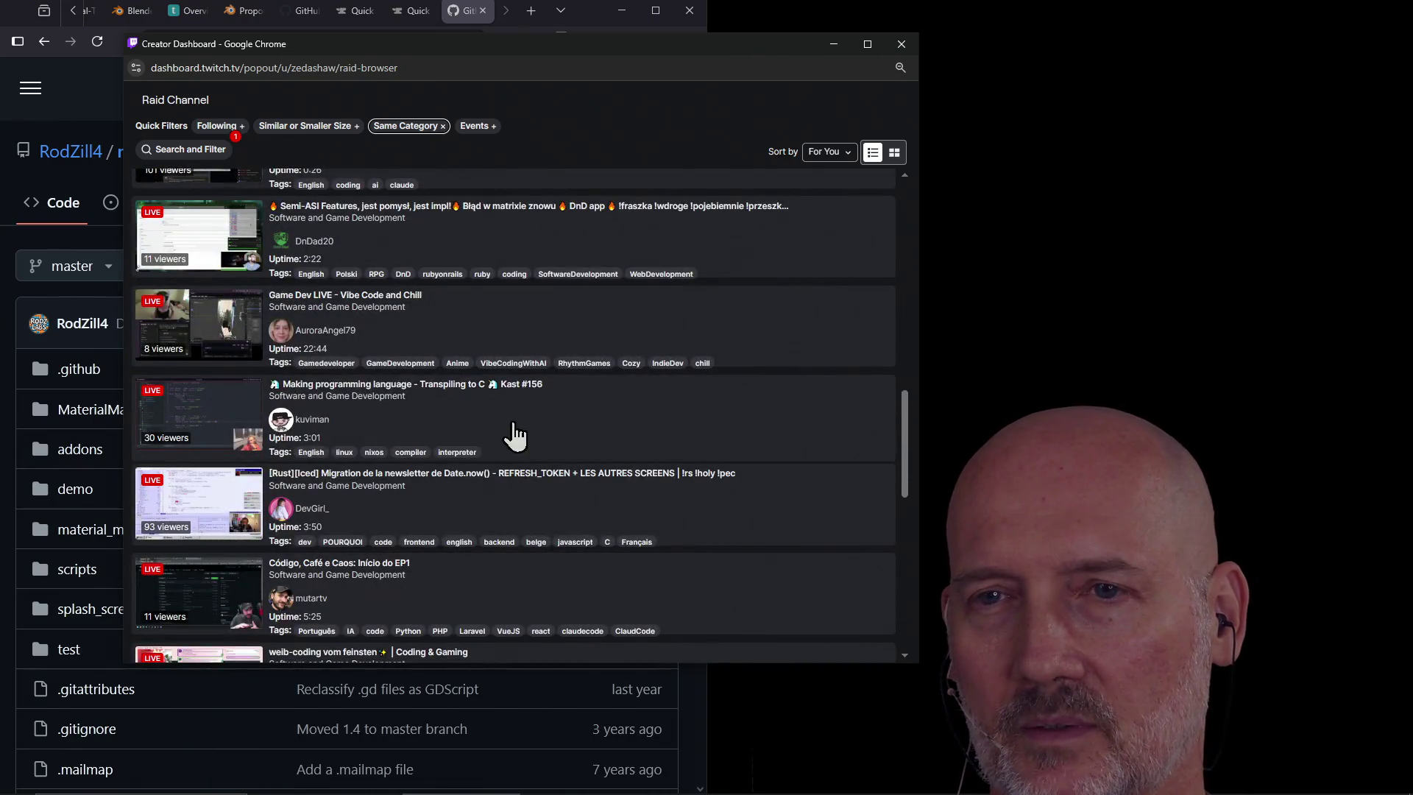
scroll(593, 445, "up", 15)
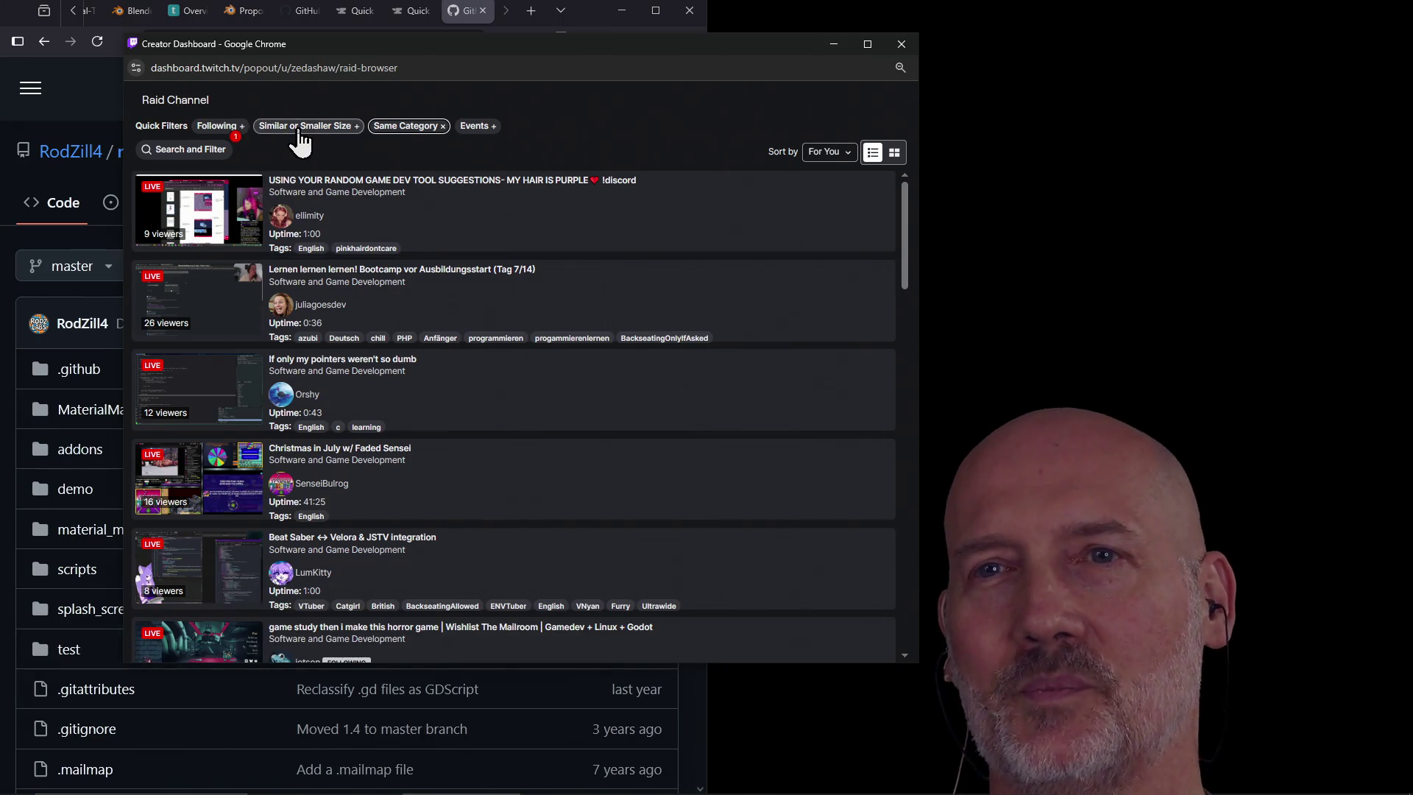
Scroll through the list of live Software and Game Development channels available to raid
left_click(218, 130)
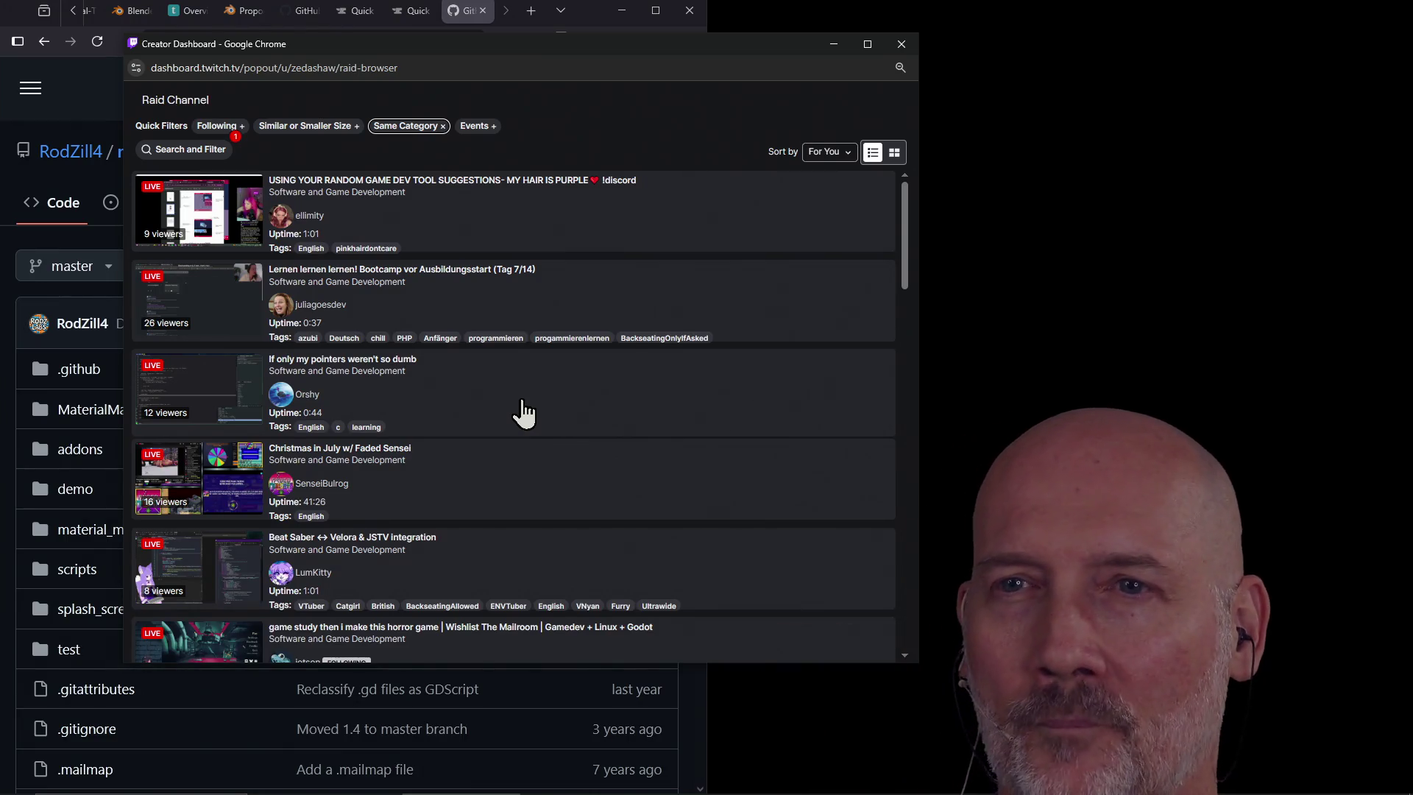
scroll(518, 416, "down", 4)
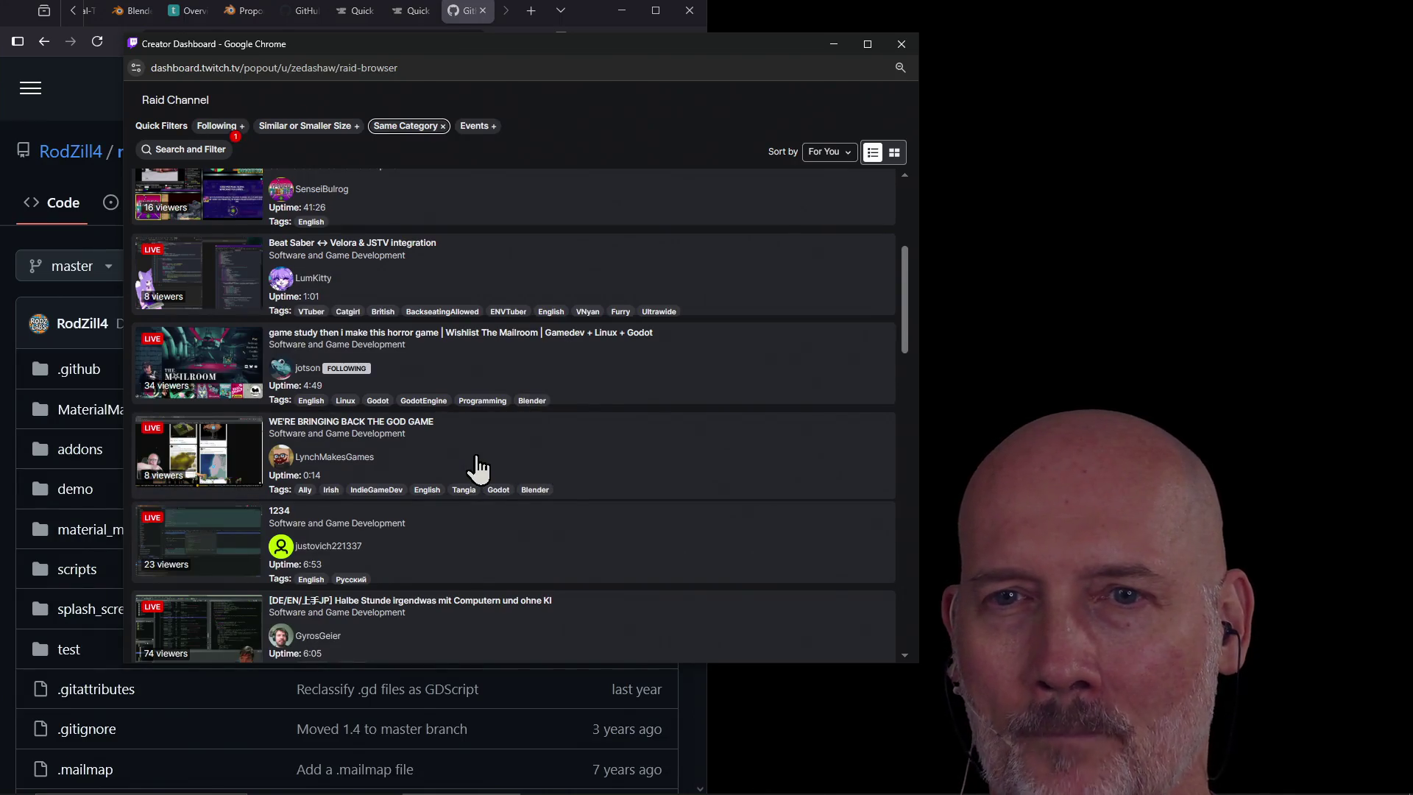
scroll(567, 452, "down", 1)
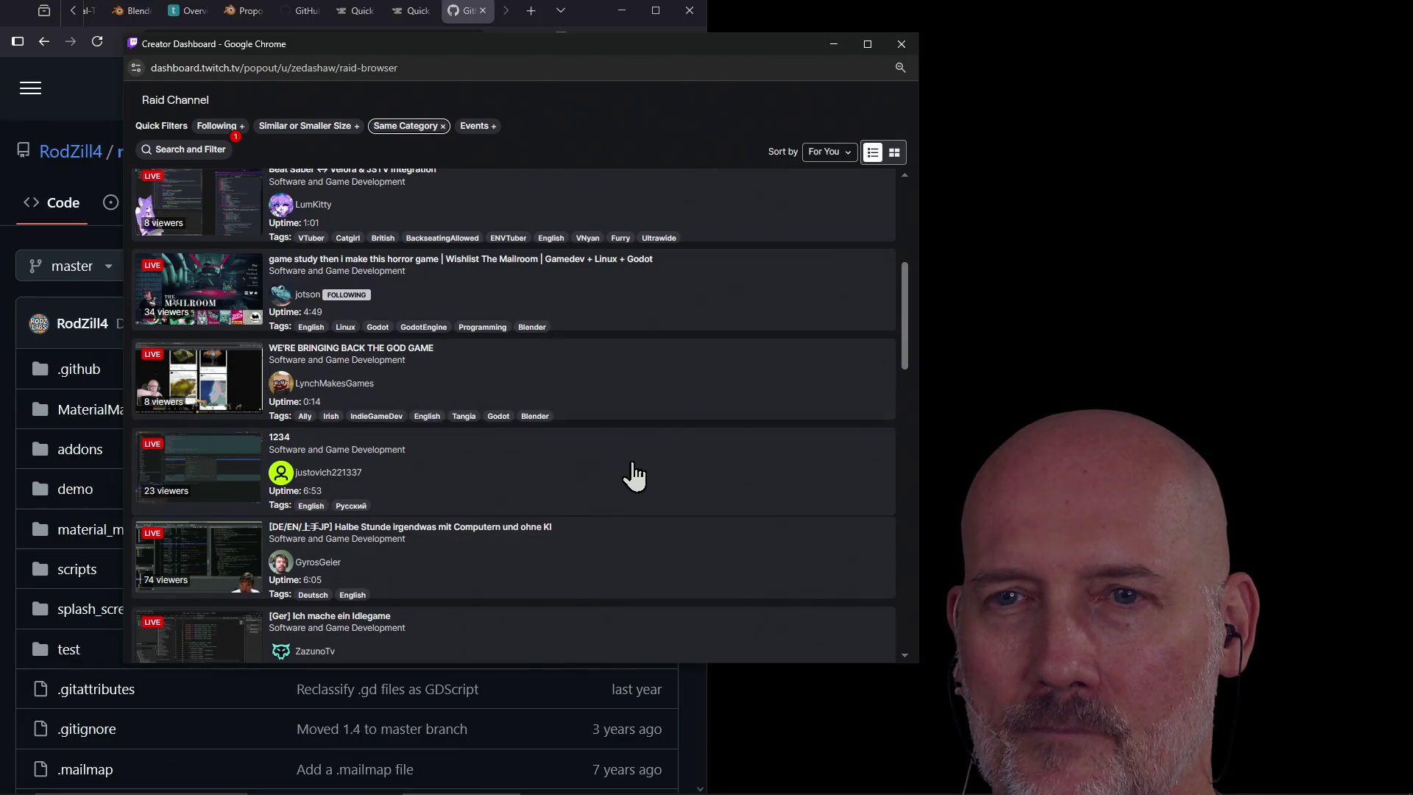
scroll(633, 475, "down", 3)
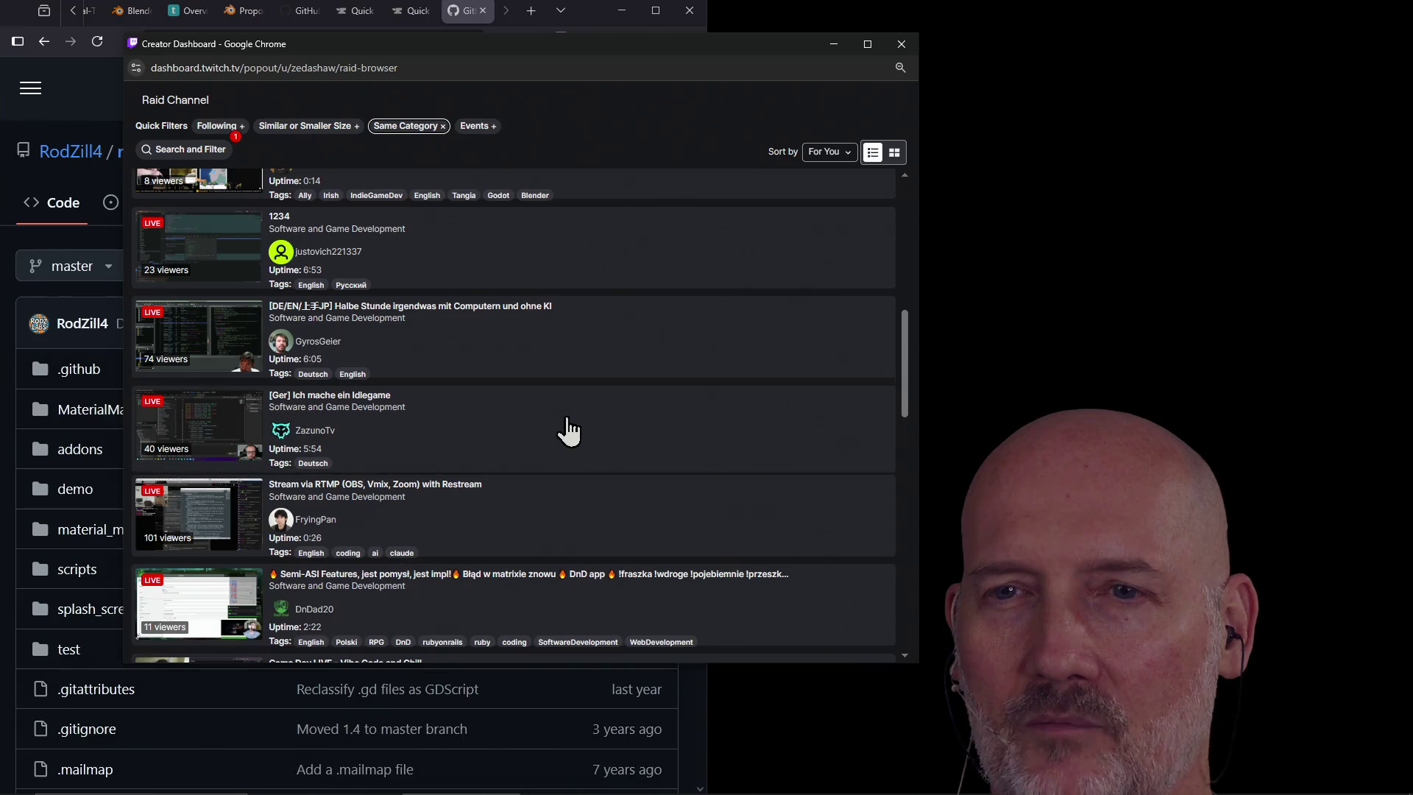
scroll(573, 505, "down", 2)
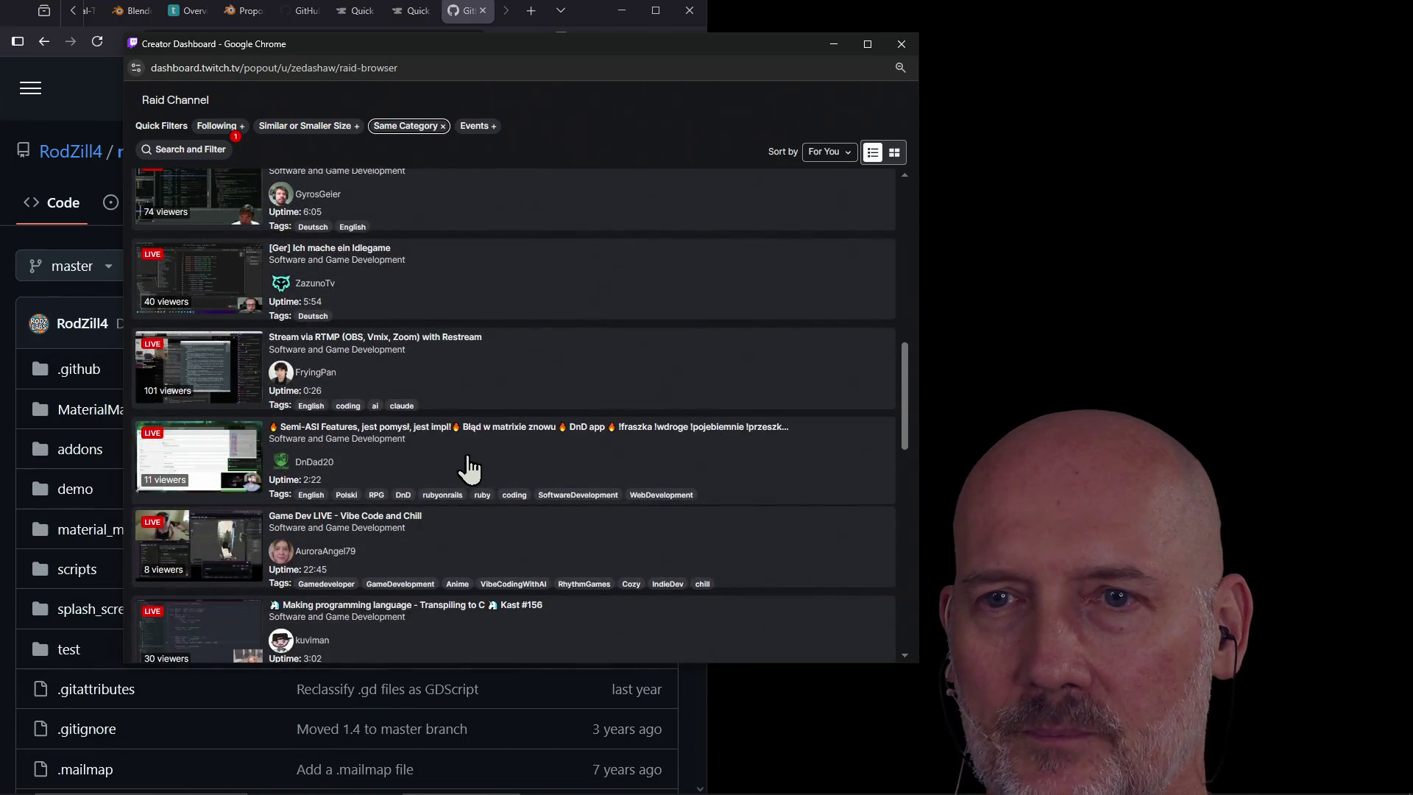
scroll(543, 555, "down", 3)
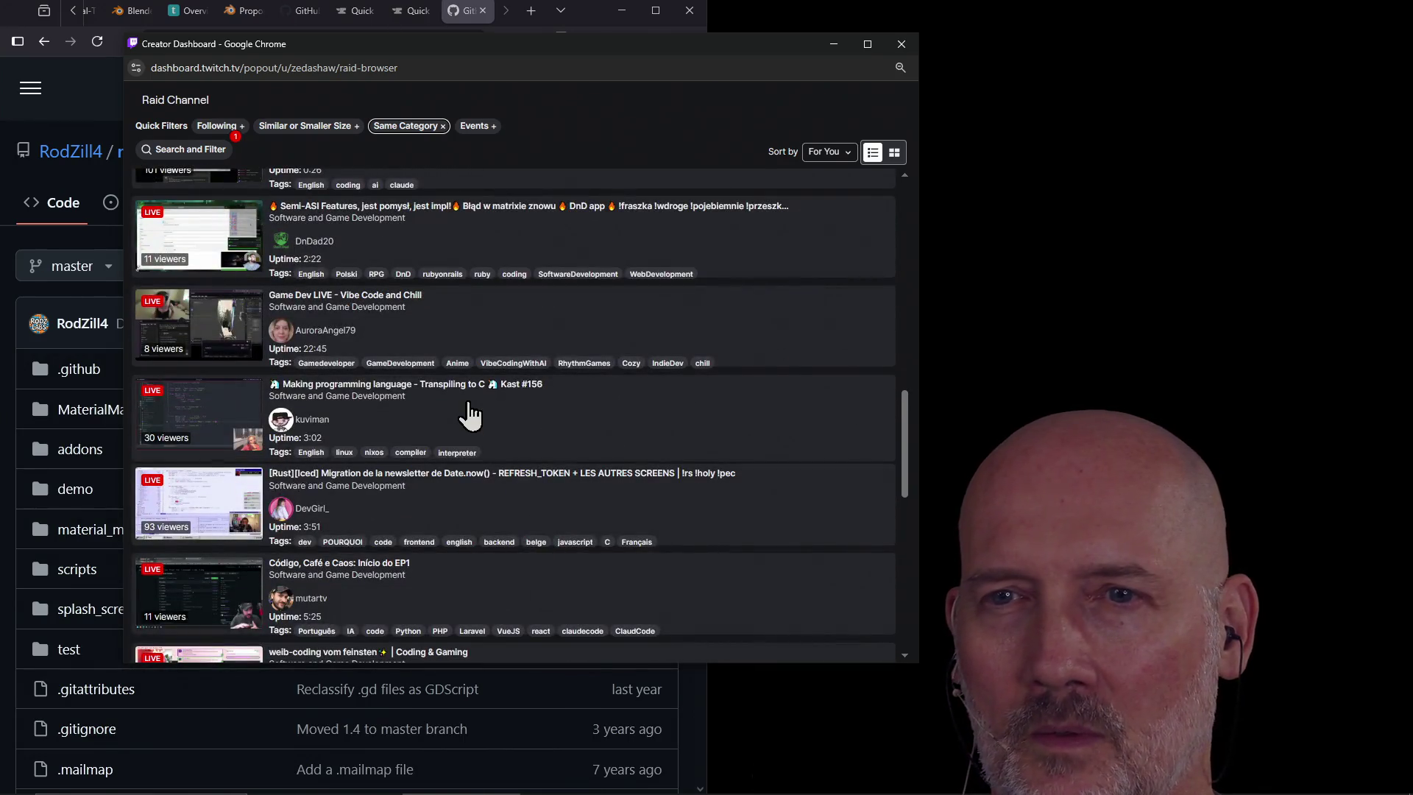
scroll(501, 524, "down", 3)
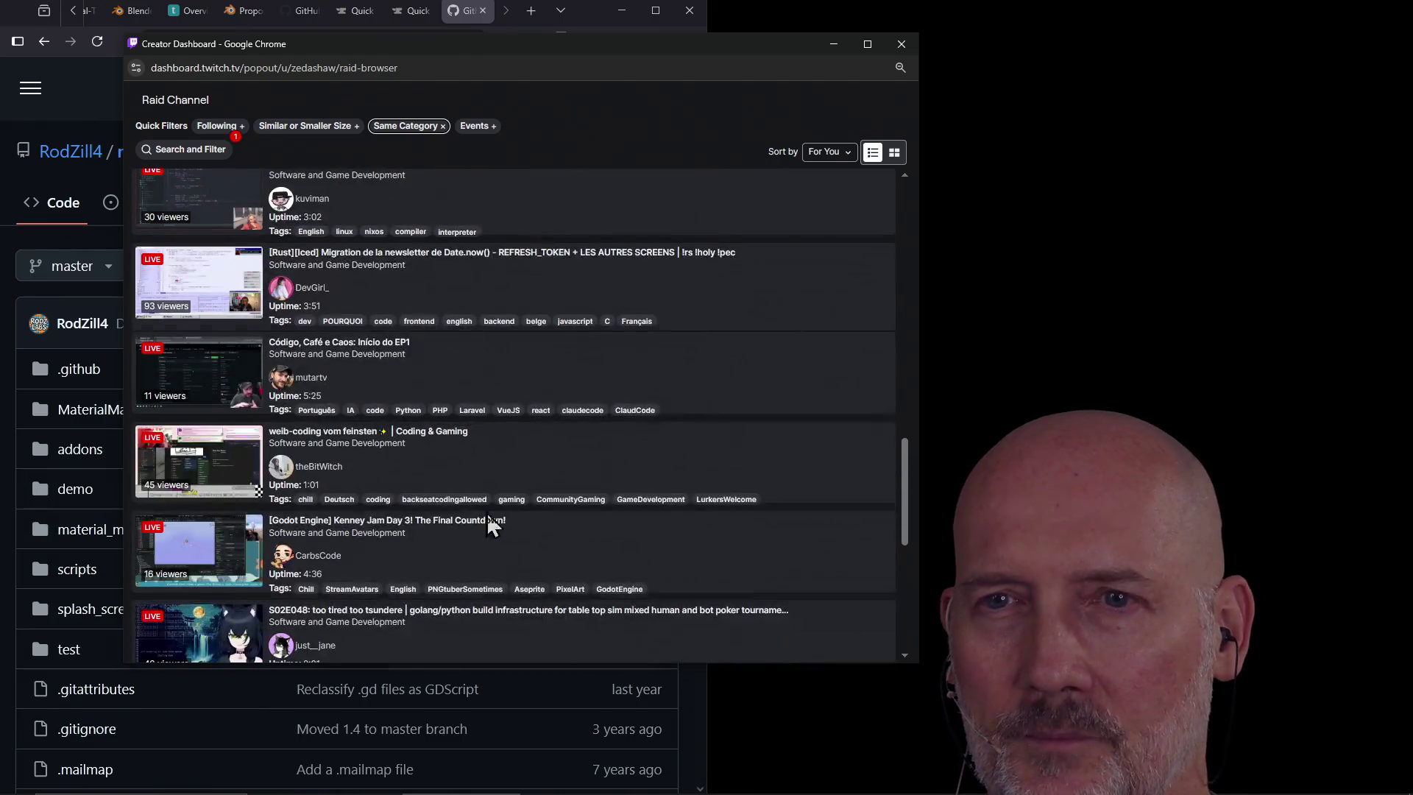
scroll(467, 564, "down", 3)
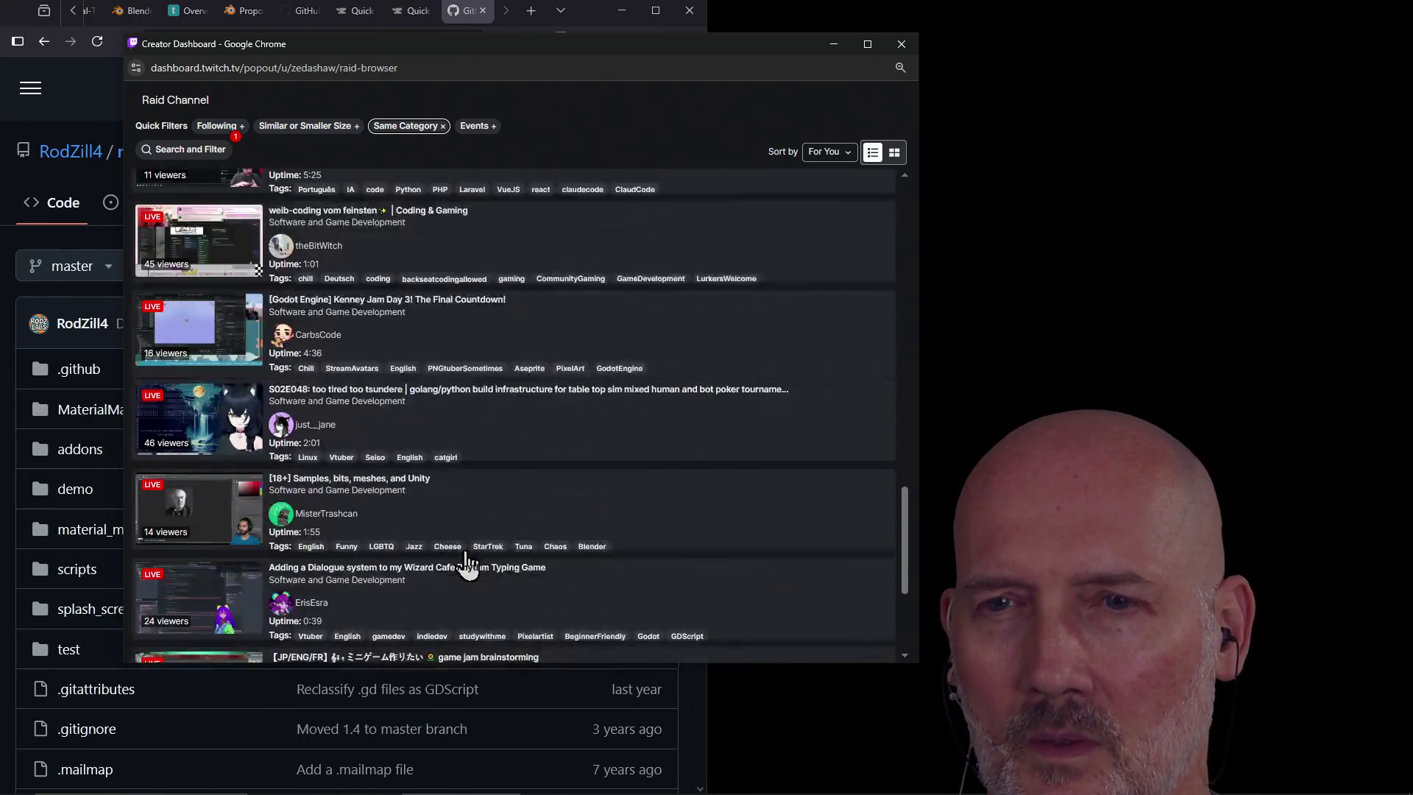
scroll(478, 484, "up", 20)
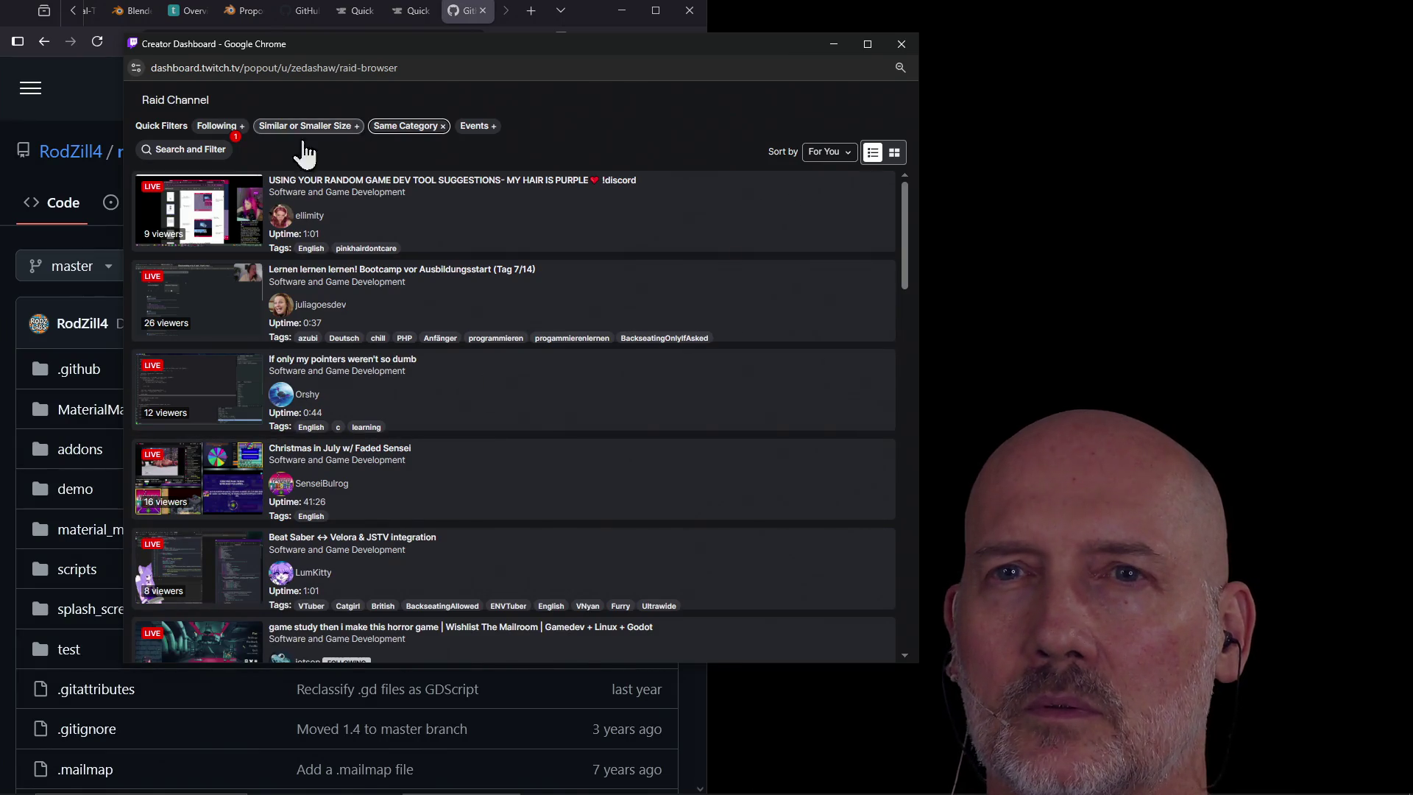
Search for the streamer's channel and open the Mailroom horror-game stream preview
left_click(206, 151)
type("jotson")
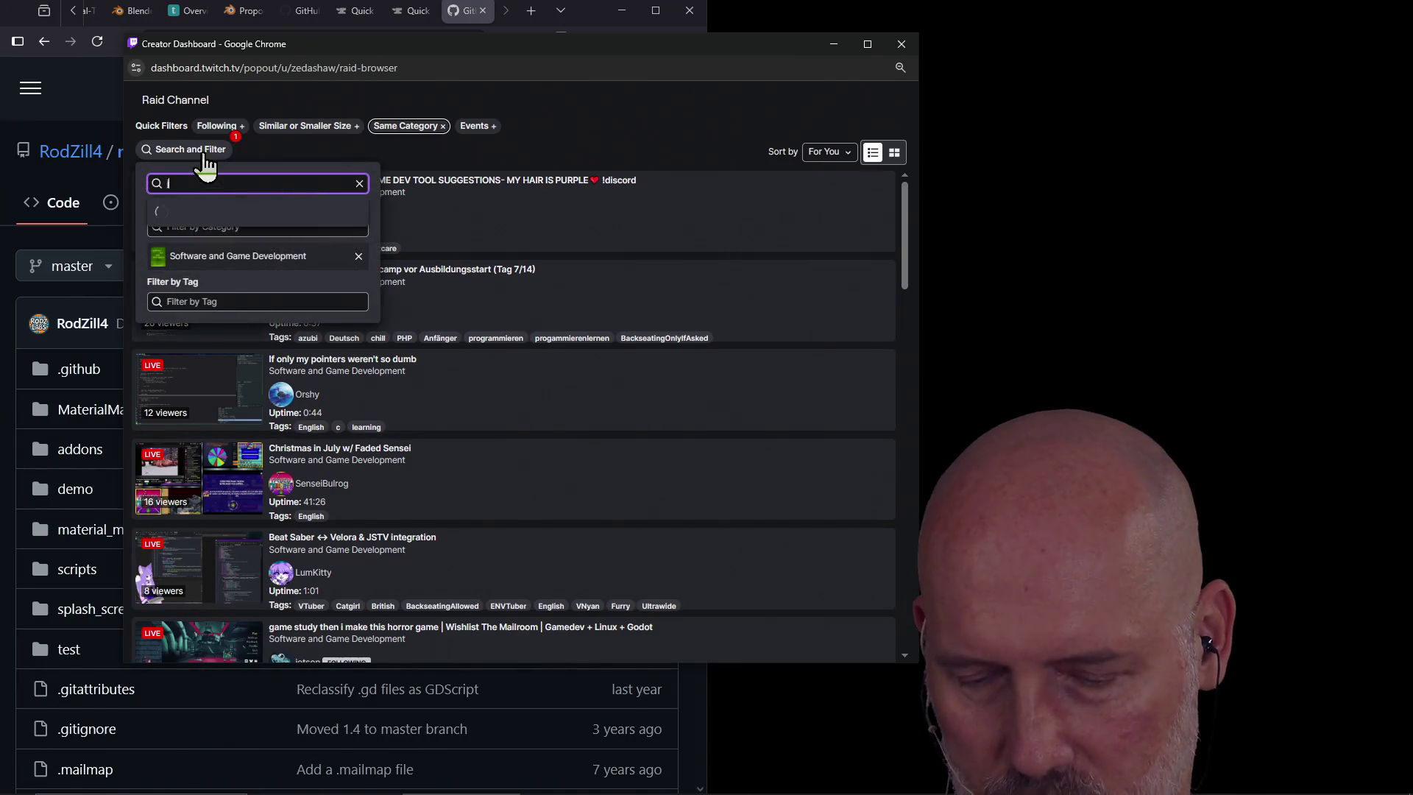
left_click(218, 213)
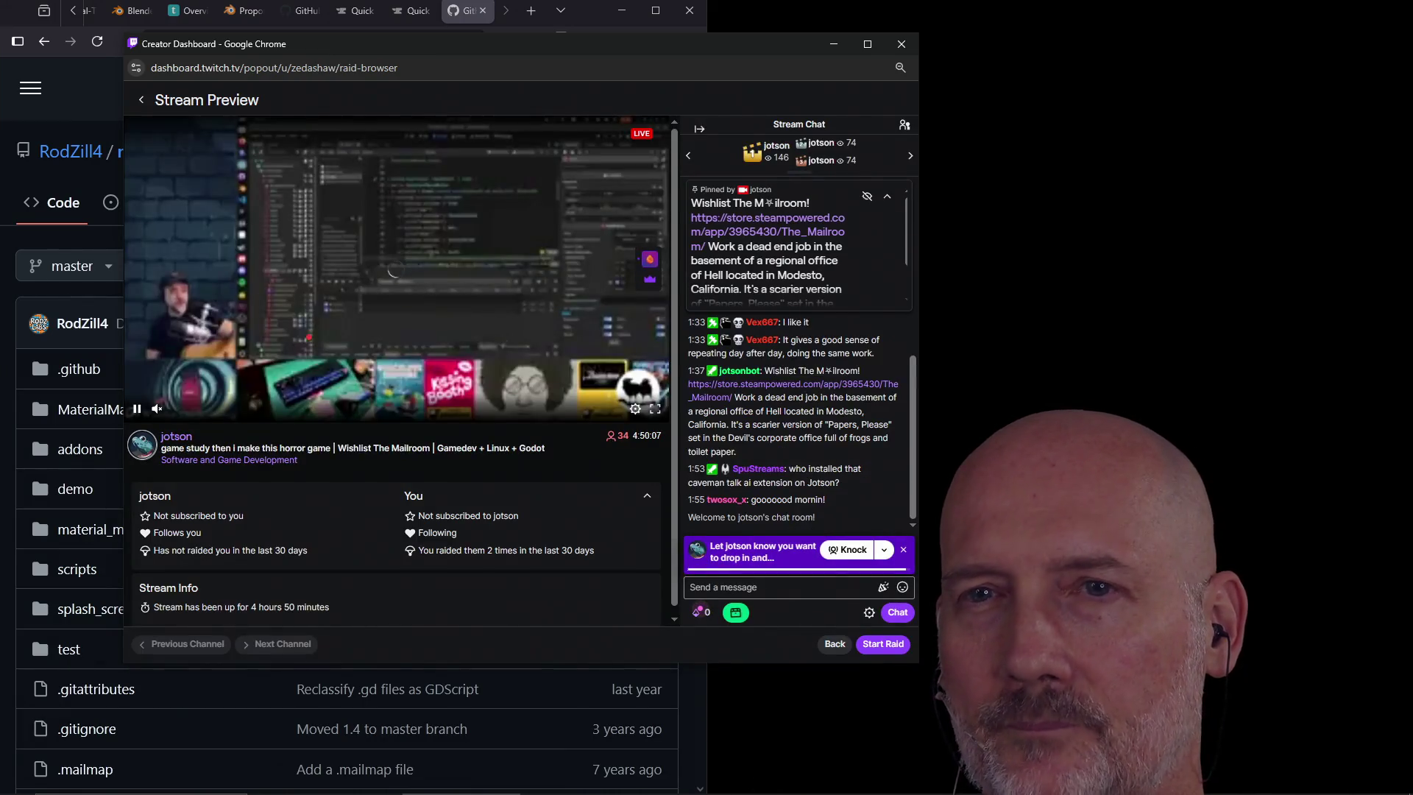
Start the raid on the Mailroom horror-game stream, launching the 16-viewer countdown
left_click(881, 646)
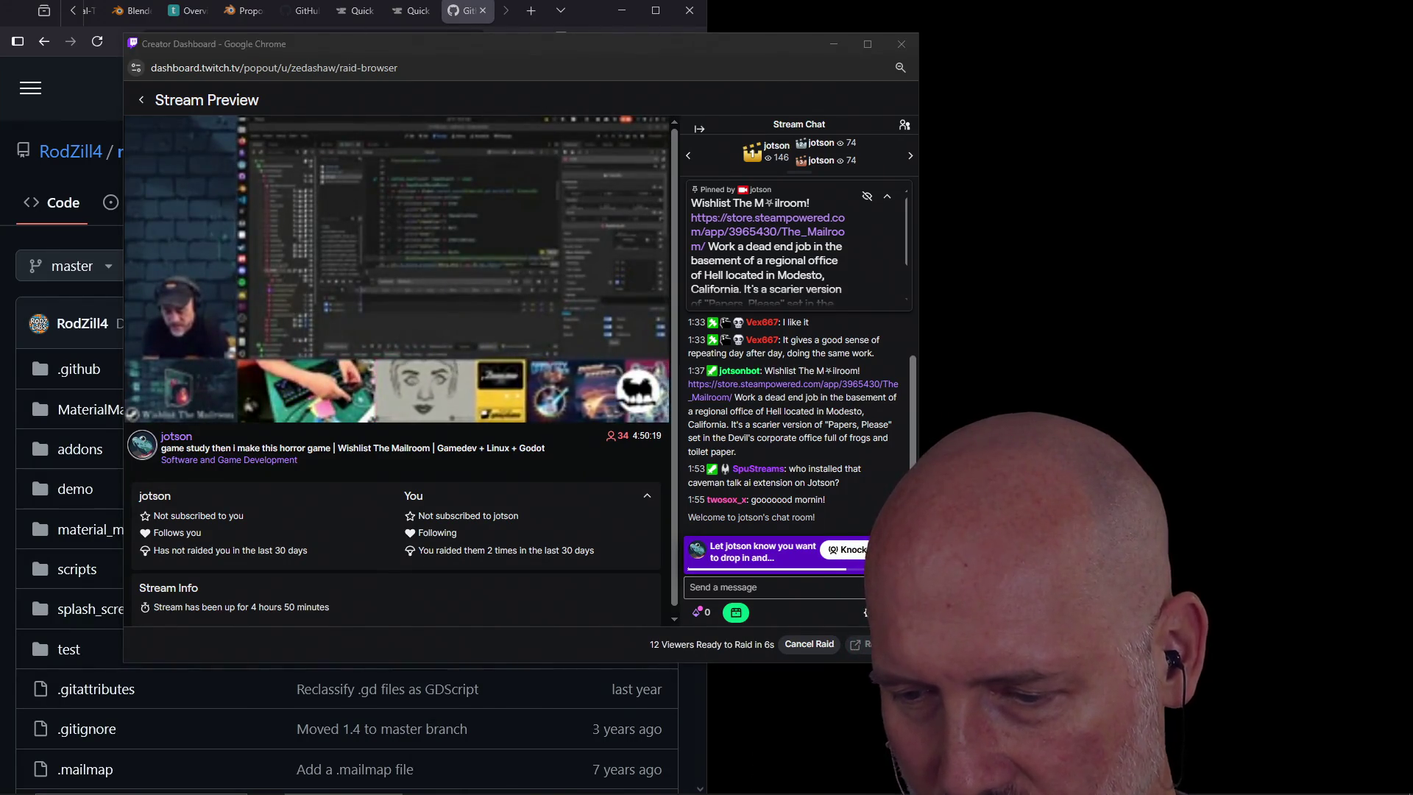
left_click(429, 635)
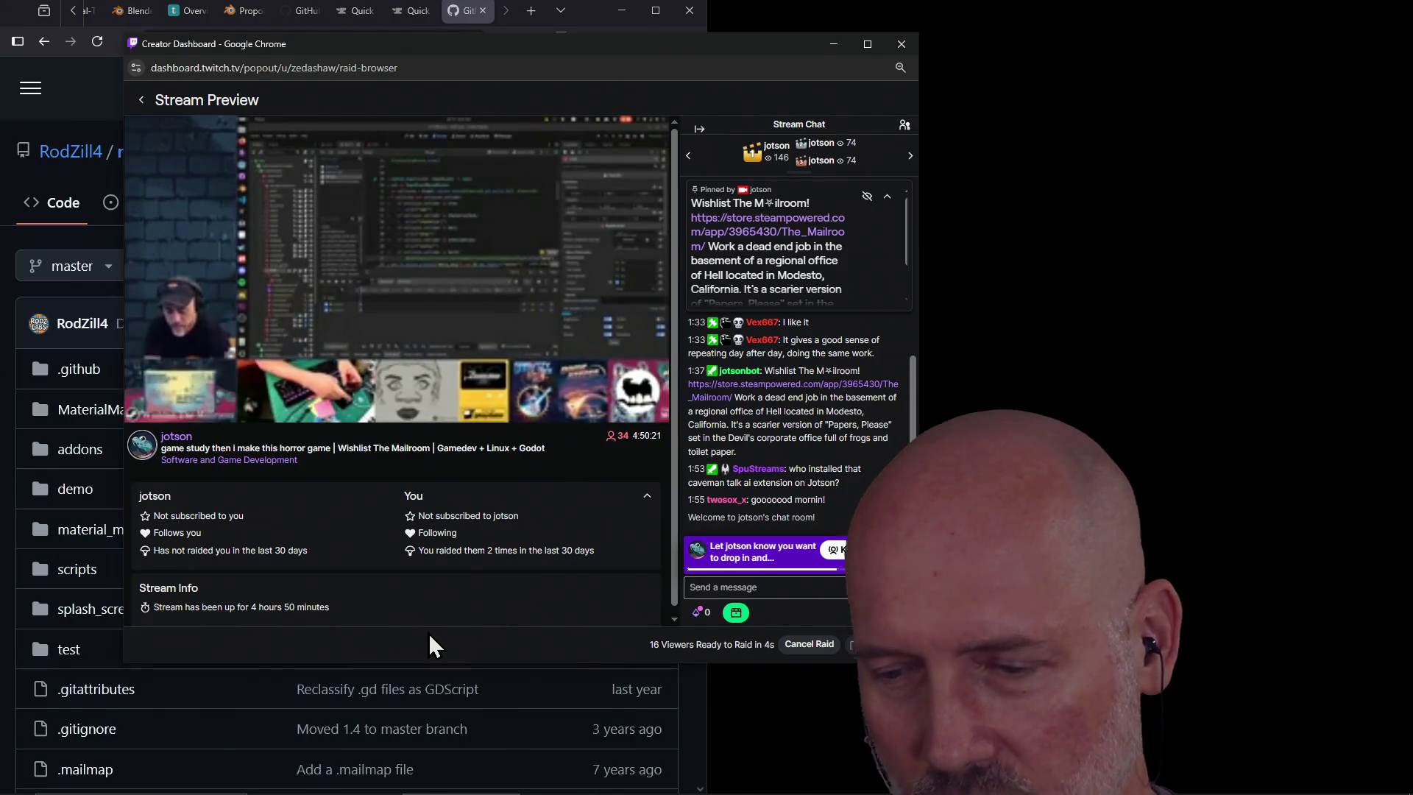